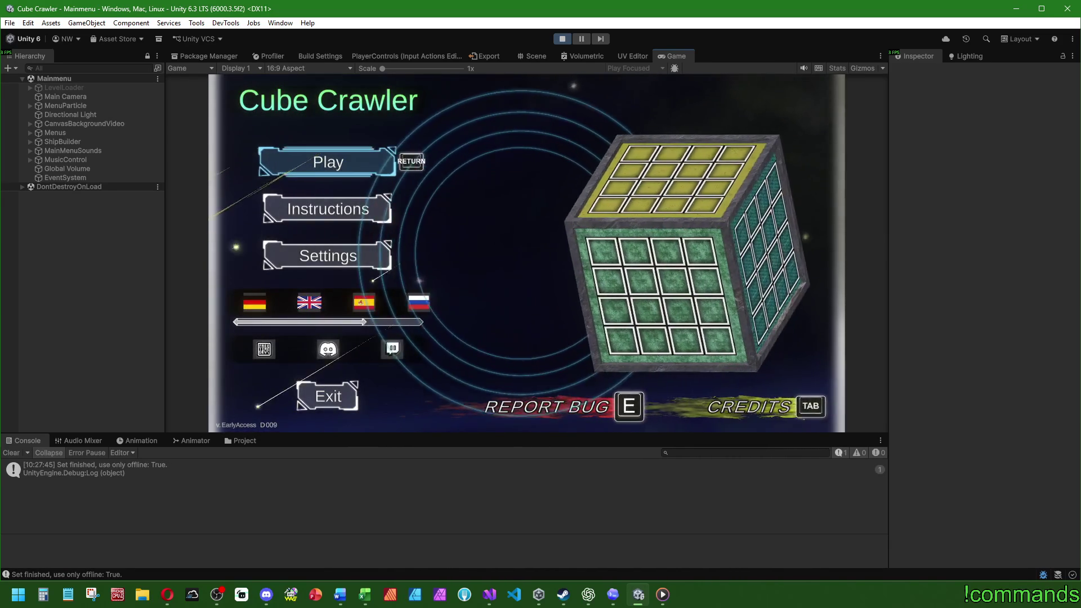
- Start a new game from the main menu and clear the Console
key(Return)
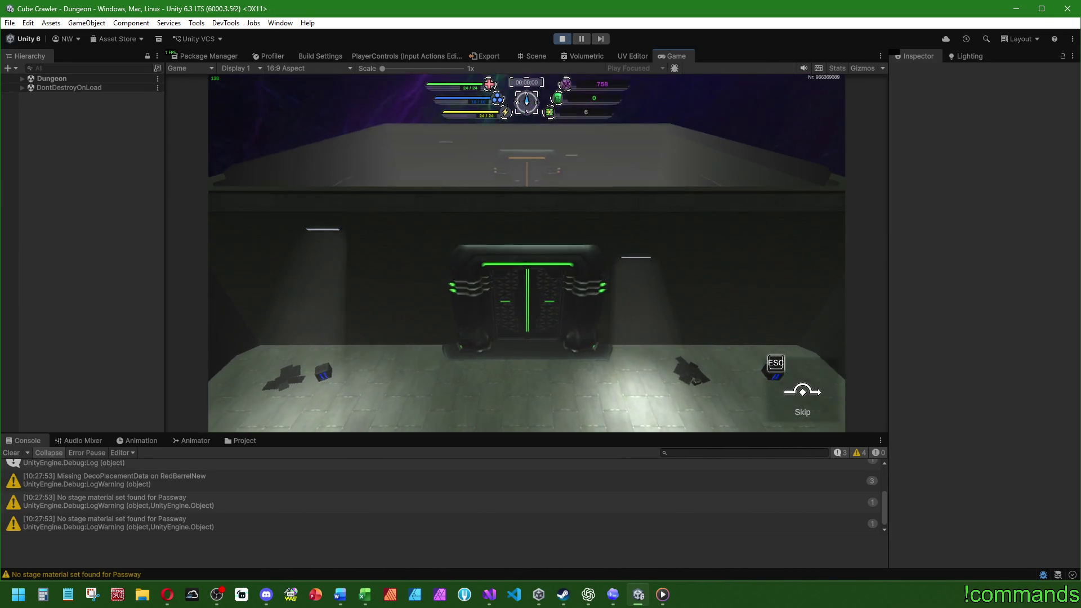
key(super)
key(super)
click(10, 454)
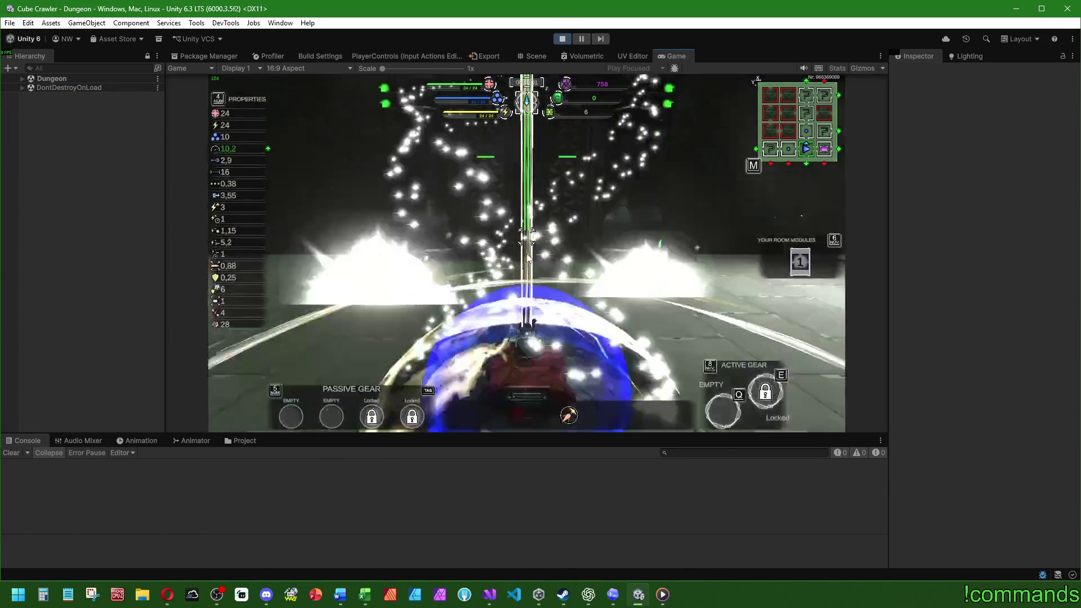
- Drive the tank across the room, then bring up the dungeon map's room-module insertion choices
key(d)
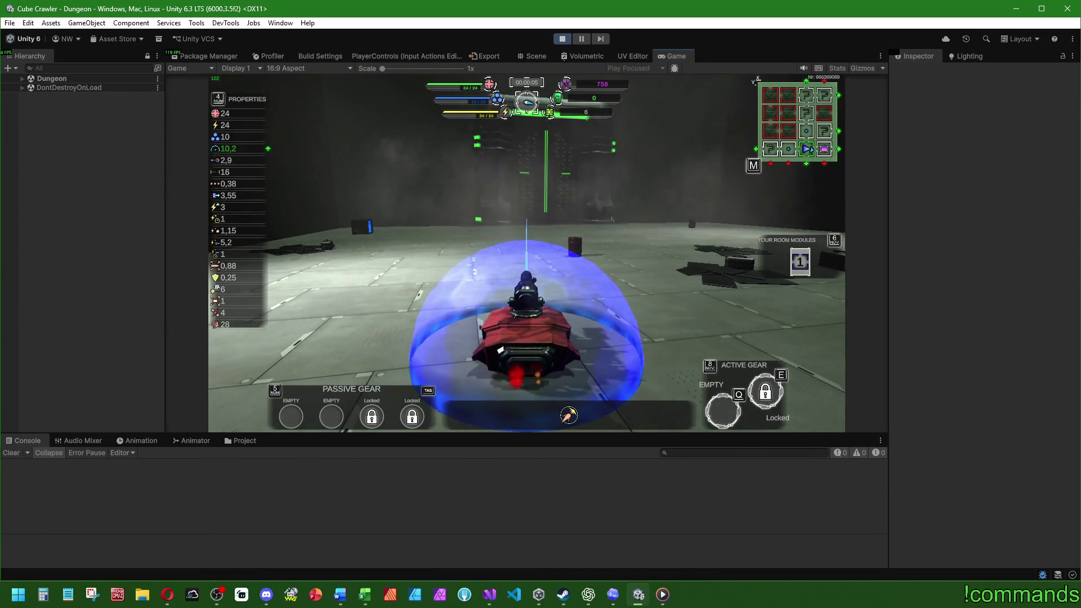
key(m)
key(Return)
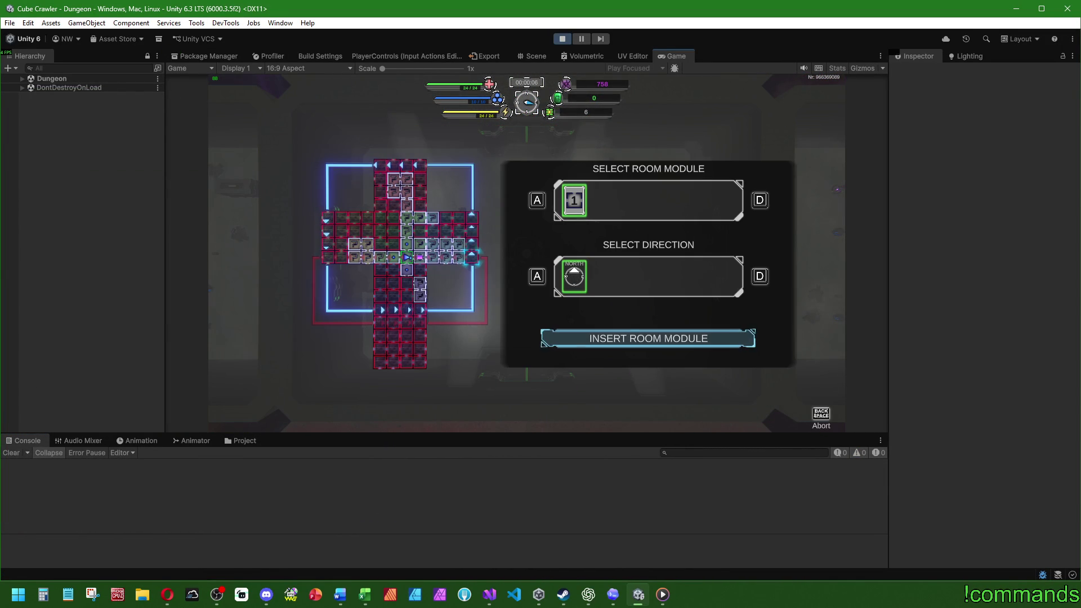
- Close the insertion choices and drive the tank forward toward the door
key(Return)
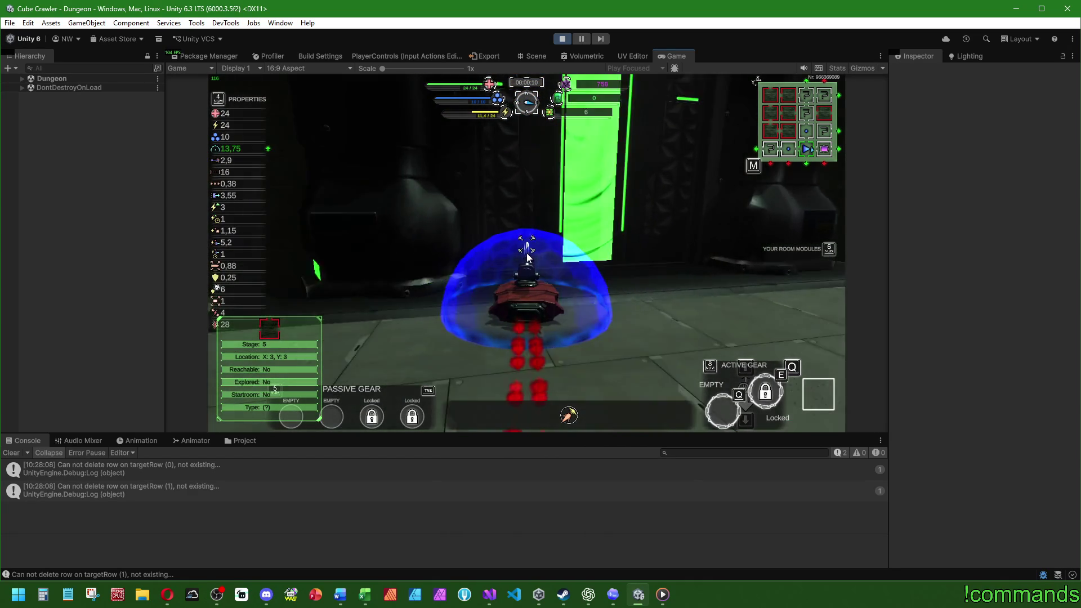
key(w)
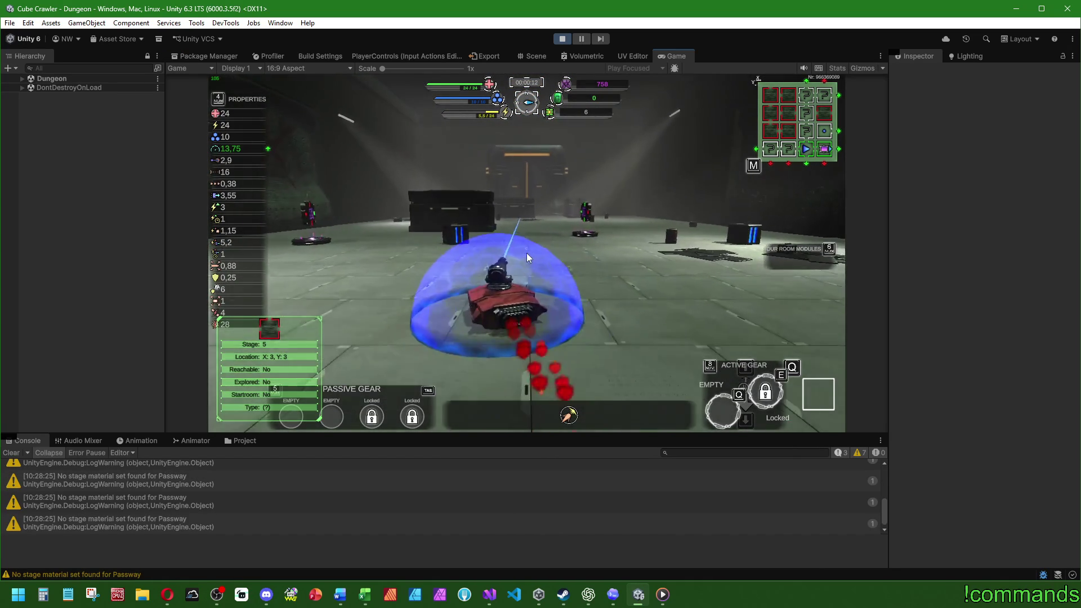
key(w)
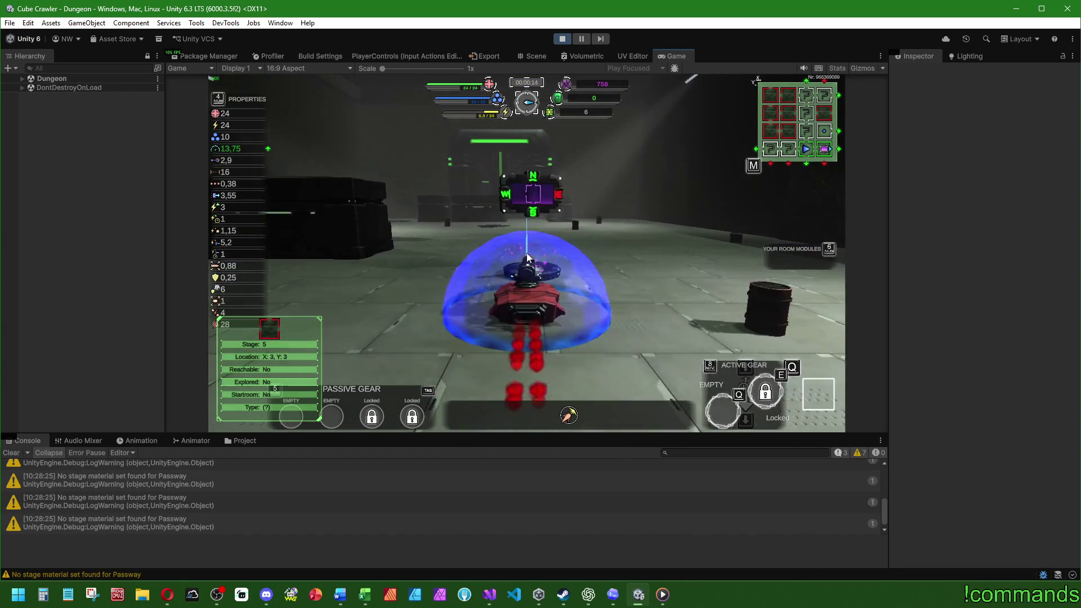
- Insert a room module from the map, watch the Room Shifting View, then stop play mode
key(6)
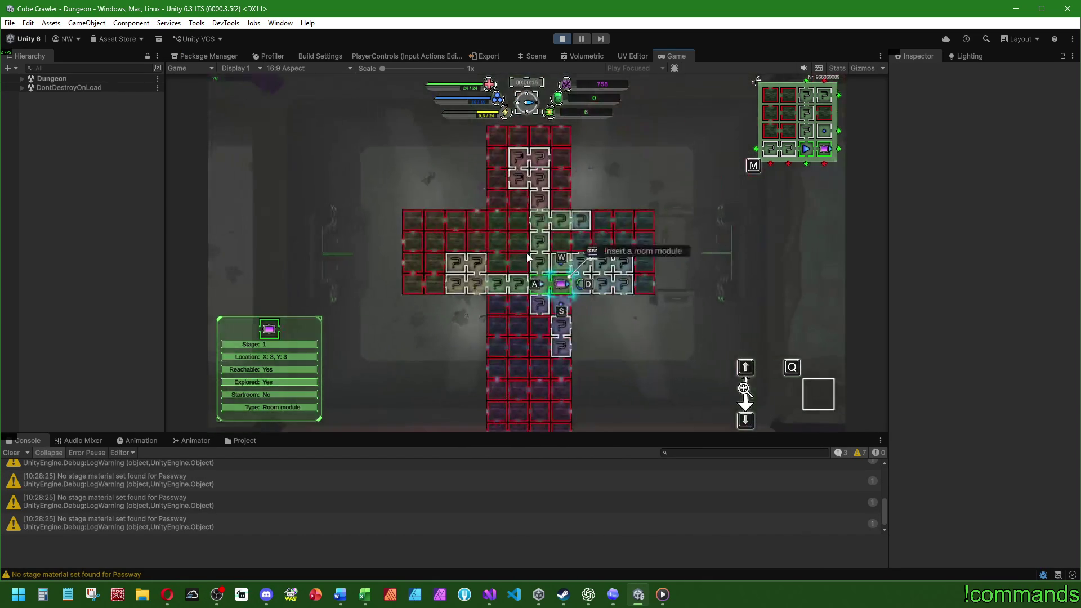
key(Return)
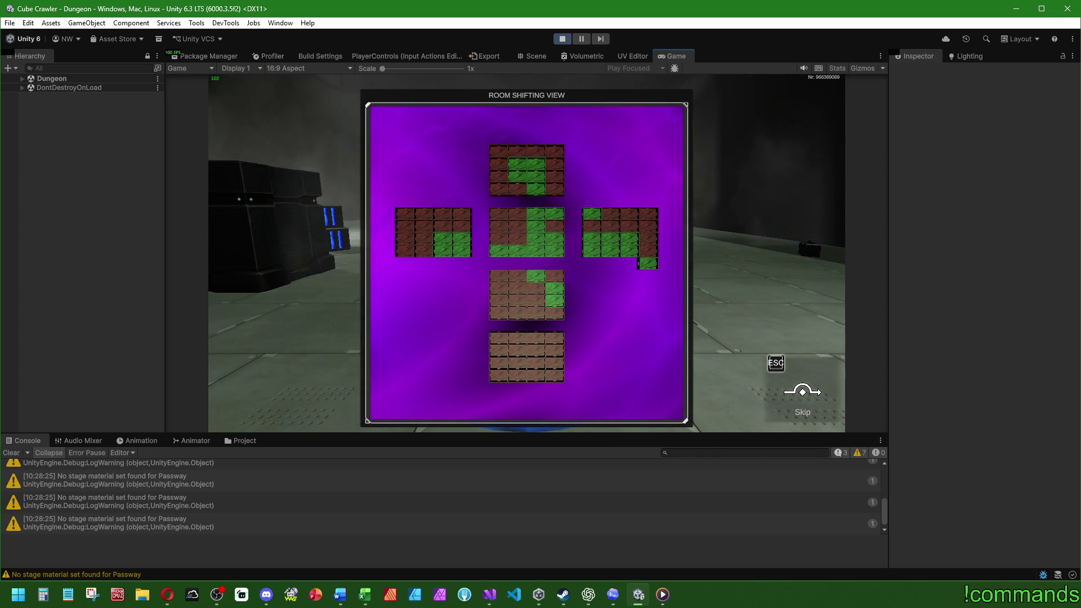
key(super)
click(562, 39)
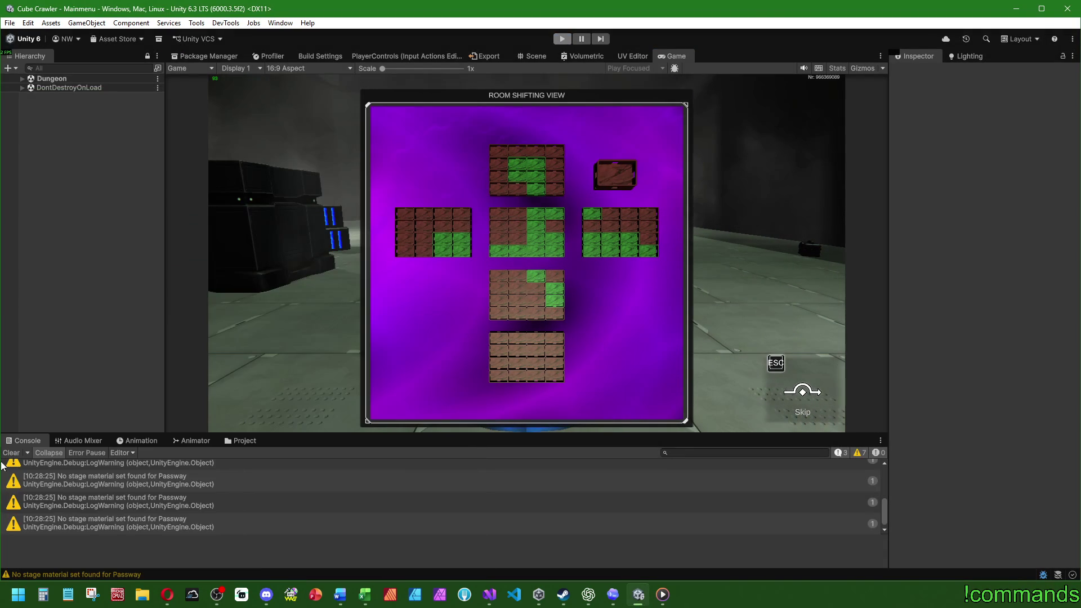
- Clear the Console, open the RoomModuleInserting prefab from Prefabs > RoomModule, and view its Animator graph
click(26, 451)
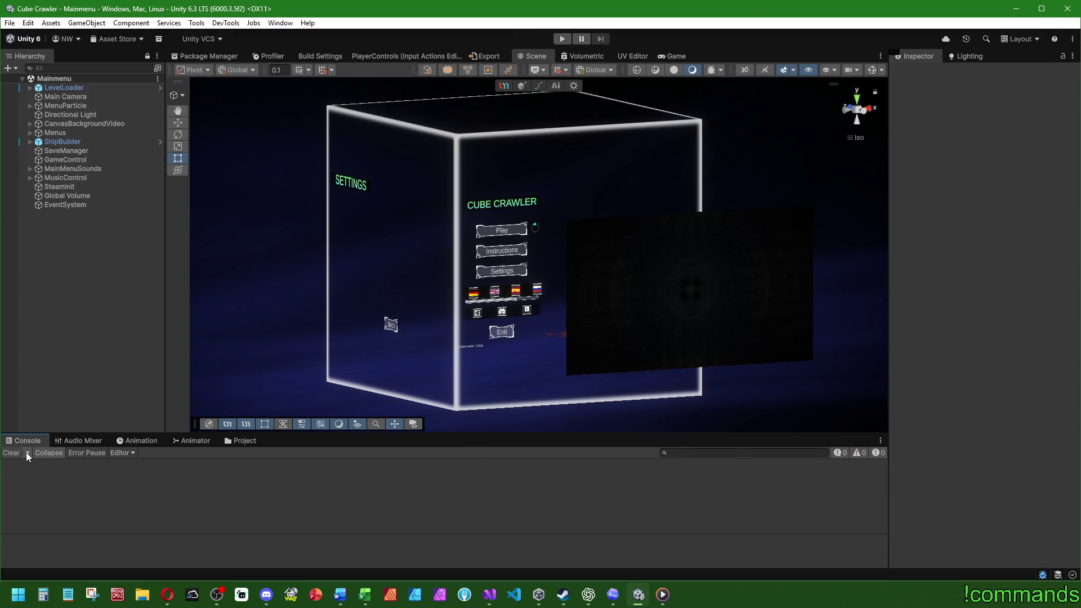
click(239, 442)
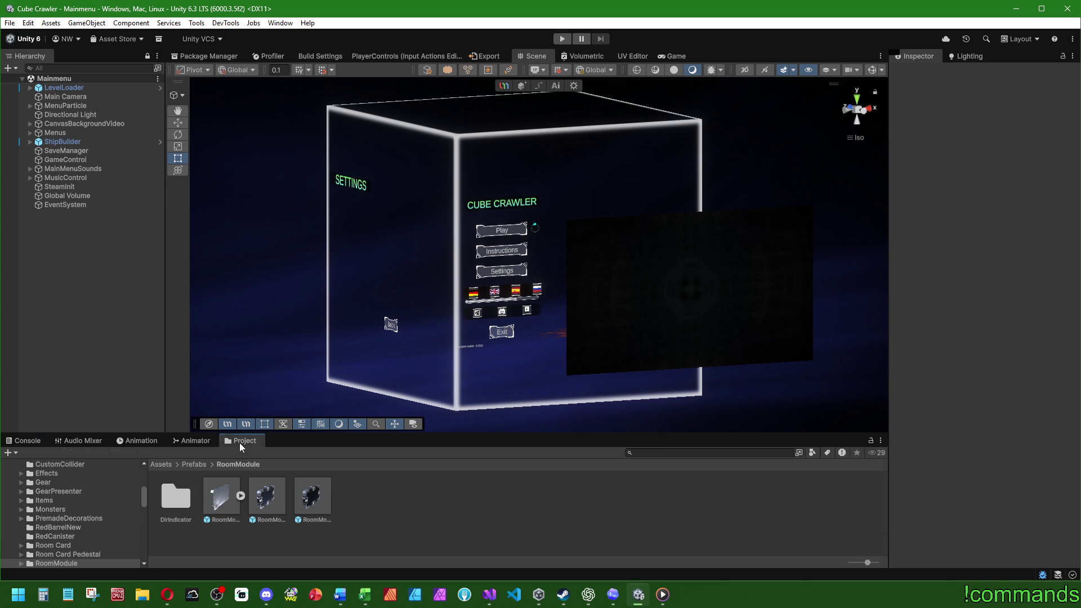
click(320, 491)
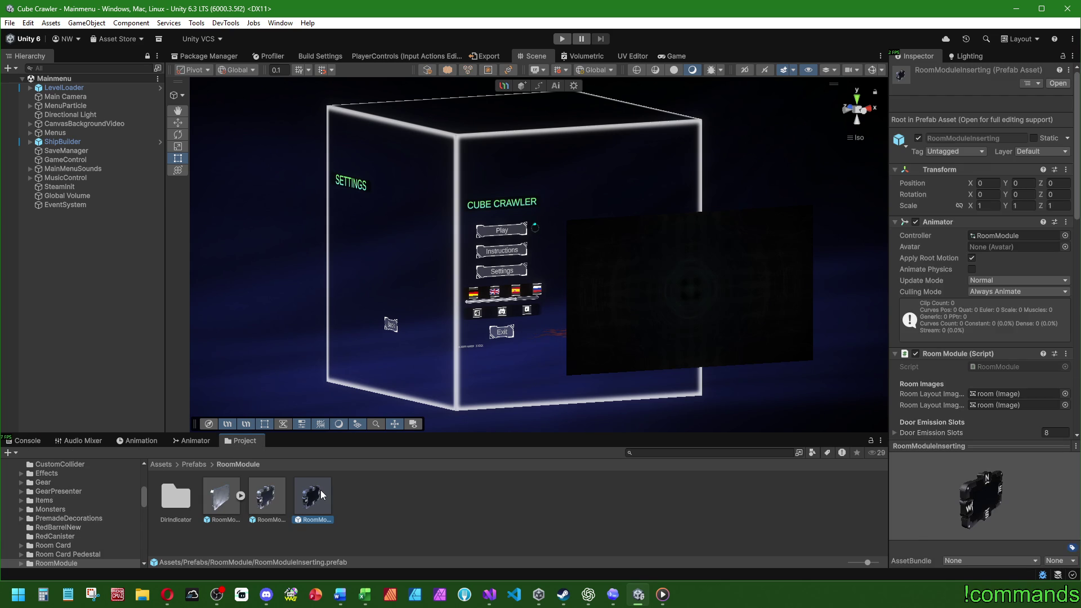
double_click(320, 490)
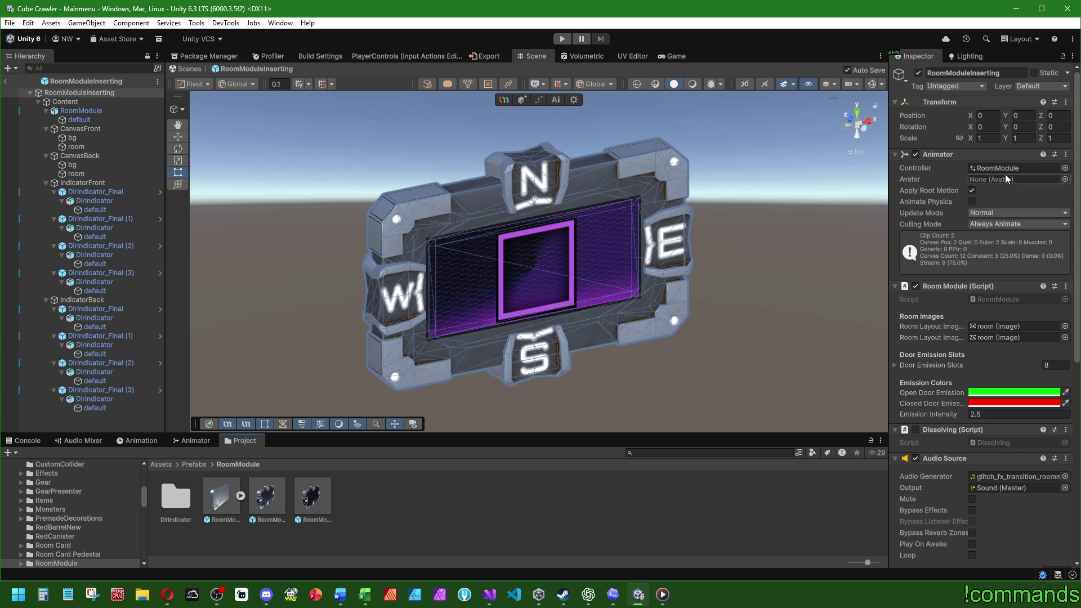
click(182, 442)
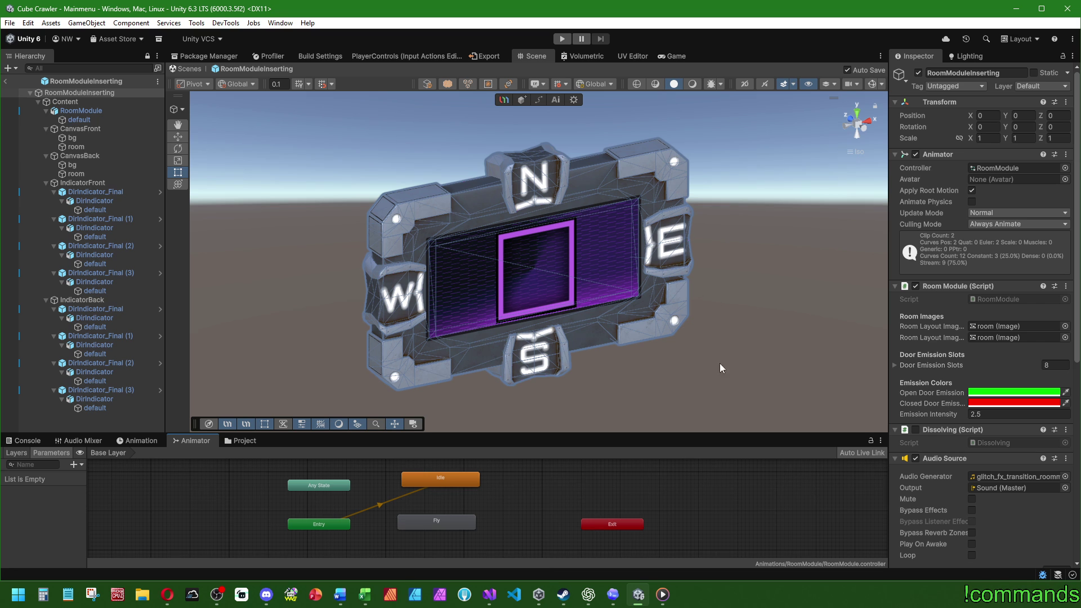
- In Visual Studio, show VisuStageController.cs and highlight all uses of SpawnRoomModuleAbove
click(487, 596)
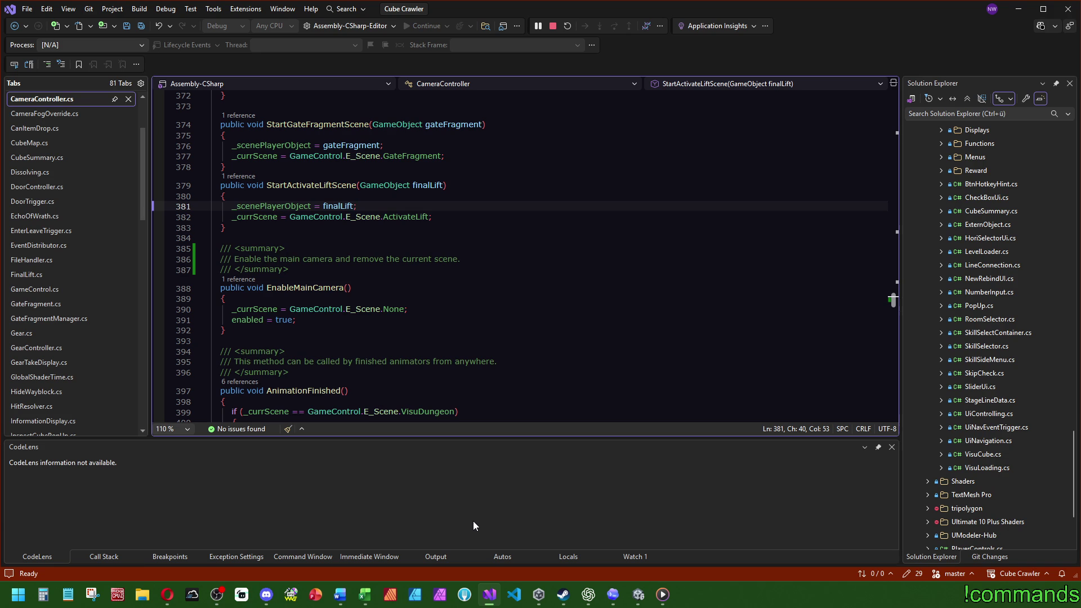
scroll(54, 346, down, 15)
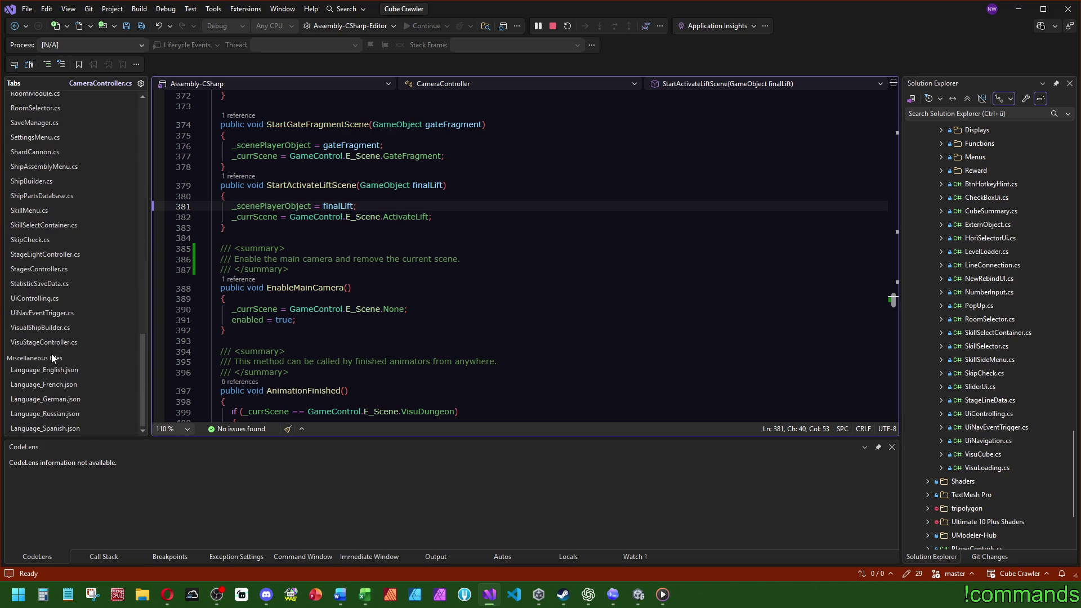
click(49, 342)
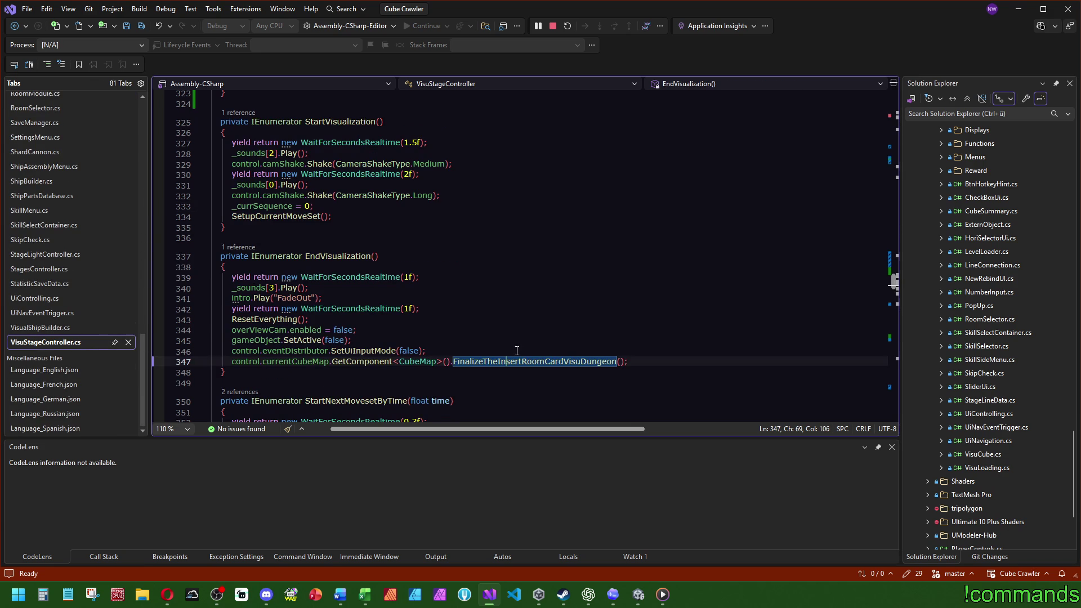
scroll(864, 257, up, 16)
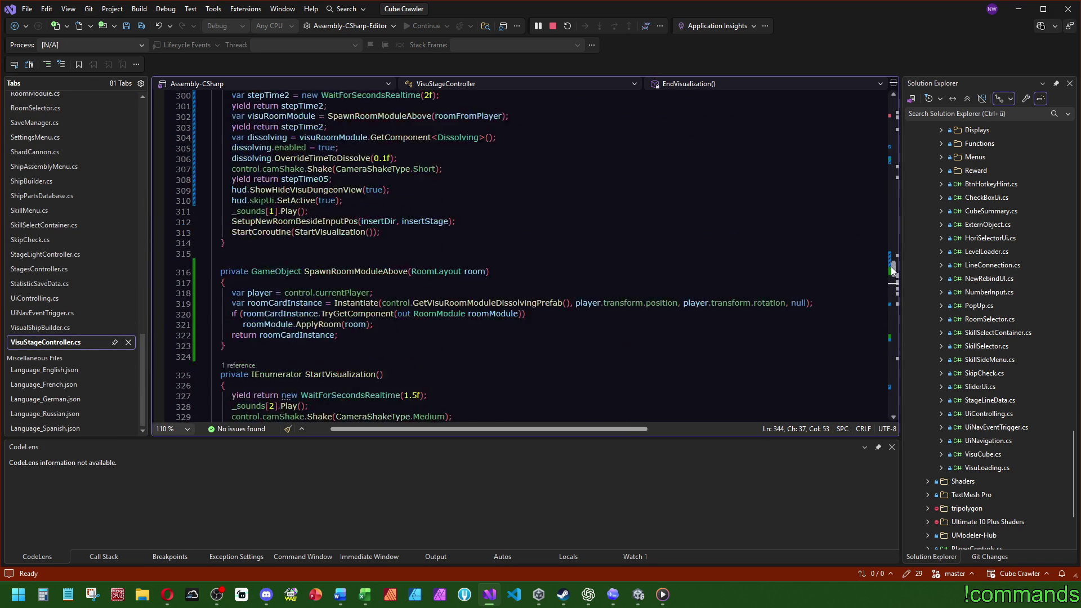
scroll(548, 277, down, 5)
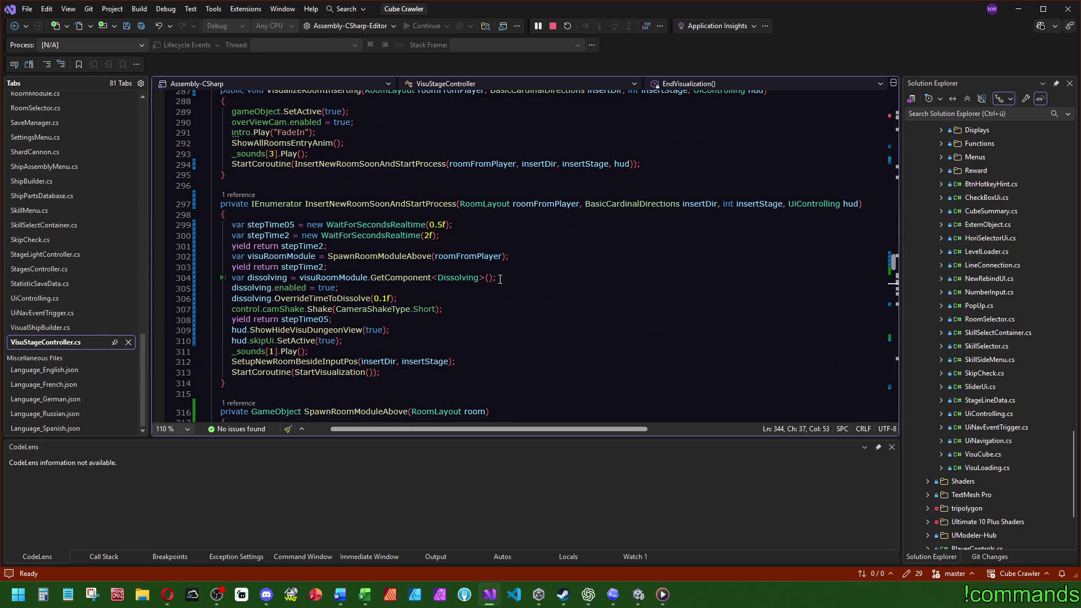
click(431, 256)
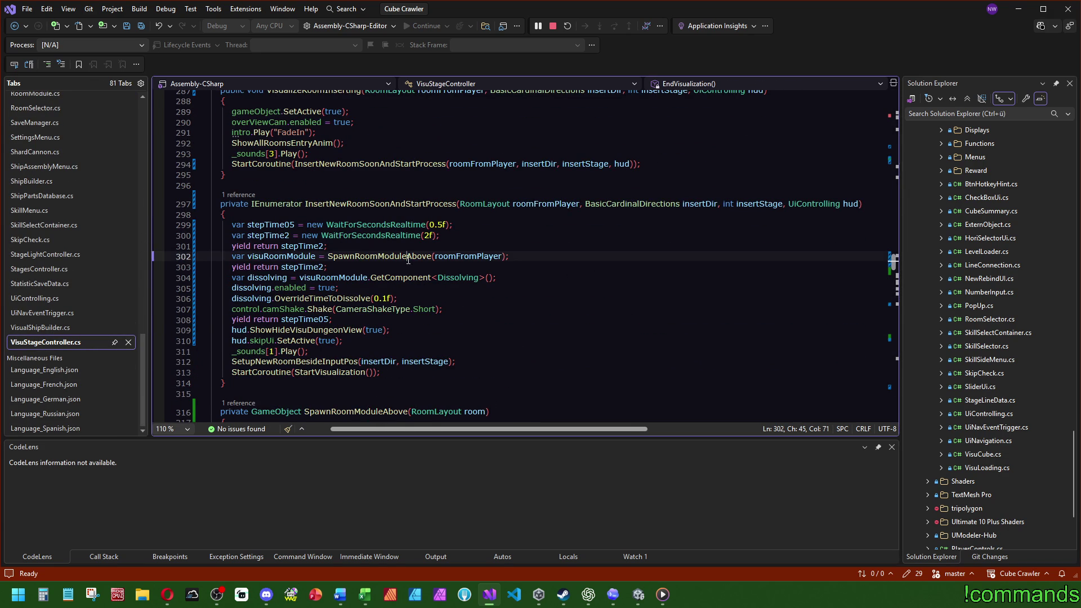
- Save all files in Visual Studio and return to Unity
scroll(507, 282, down, 4)
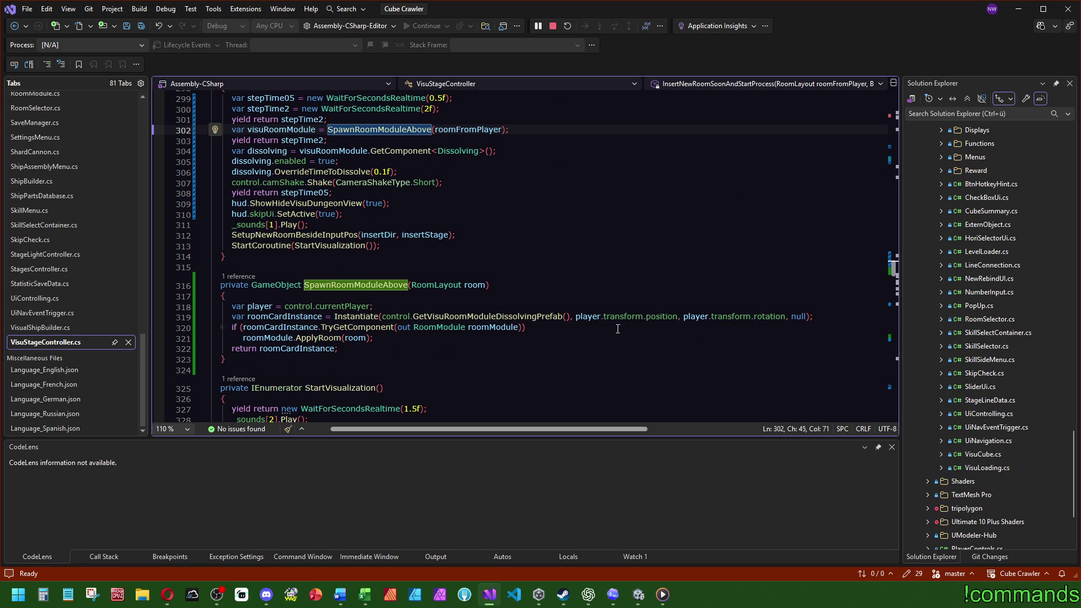
click(141, 26)
click(641, 598)
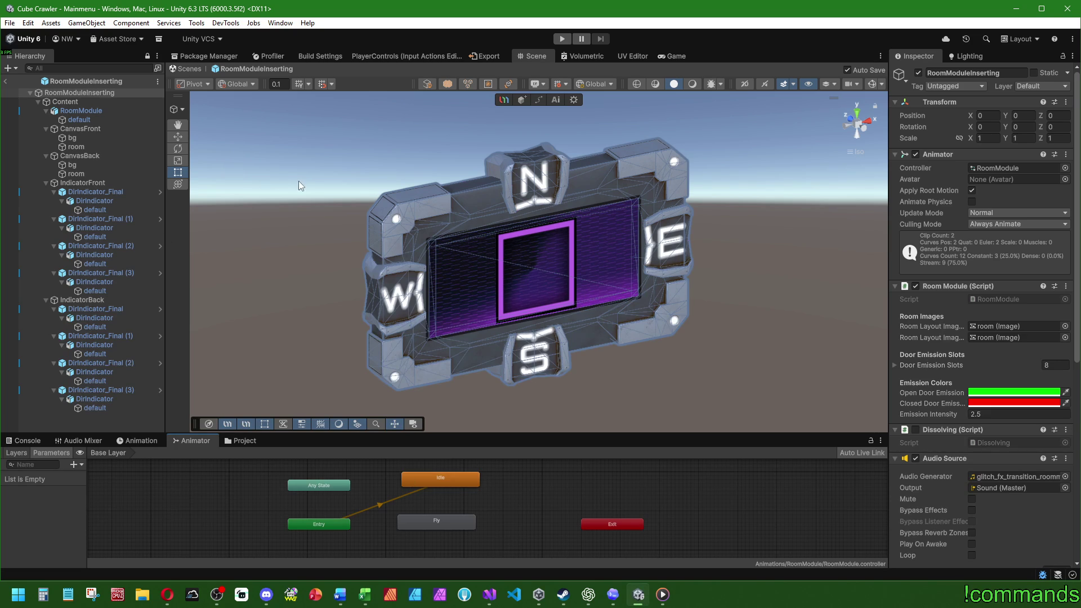
- Set Content's Position Y to 3, then select the RoomModuleInserting root and open the Animation window
click(76, 102)
scroll(585, 346, down, 3)
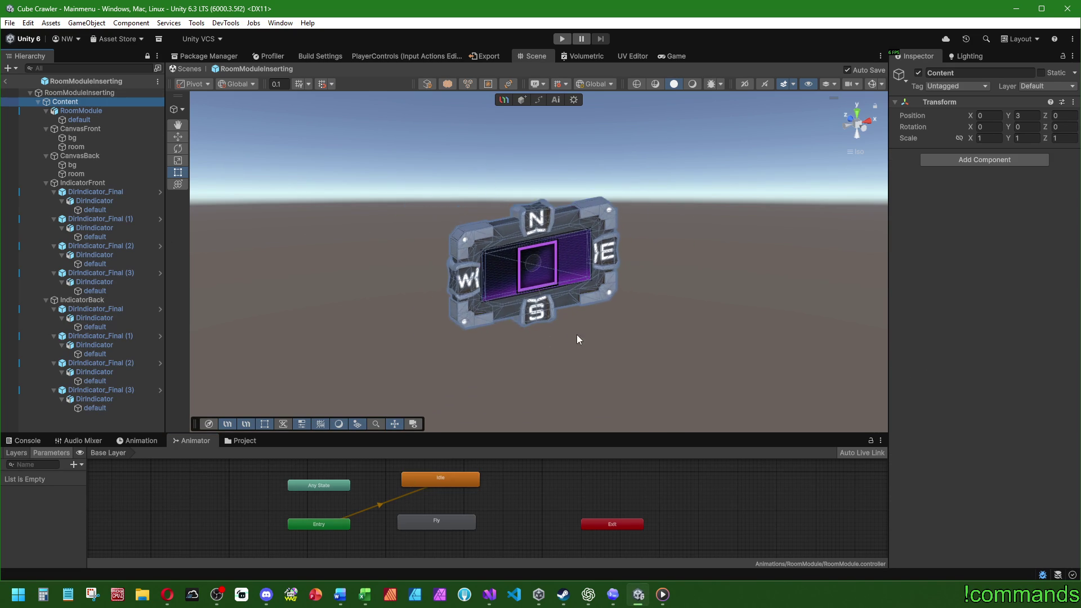
click(1019, 116)
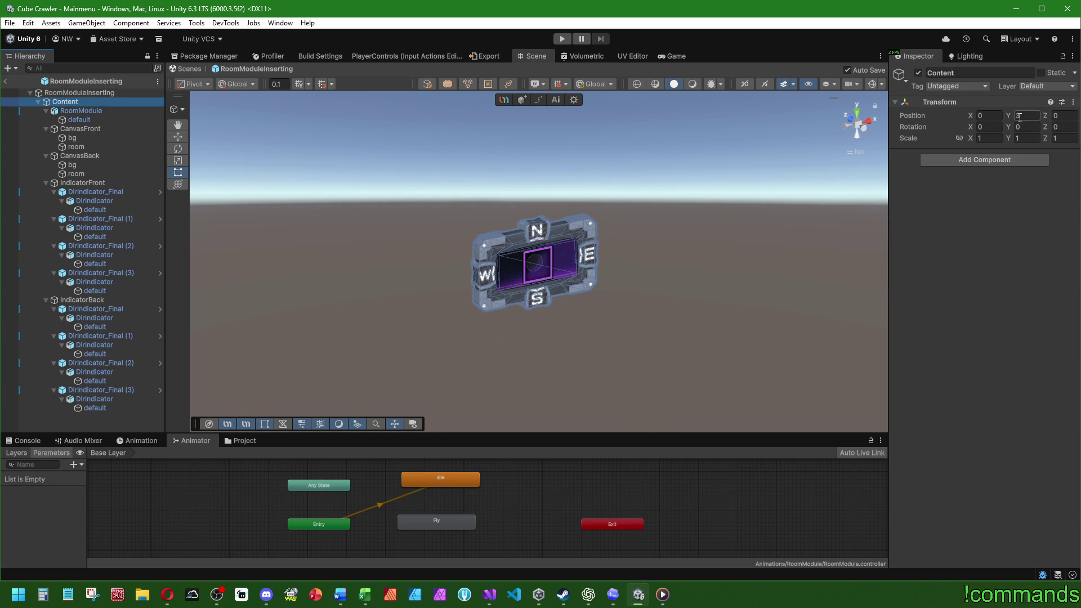
key(Return)
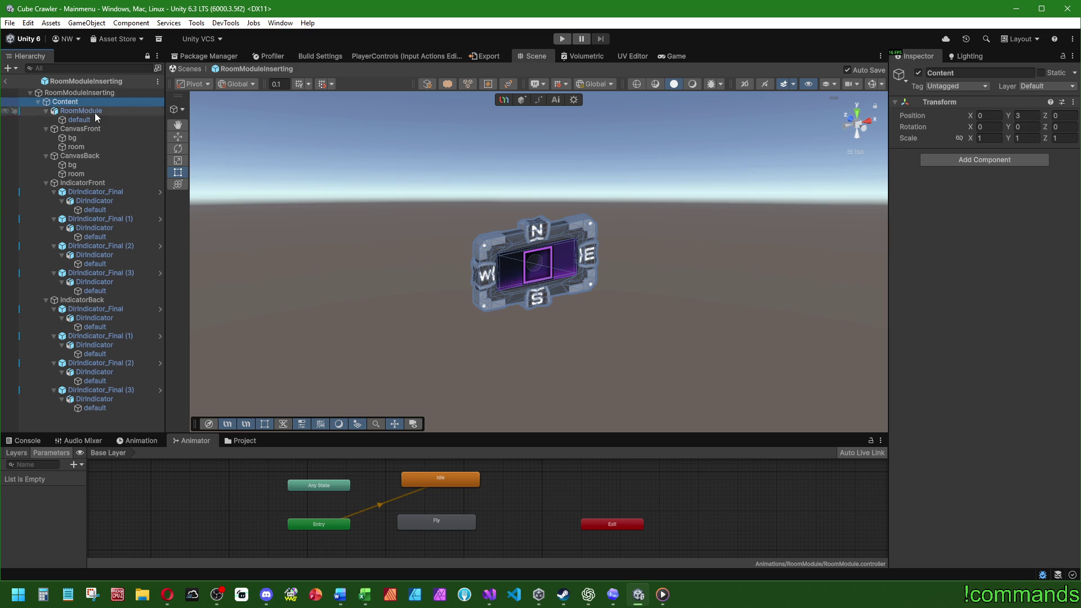
click(102, 93)
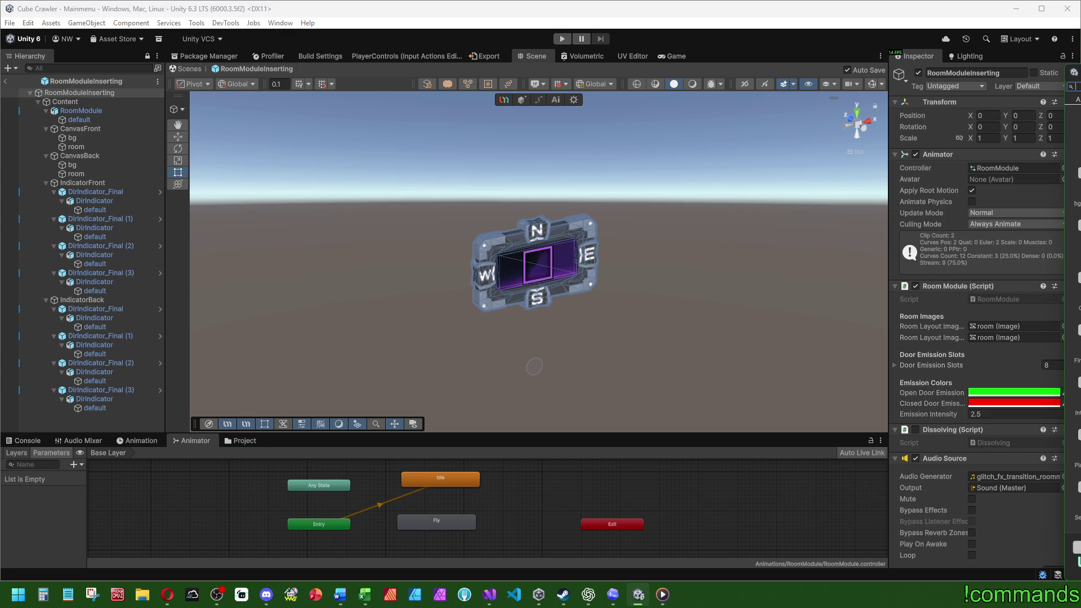
click(138, 440)
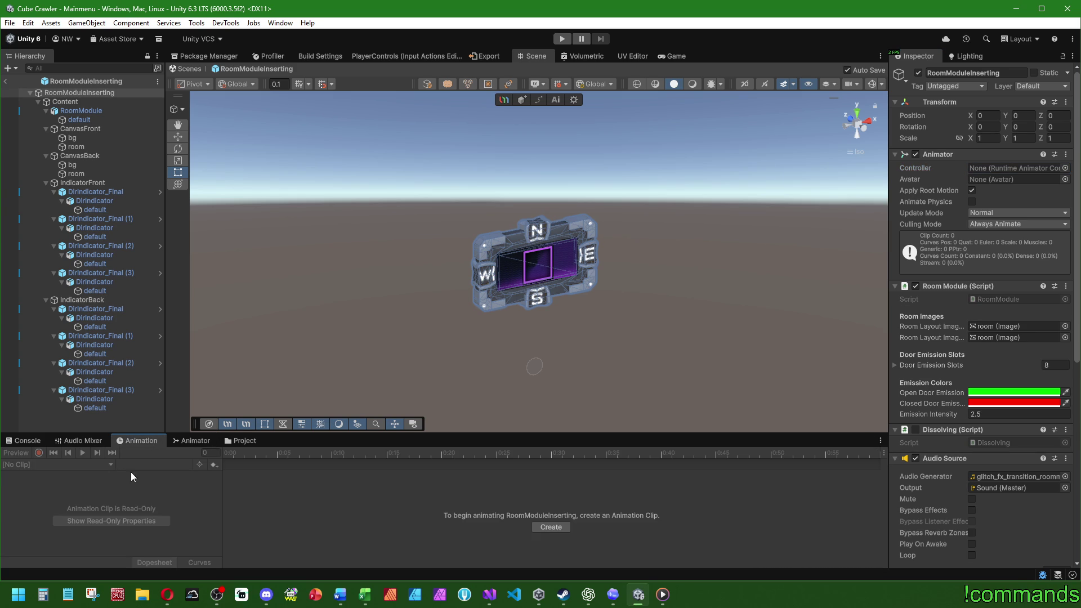
- Start a new clip and create a RoomModuleInserting folder under Animations
click(551, 527)
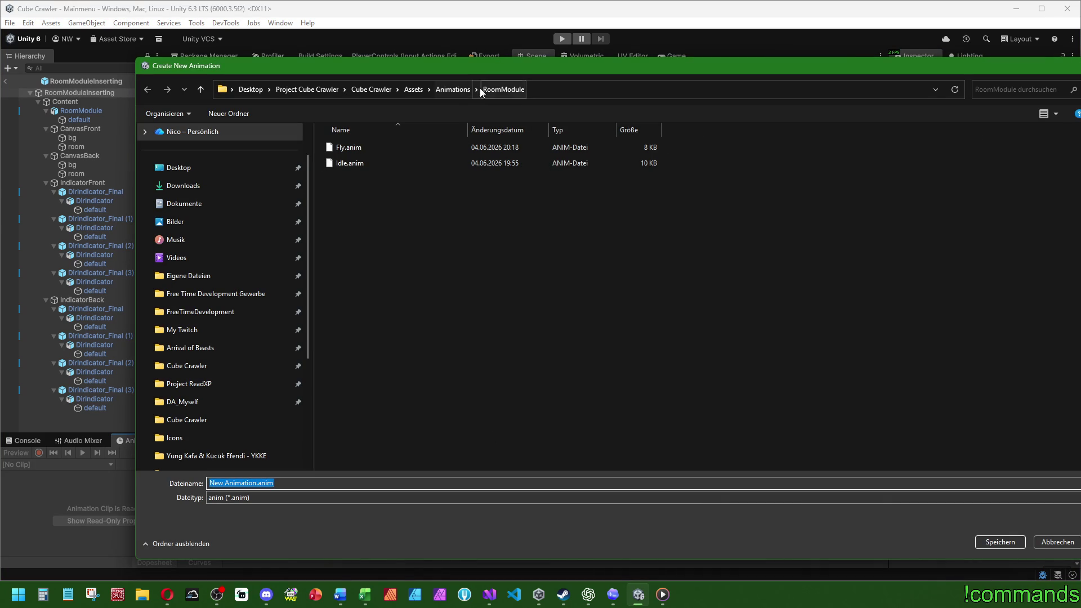
click(454, 92)
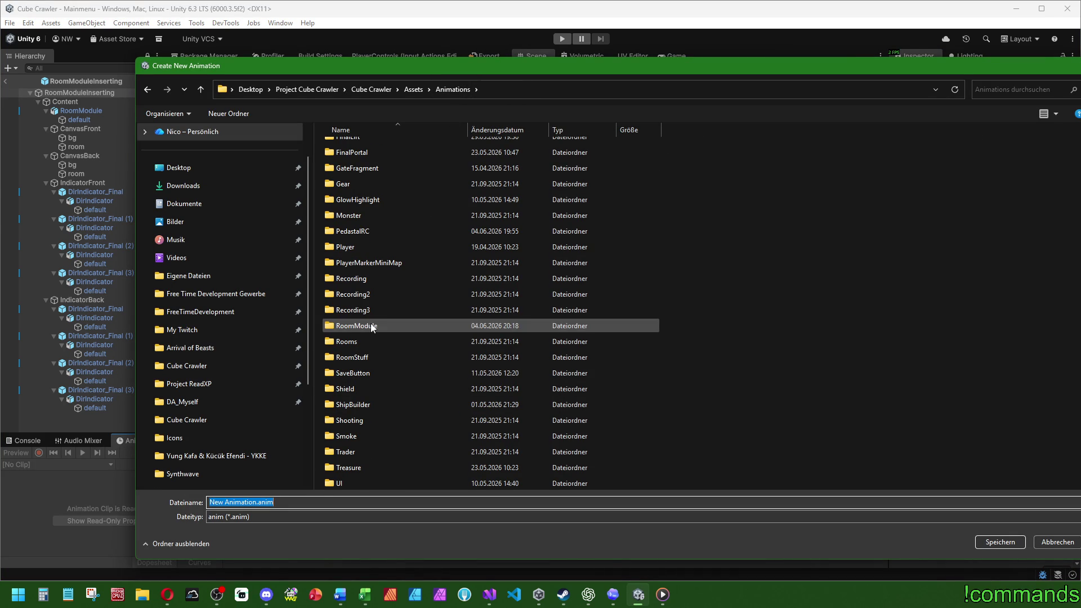
click(228, 114)
text(RoomModule)
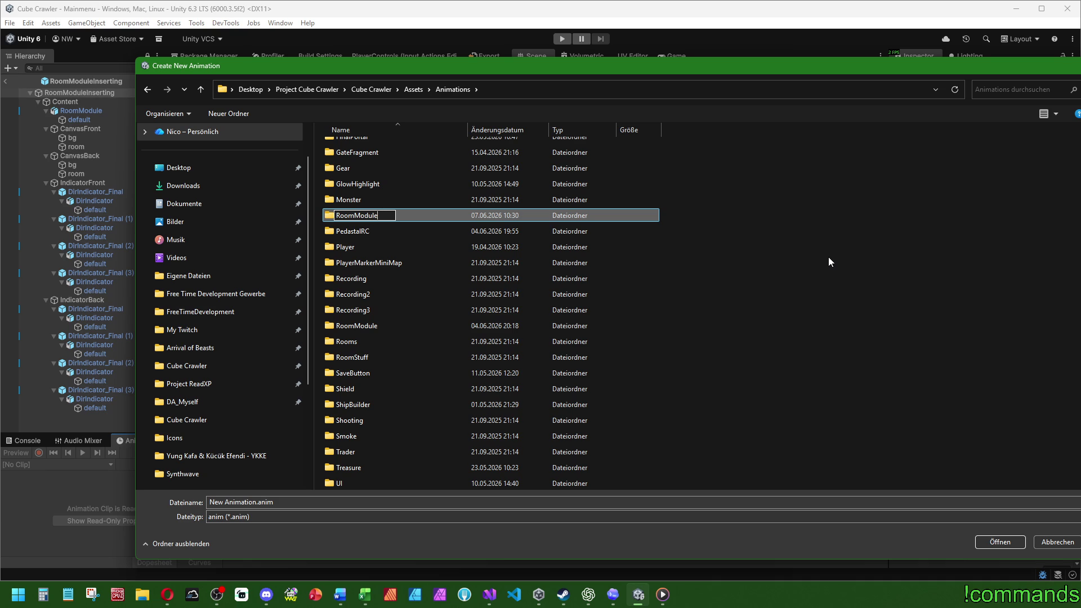
text(serting)
key(Return)
key(Return)
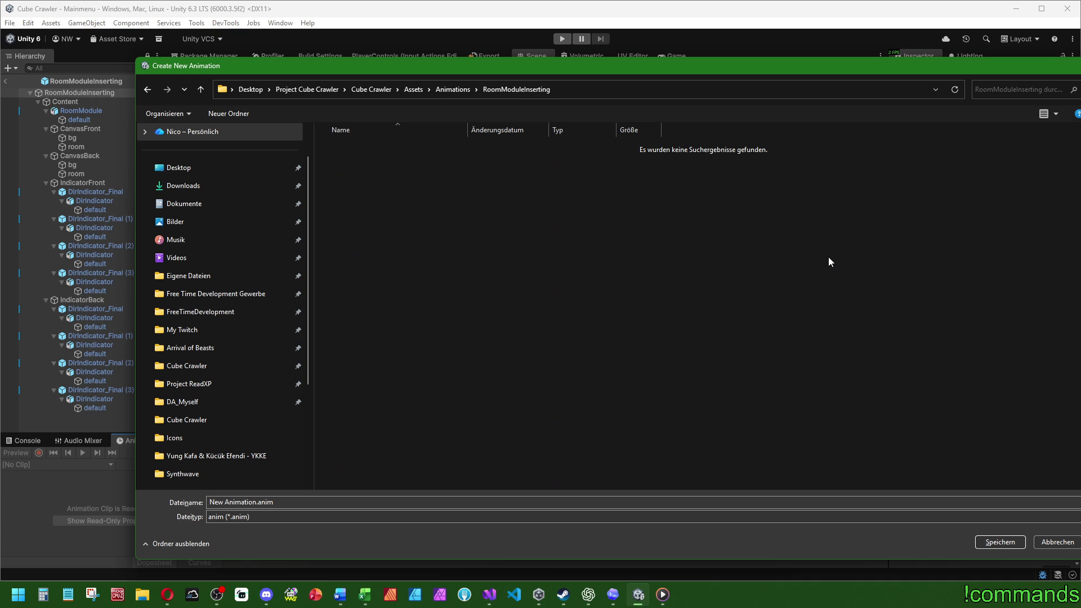
- Name the clip ShowPlayer and save it in that folder
click(377, 502)
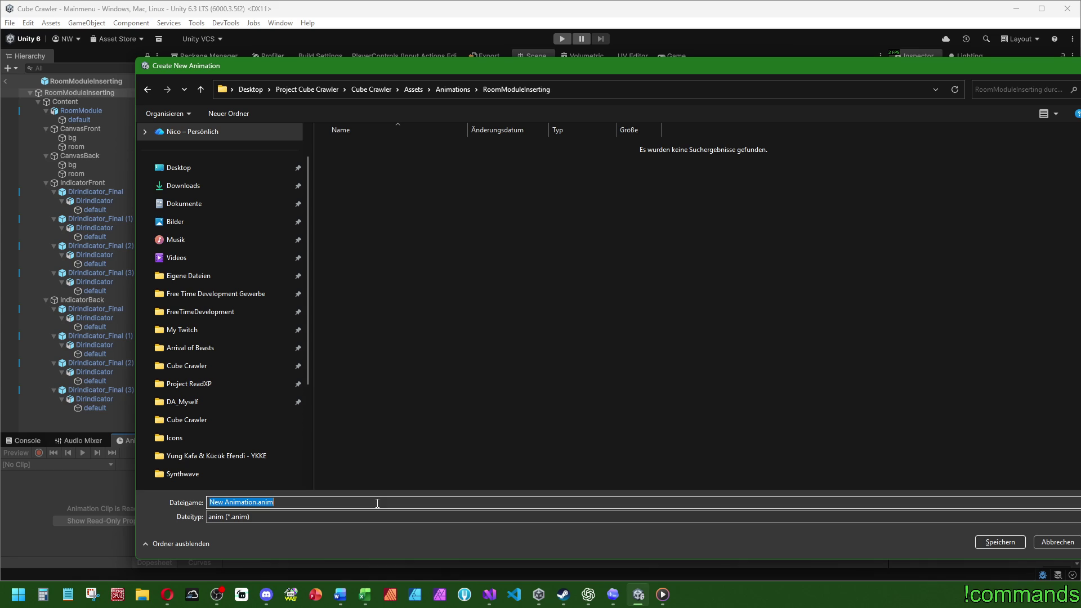
key(BackSpace)
text(Play)
key(BackSpace)
key(BackSpace)
key(BackSpace)
text(ShowPlay)
click(999, 542)
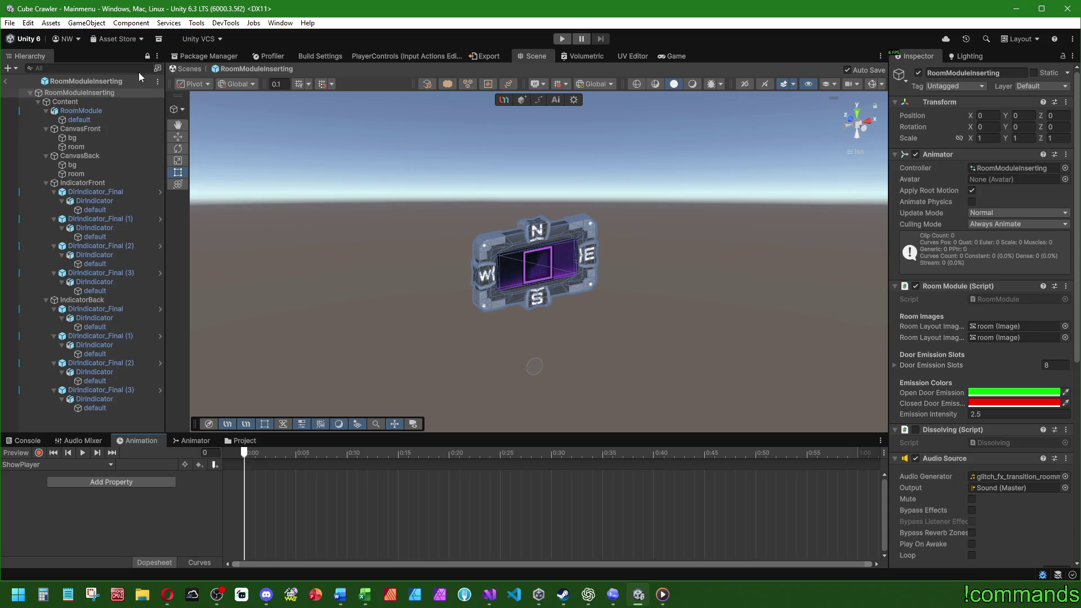
- Set Content's scale to 0.1 on all three axes and save the scene
click(113, 100)
click(1027, 115)
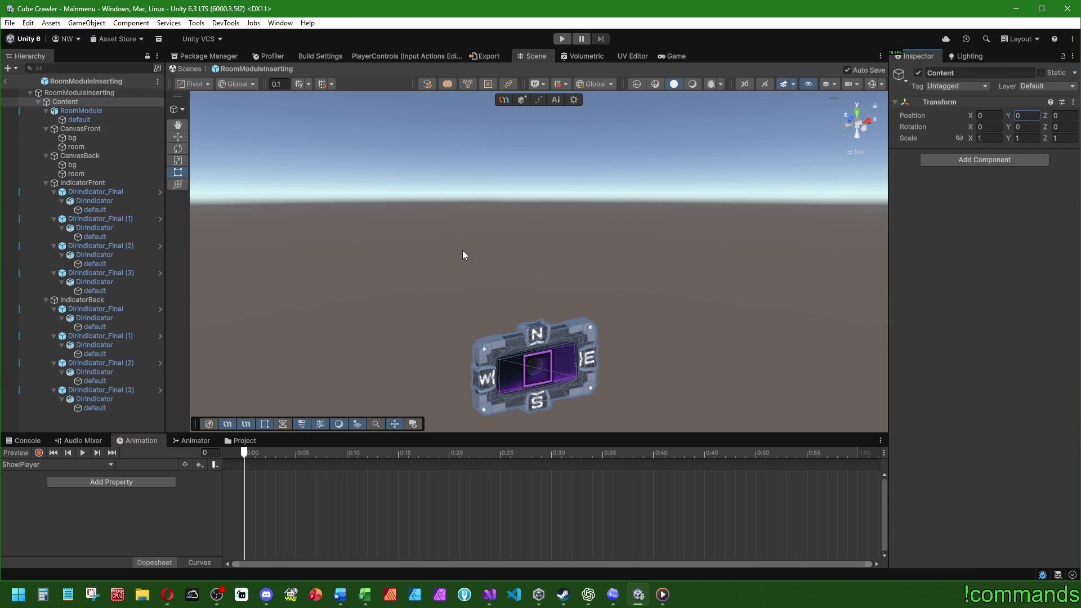
click(106, 93)
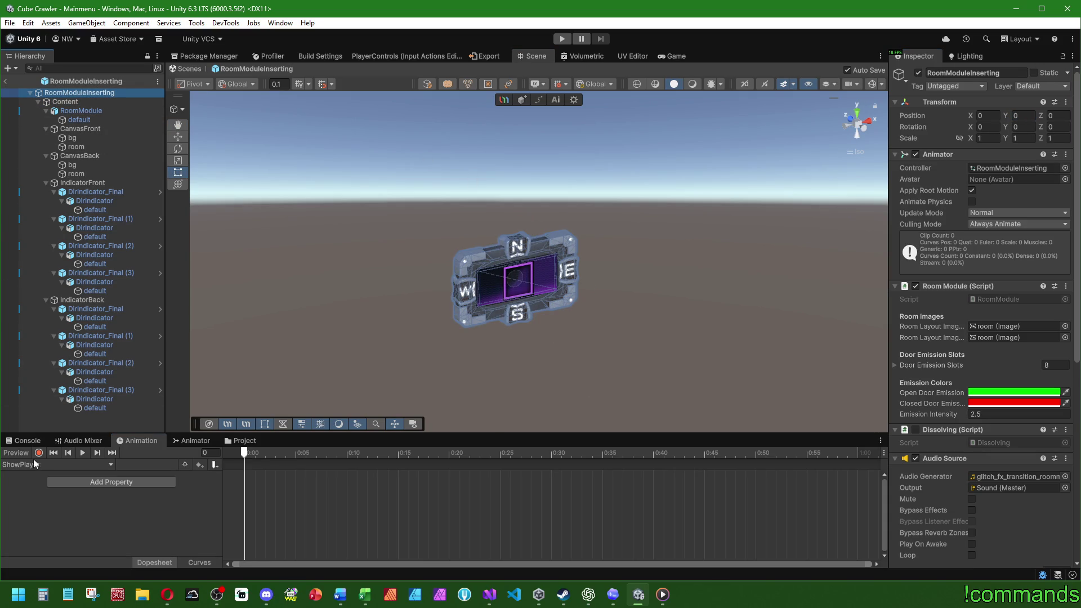
click(75, 101)
click(989, 138)
text(0,1)
click(1026, 137)
text(0,1)
click(1064, 138)
text(0,1)
key(Return)
key(ctrl+s)
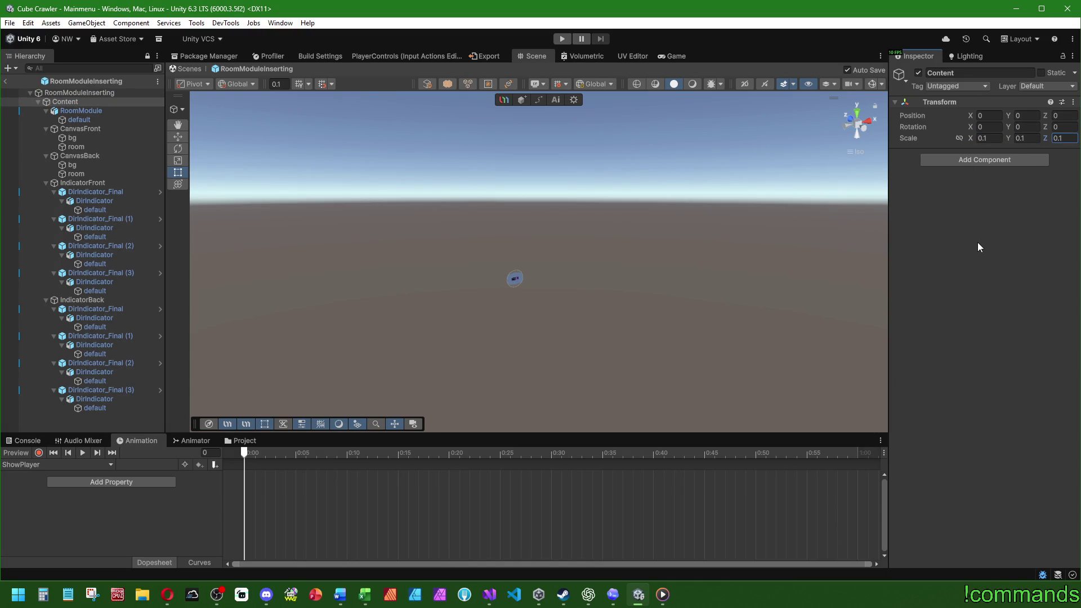
- Record frame-30 keys setting Content's scale to 1,1,1 and Position Y to 3
key(r)
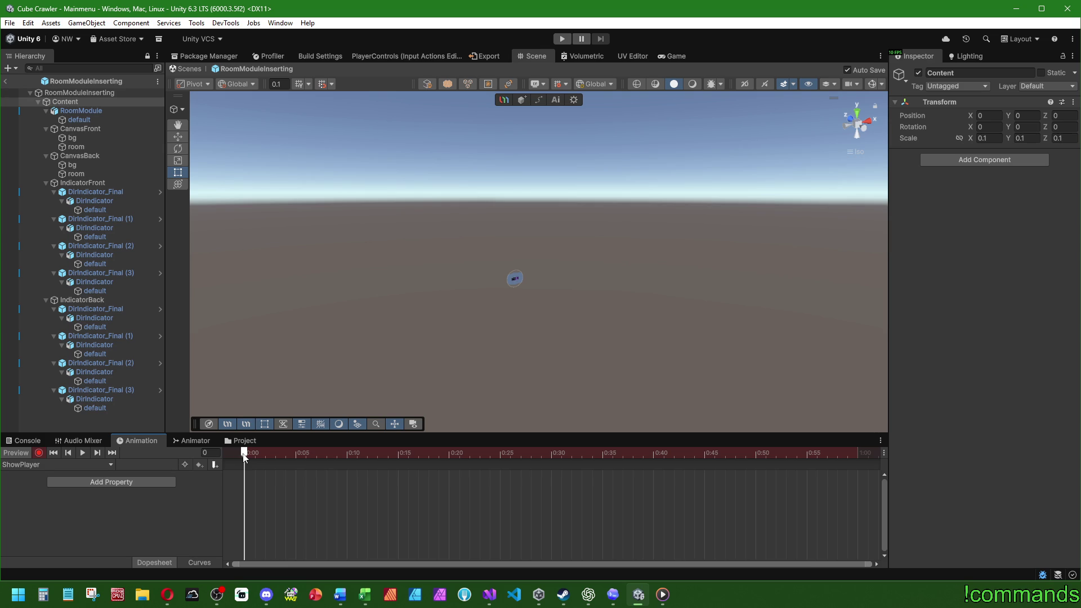
drag(244, 456, 536, 462)
click(989, 138)
text(1)
key(Tab)
text(1)
key(Tab)
text(1)
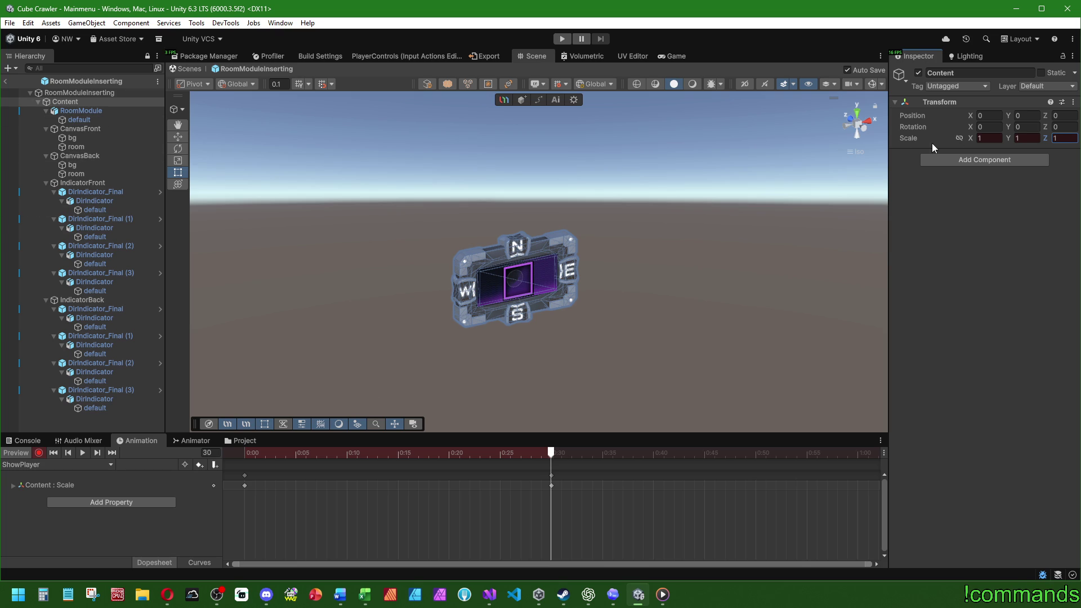
click(1021, 115)
text(3)
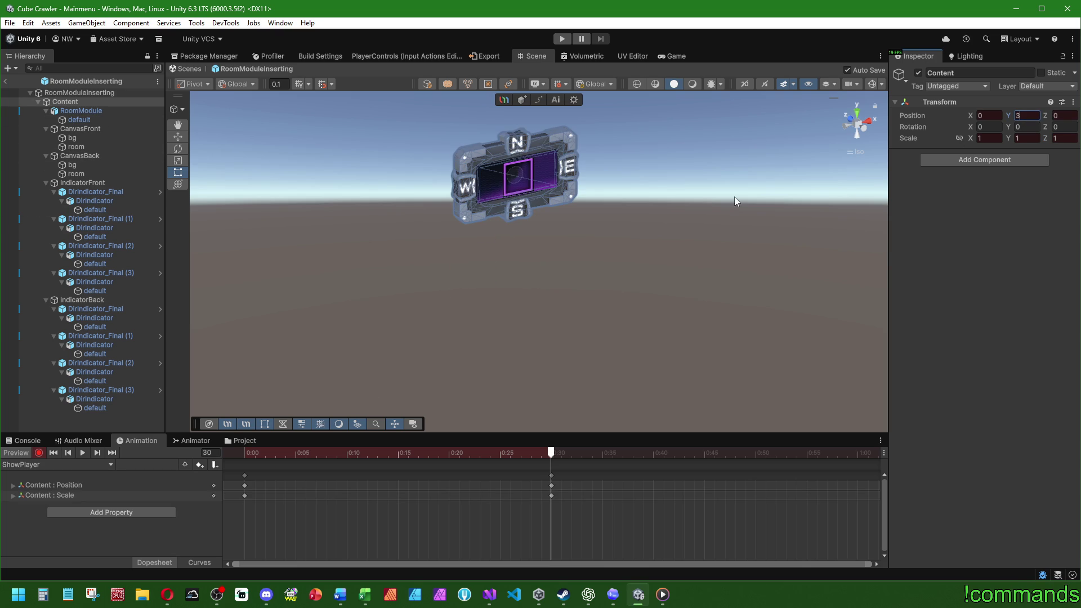
key(Return)
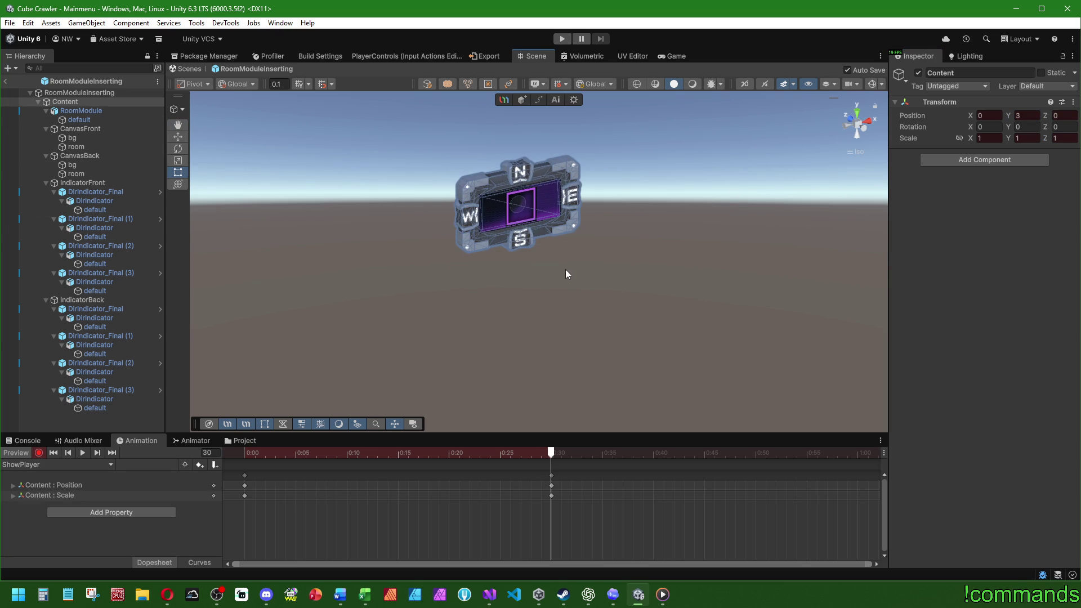
click(190, 440)
click(421, 493)
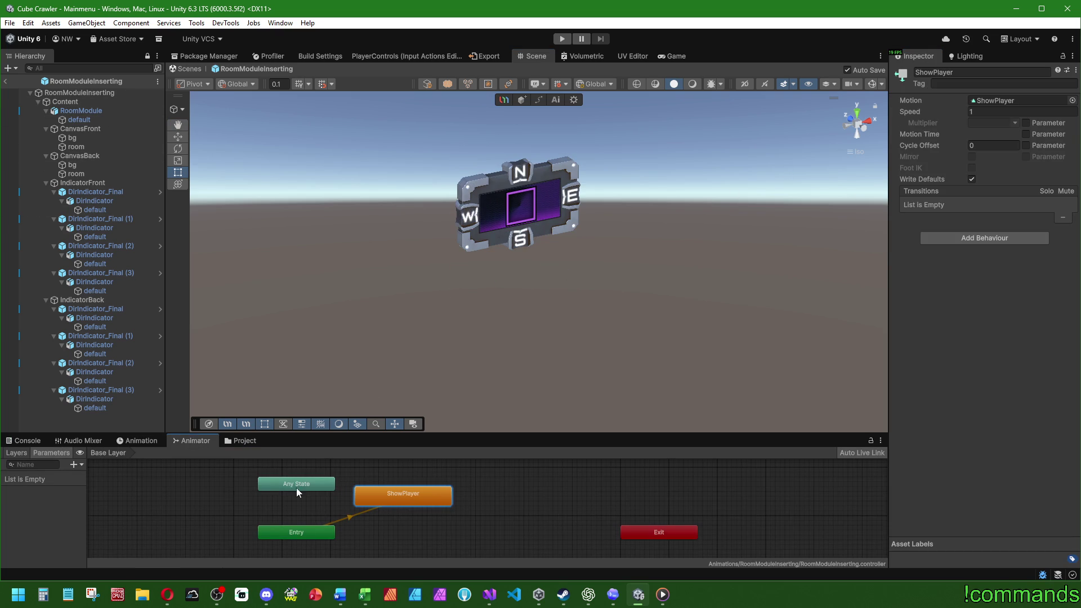
- Tuck the Entry and Exit nodes under Any State in the Animator graph
drag(297, 530, 289, 488)
drag(653, 535, 277, 535)
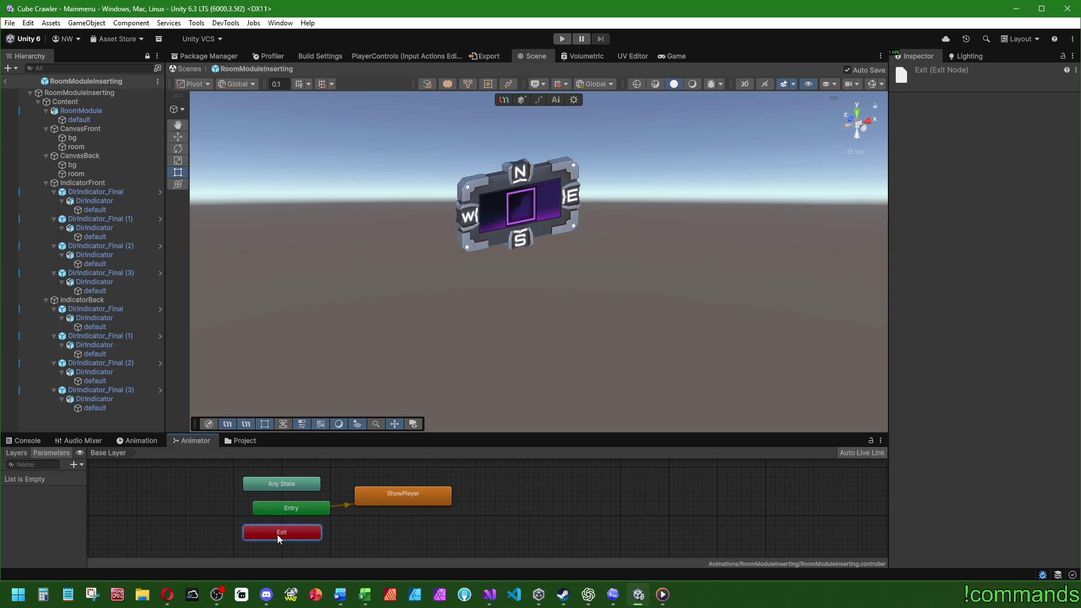
click(137, 440)
- Create a new IdleOnPlayer clip and turn on animation recording
click(56, 464)
click(42, 493)
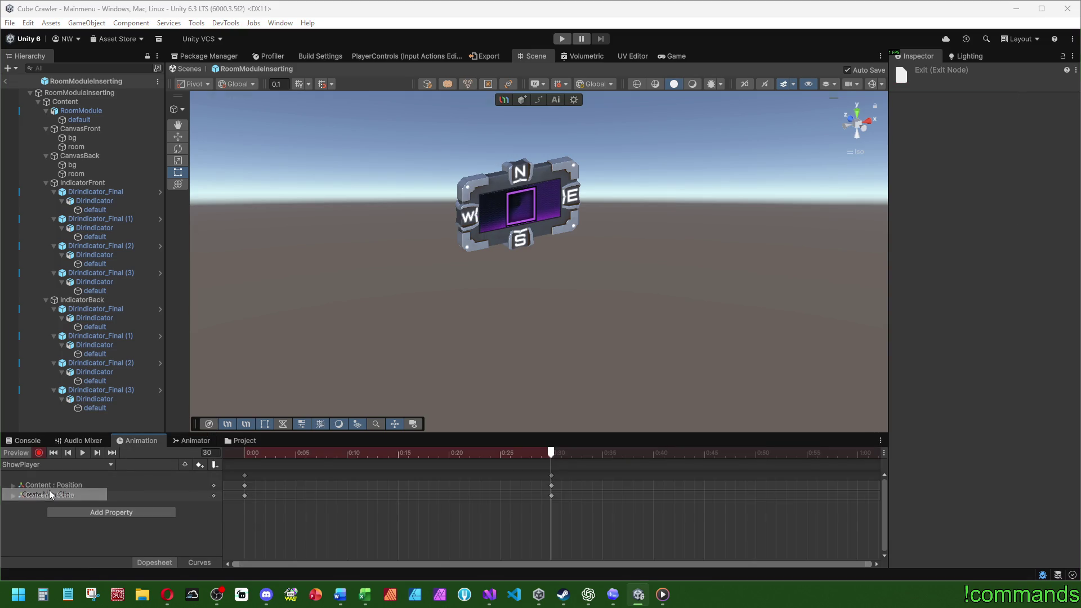
text(IdleOnPlayer)
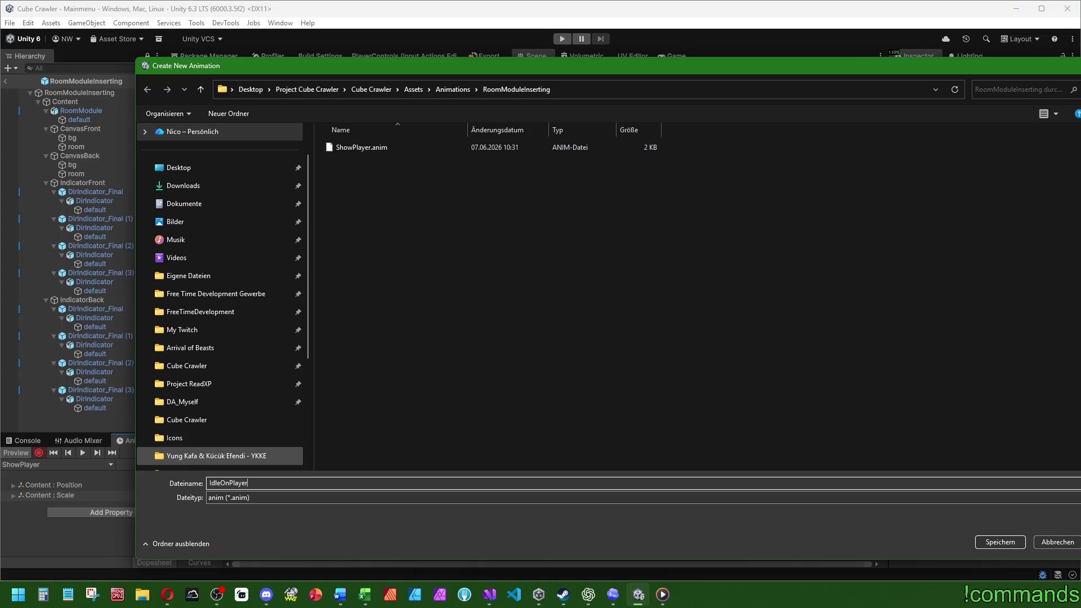
key(Return)
click(39, 454)
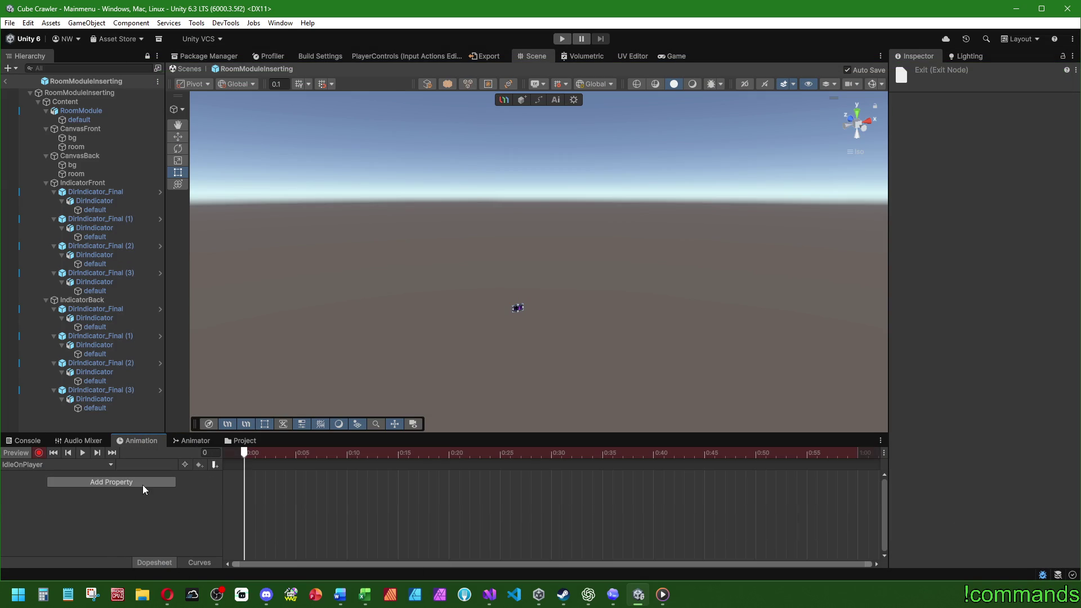
scroll(315, 493, down, 5)
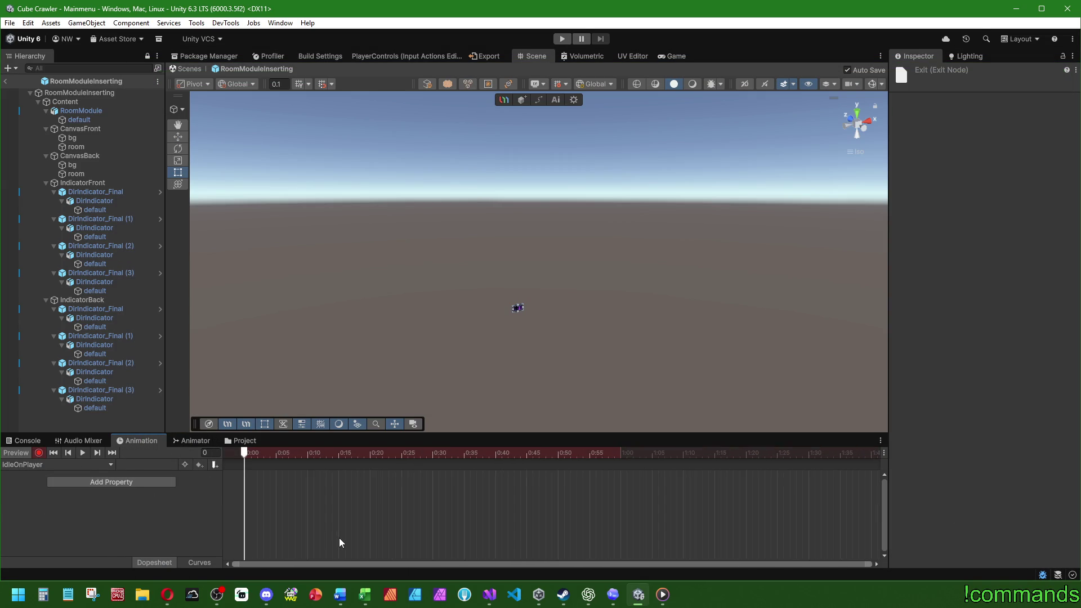
- At frame 120, key Content's scale 1,1,1, Position Y 3 and Rotation Y 360
click(665, 452)
click(65, 101)
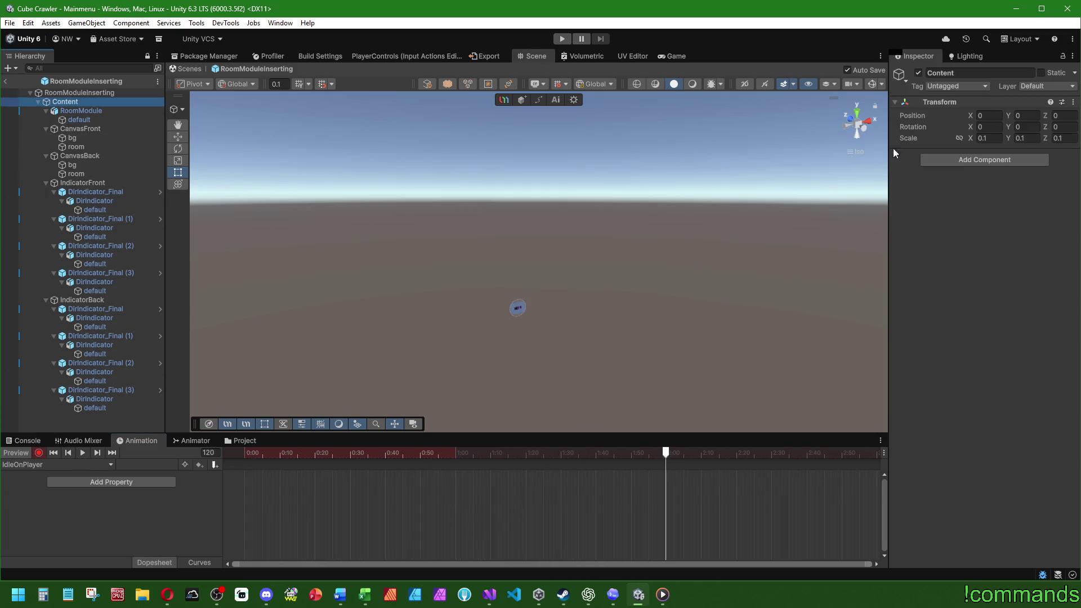
click(989, 138)
text(1)
key(Tab)
text(1)
key(Tab)
text(1)
click(1022, 115)
text(3)
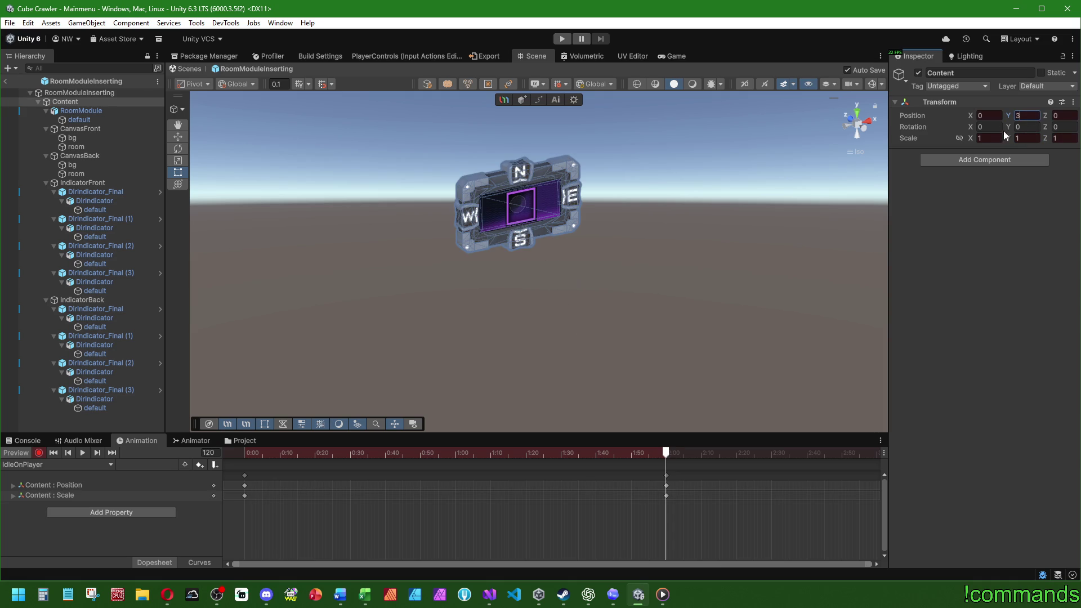
click(1025, 127)
text(360)
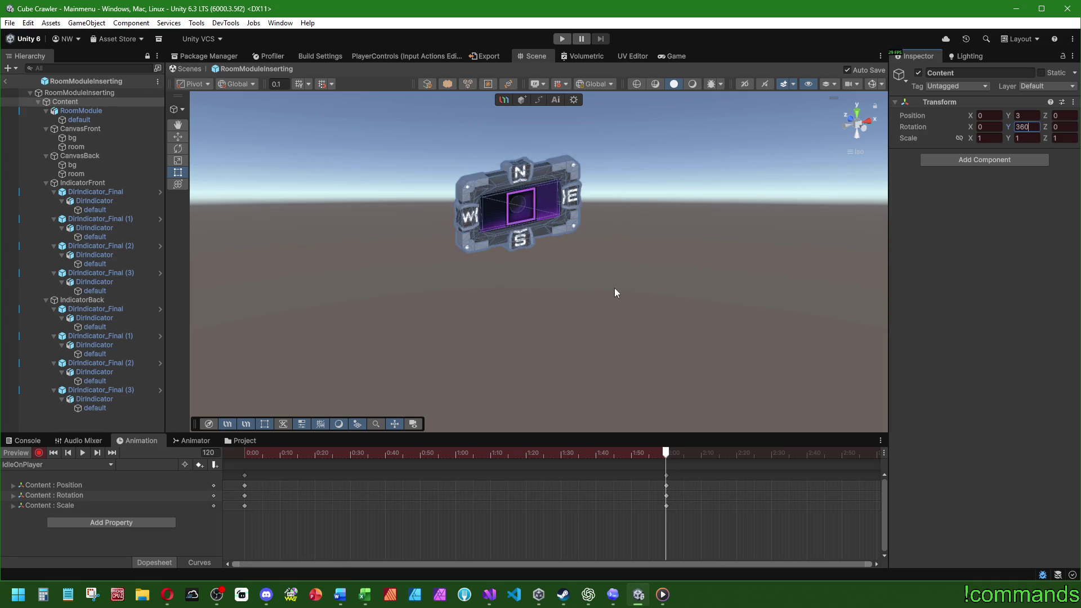
- Preview the clip, then key scale 1 and Position Y 3 at frame 0
click(82, 453)
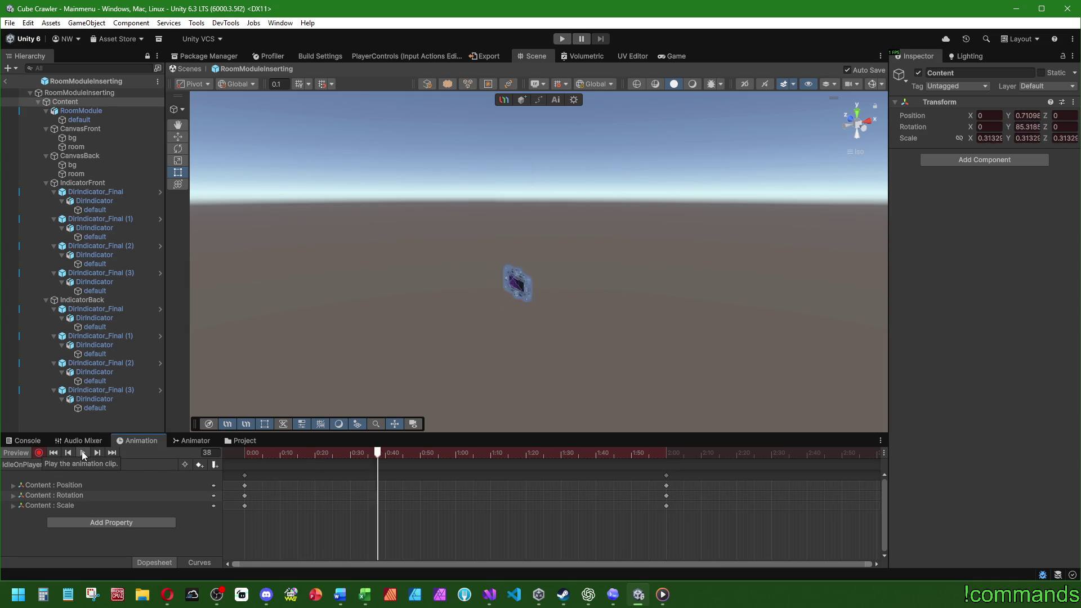
click(25, 453)
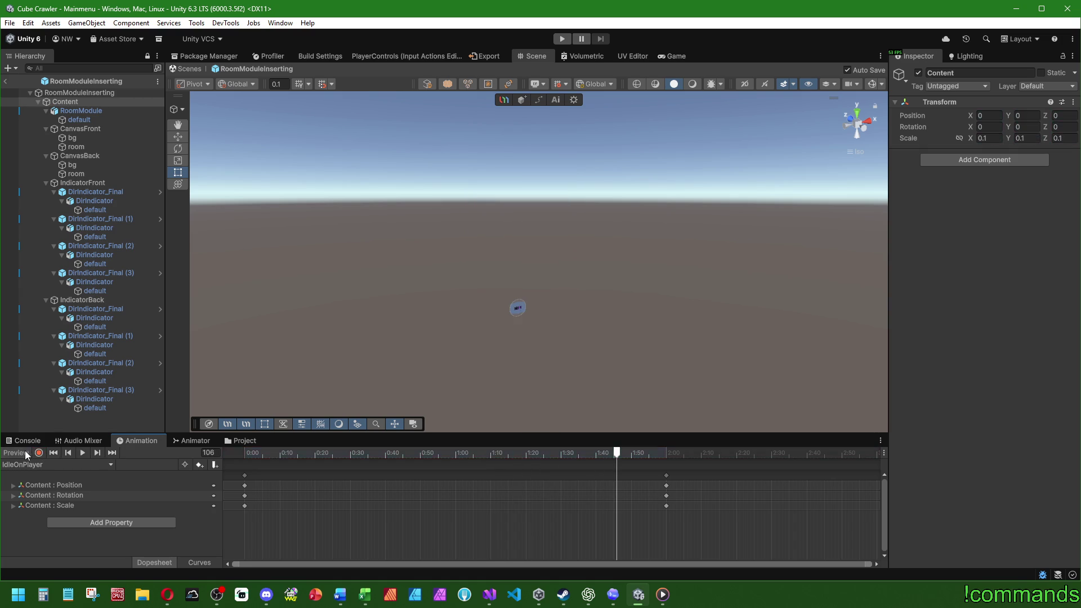
click(16, 453)
click(242, 452)
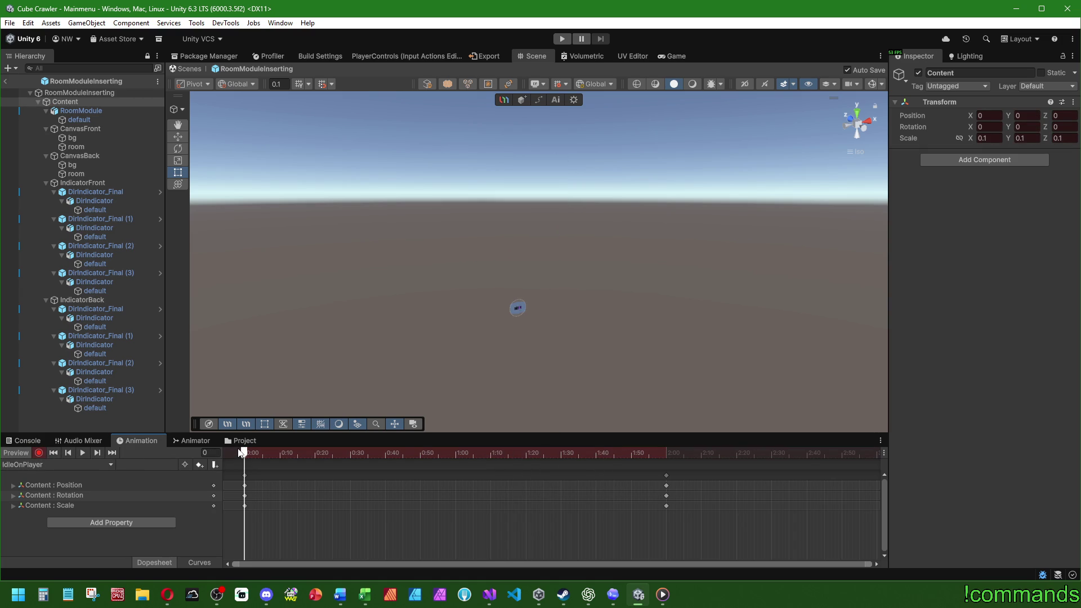
click(989, 138)
text(1)
key(Tab)
click(1026, 115)
text(3)
- Add Position Y keys of 2.75 at 0:30 and 3.25 at 1:30, then preview the bobbing
mouse_move(265, 445)
mouse_down()
mouse_move(663, 445)
mouse_move(456, 453)
mouse_up()
click(1025, 115)
text(2.75)
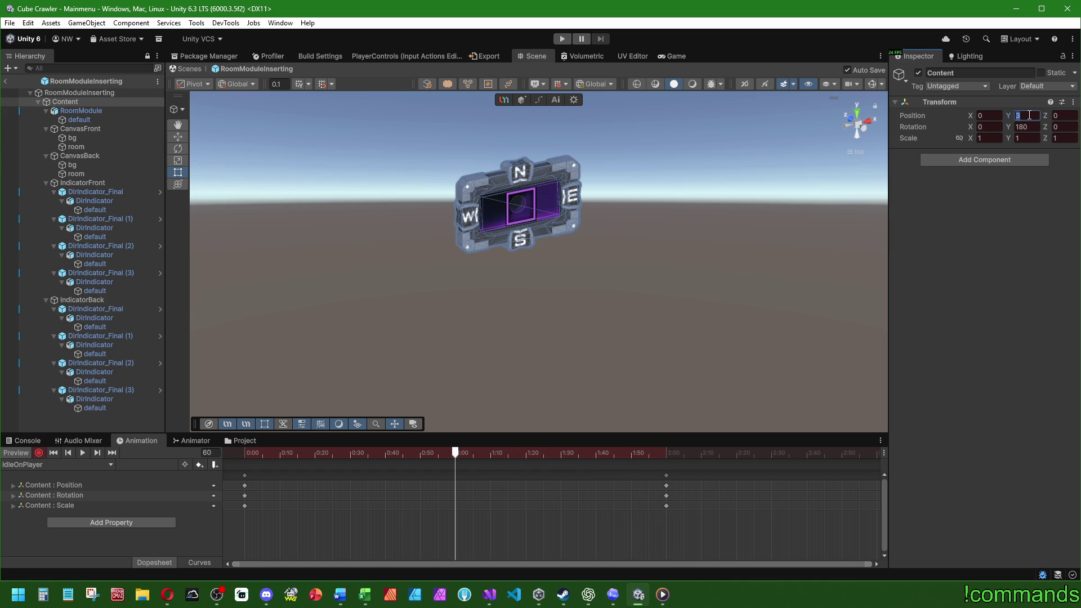
key(Return)
drag(457, 475, 349, 476)
click(560, 454)
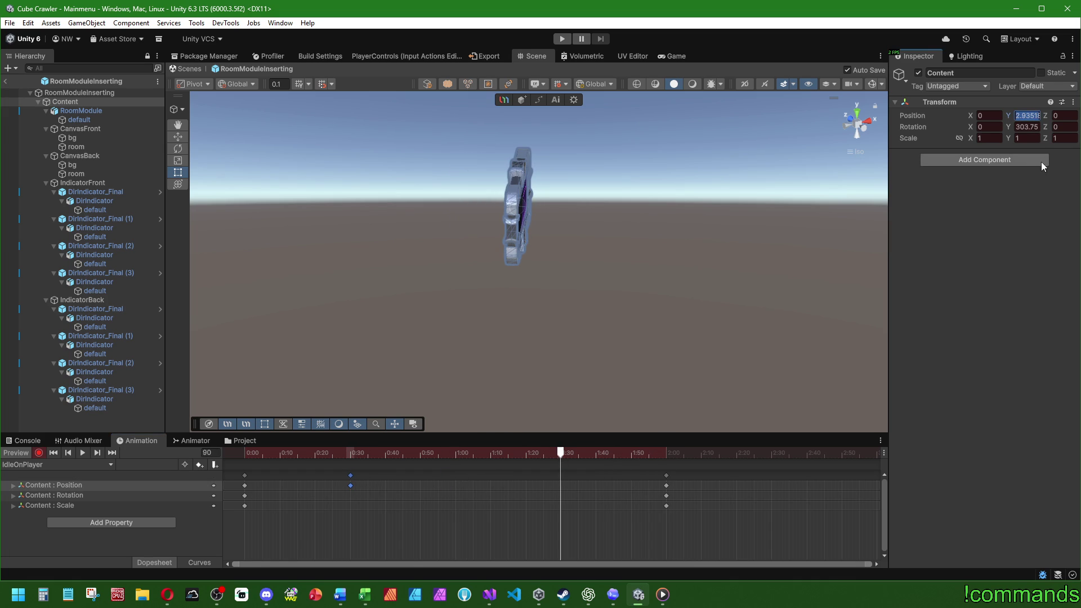
click(350, 455)
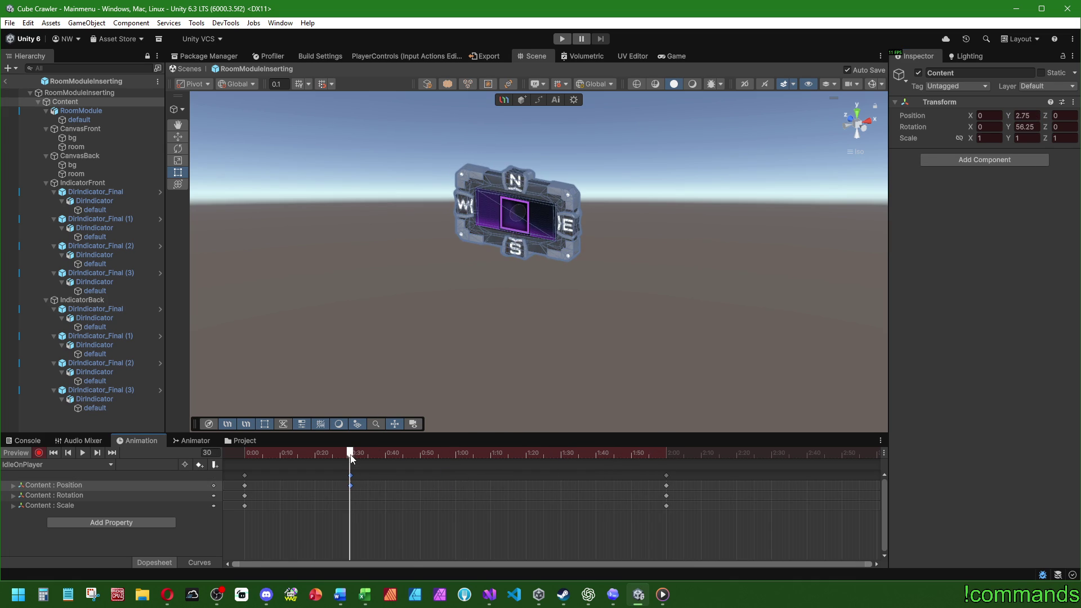
mouse_move(351, 457)
mouse_down()
mouse_move(595, 454)
mouse_move(563, 463)
mouse_up()
double_click(1026, 115)
text(3.25)
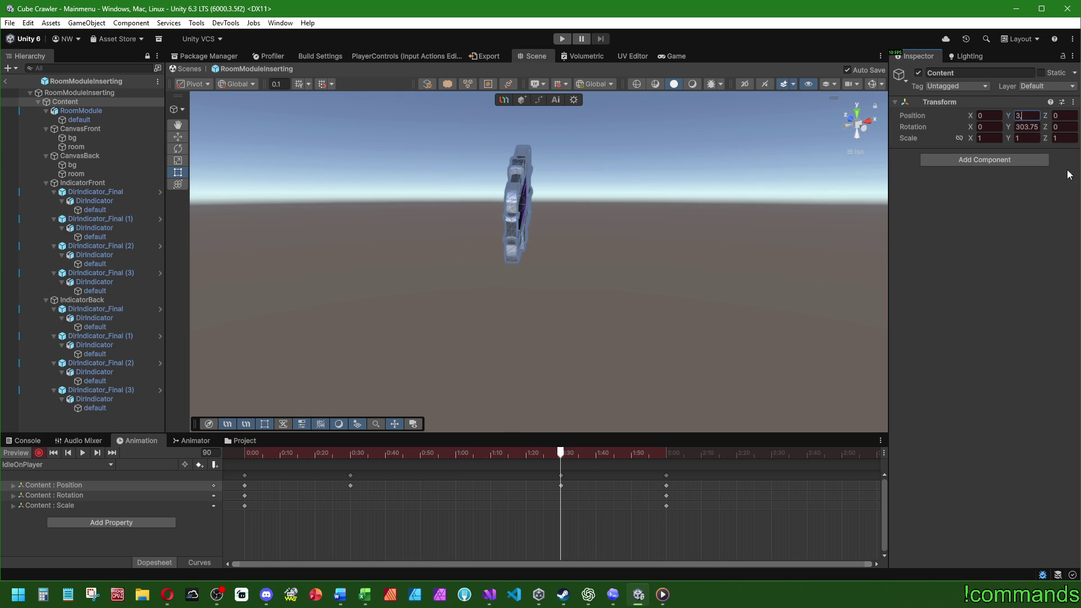
click(350, 456)
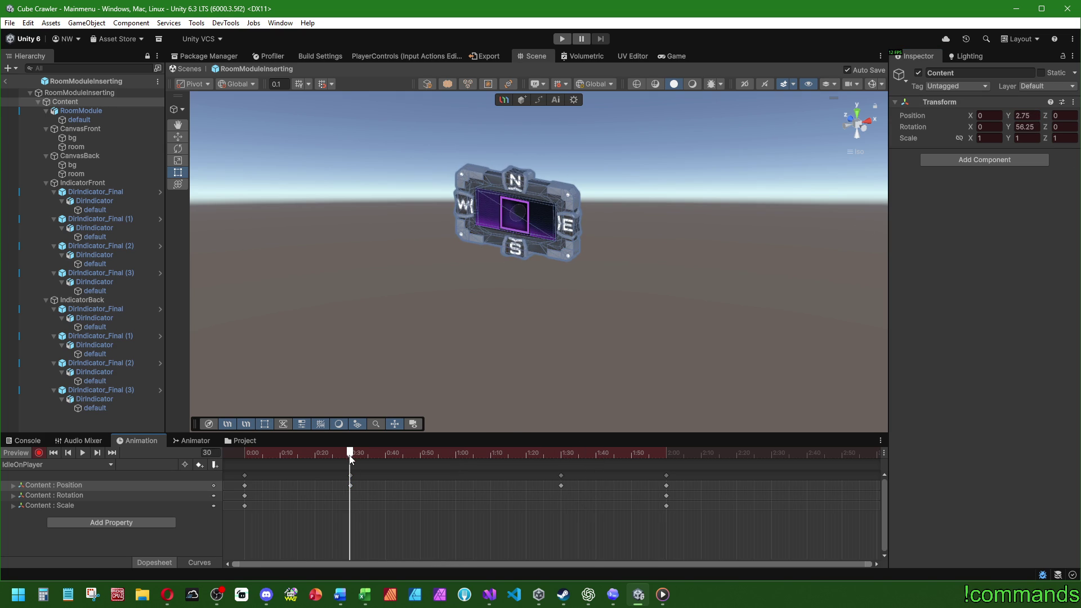
drag(349, 457, 139, 448)
click(82, 452)
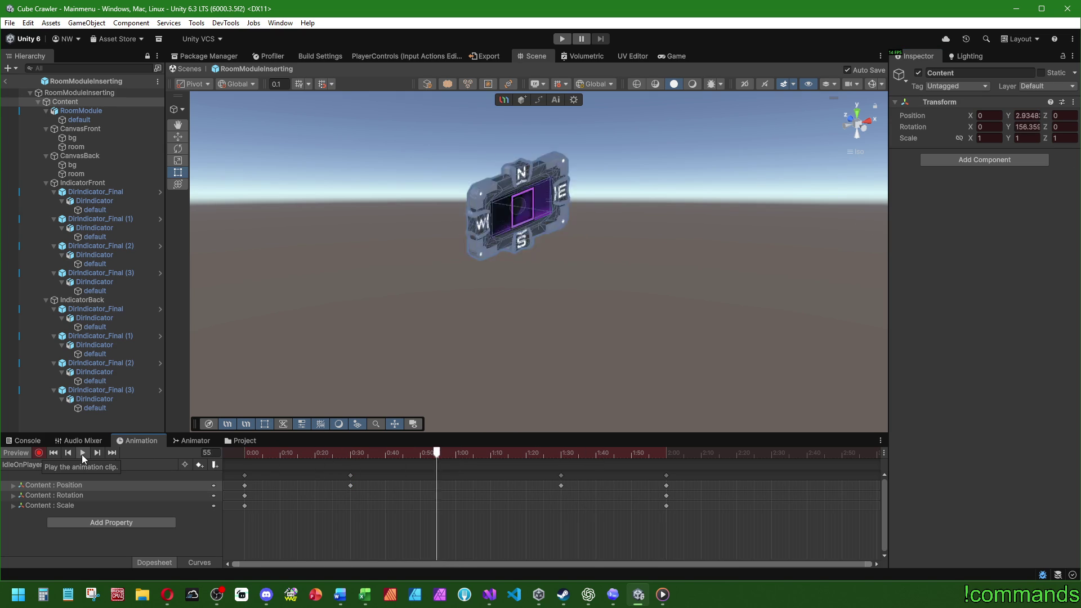
click(23, 453)
- Isolate Content's Rotation.y curve in the Curves view and frame it
click(200, 565)
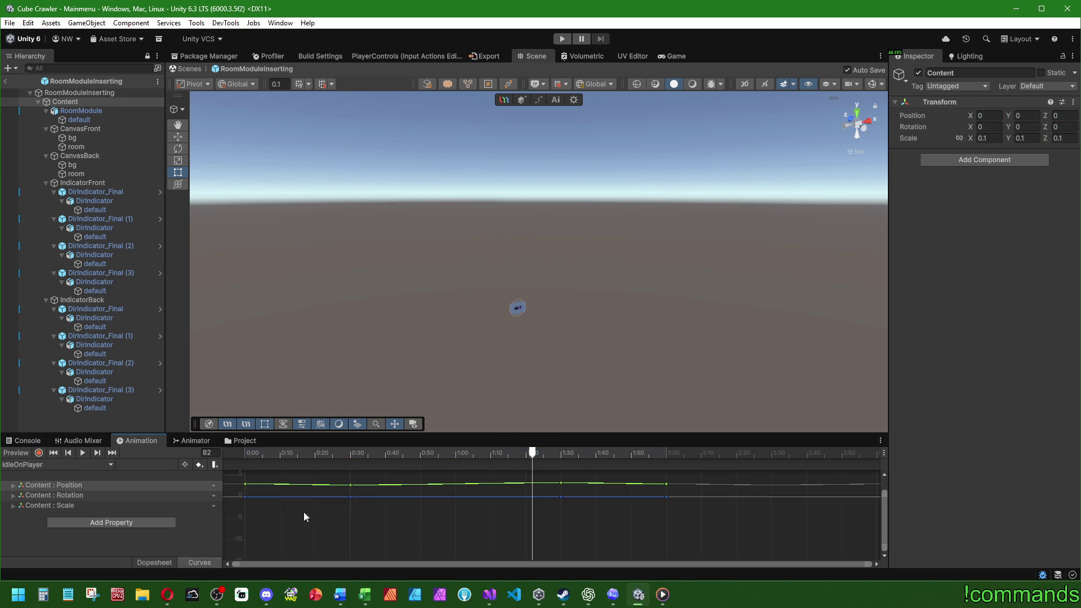
drag(484, 434, 484, 264)
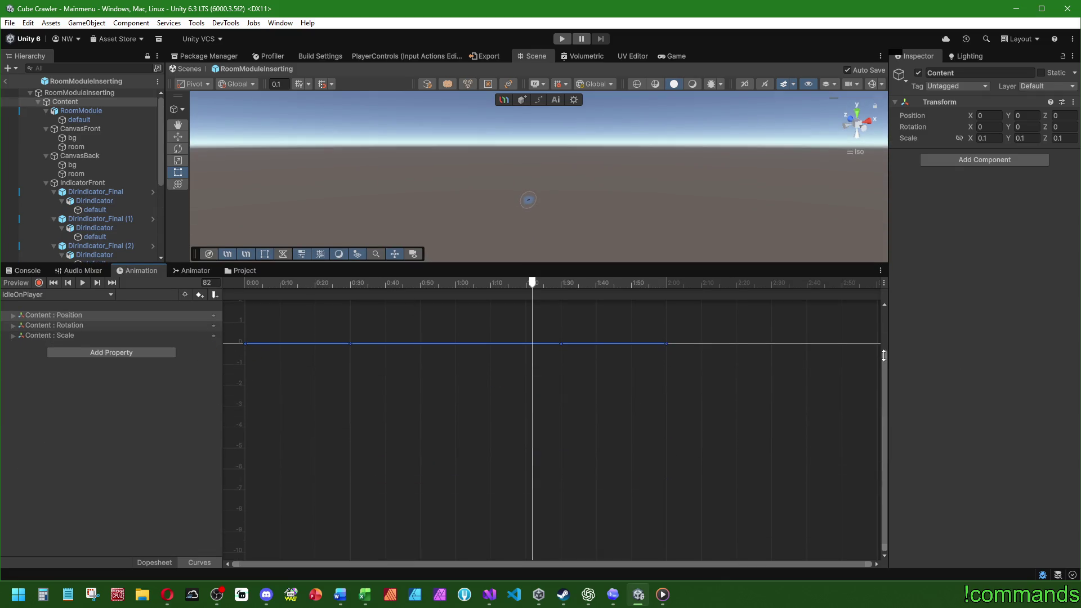
click(34, 326)
click(13, 325)
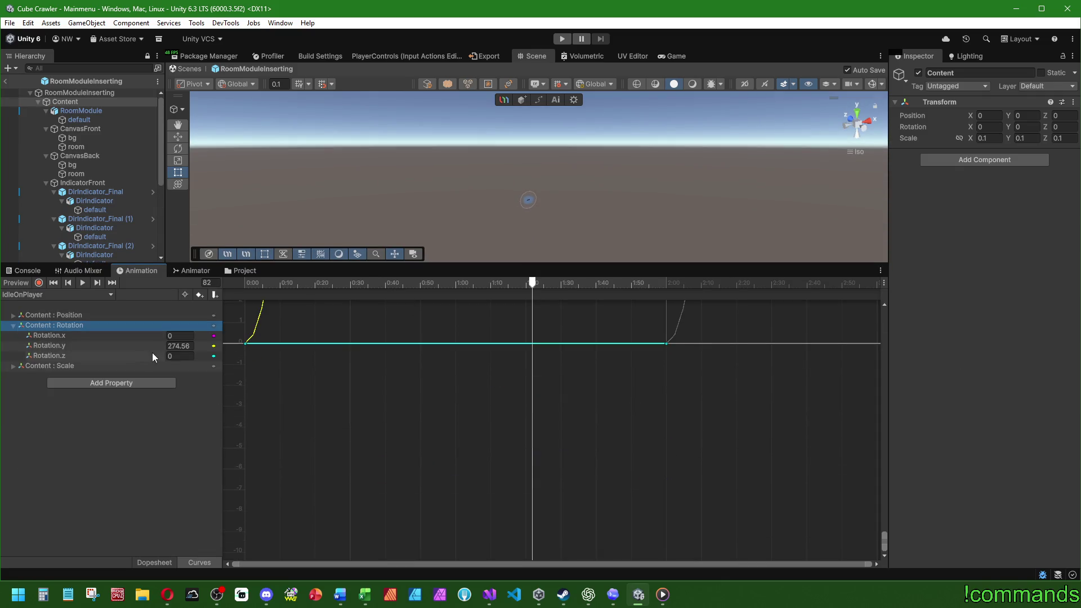
click(67, 345)
key(f)
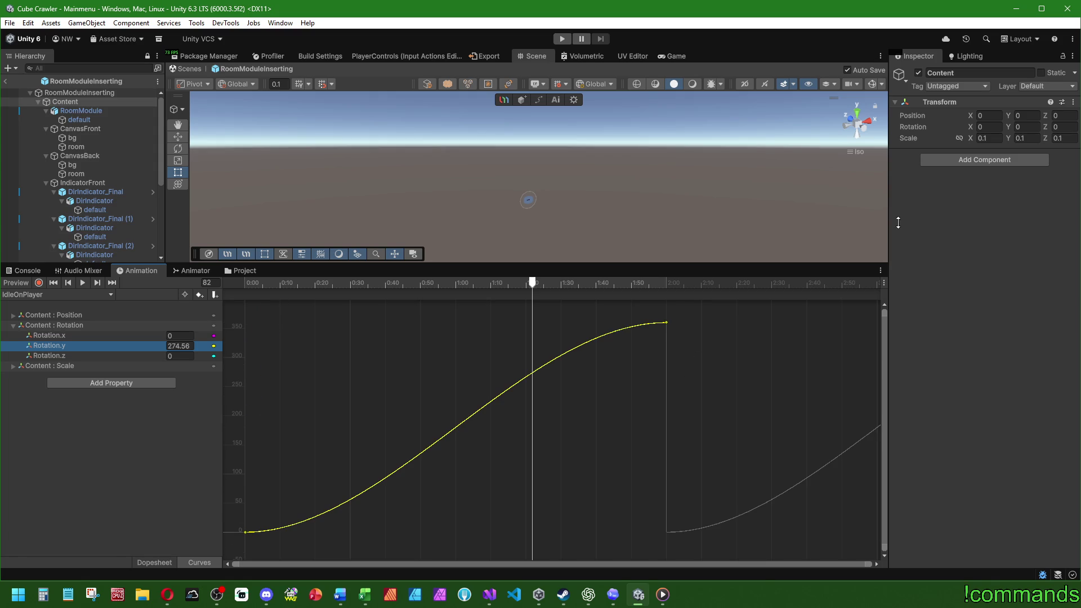
- Make the Rotation.y keyframe tangents linear, then go back to the Dopesheet
click(243, 532)
mouse_move(274, 531)
mouse_down()
mouse_move(666, 323)
mouse_move(579, 352)
mouse_move(246, 537)
mouse_up()
click(667, 323)
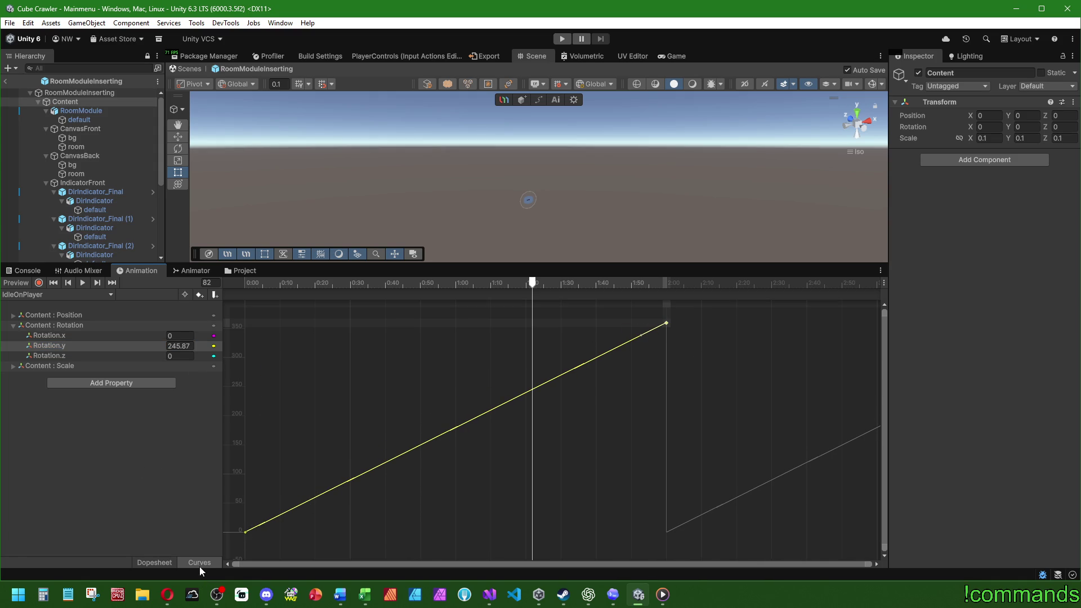
click(199, 565)
mouse_move(438, 268)
mouse_down()
mouse_move(447, 338)
mouse_move(225, 419)
mouse_up()
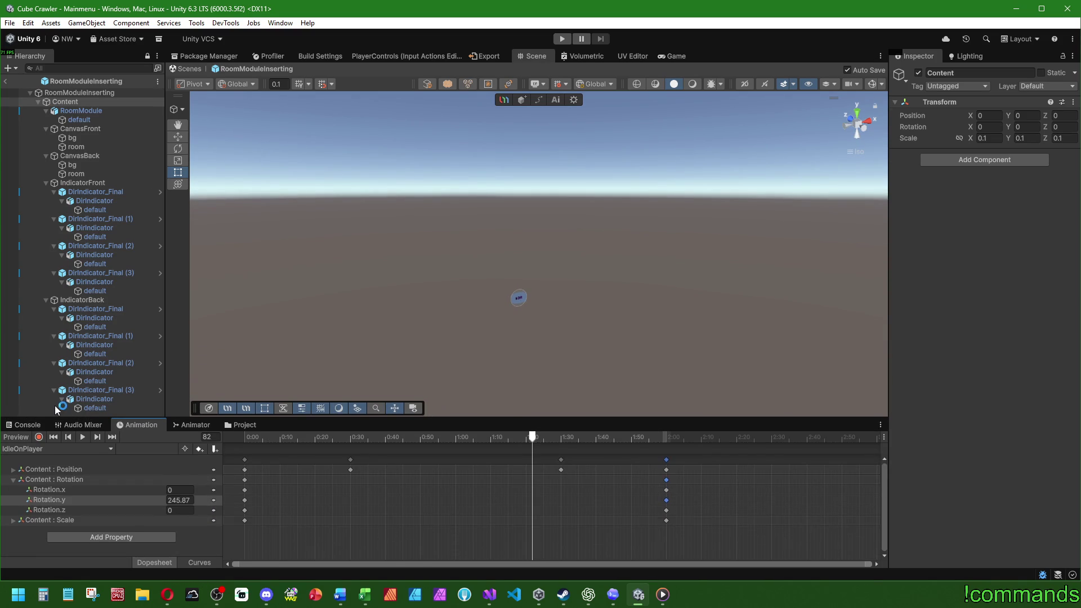
click(186, 426)
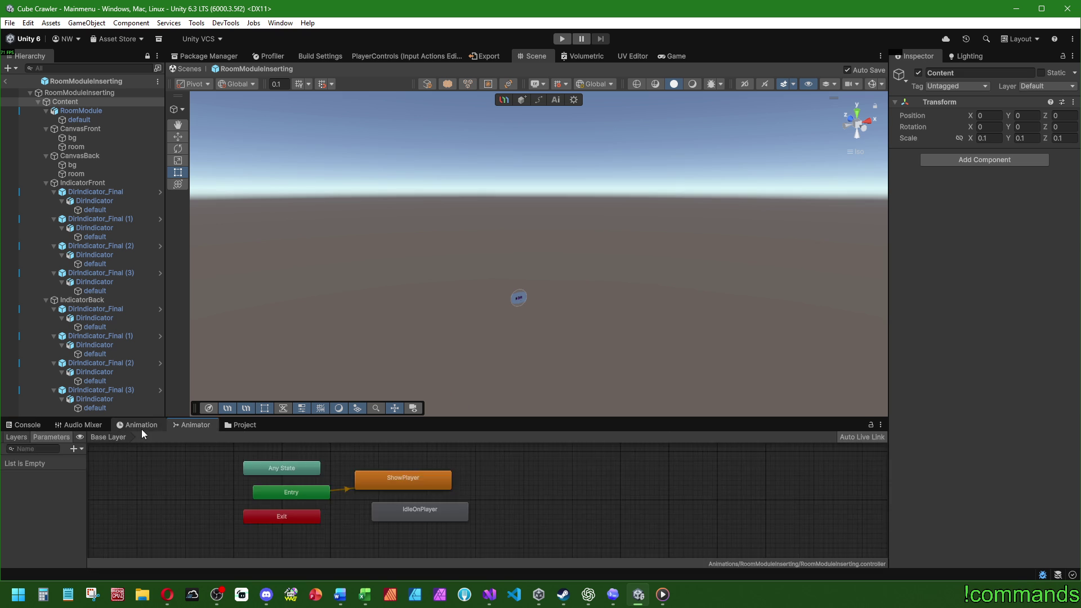
- Place IdleOnPlayer beside ShowPlayer in the Animator and add a ShowPlayer → IdleOnPlayer transition
click(139, 426)
click(192, 425)
mouse_move(444, 515)
mouse_down()
mouse_move(624, 472)
mouse_move(551, 485)
mouse_up()
right_click(428, 480)
click(485, 488)
- Preview the IdleOnPlayer rotation clip in the Animation timeline
click(141, 425)
click(82, 437)
click(23, 437)
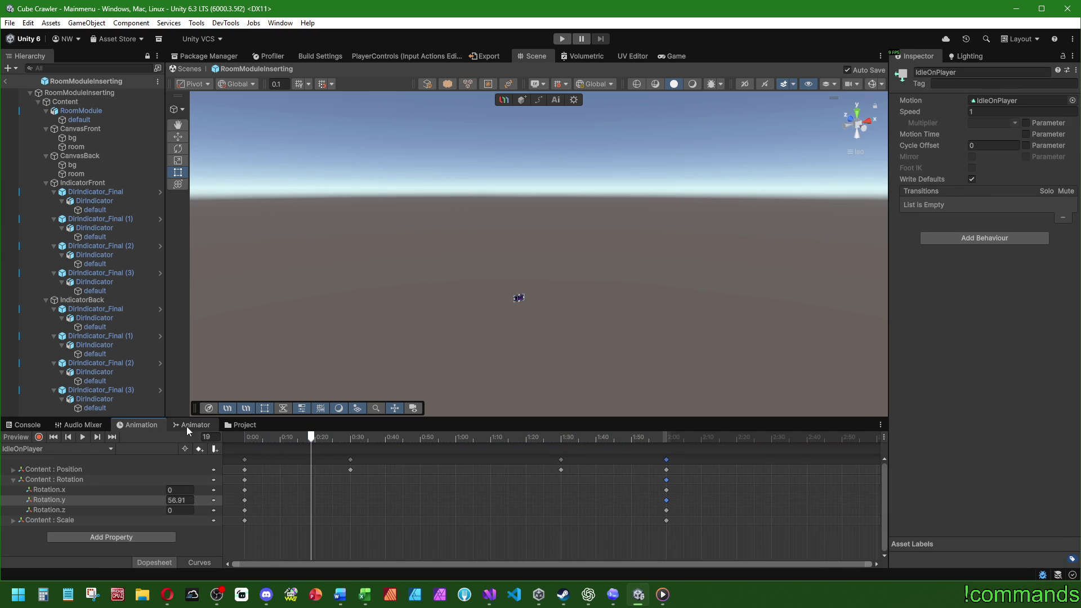
- Exit RoomModuleInserting prefab editing back to the Mainmenu scene
click(7, 92)
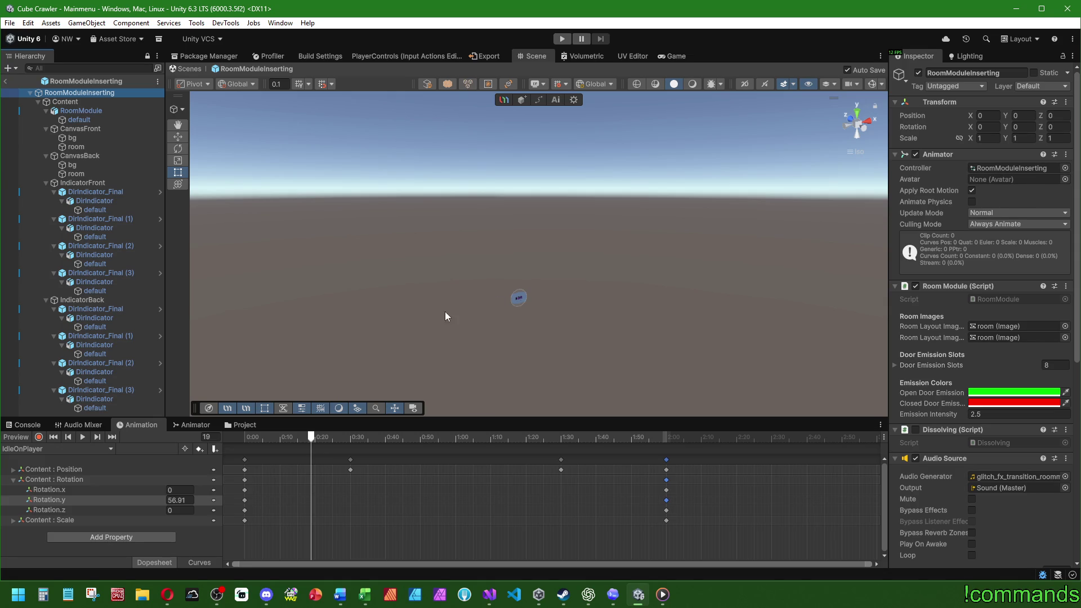
click(24, 425)
click(7, 81)
click(9, 23)
key(Escape)
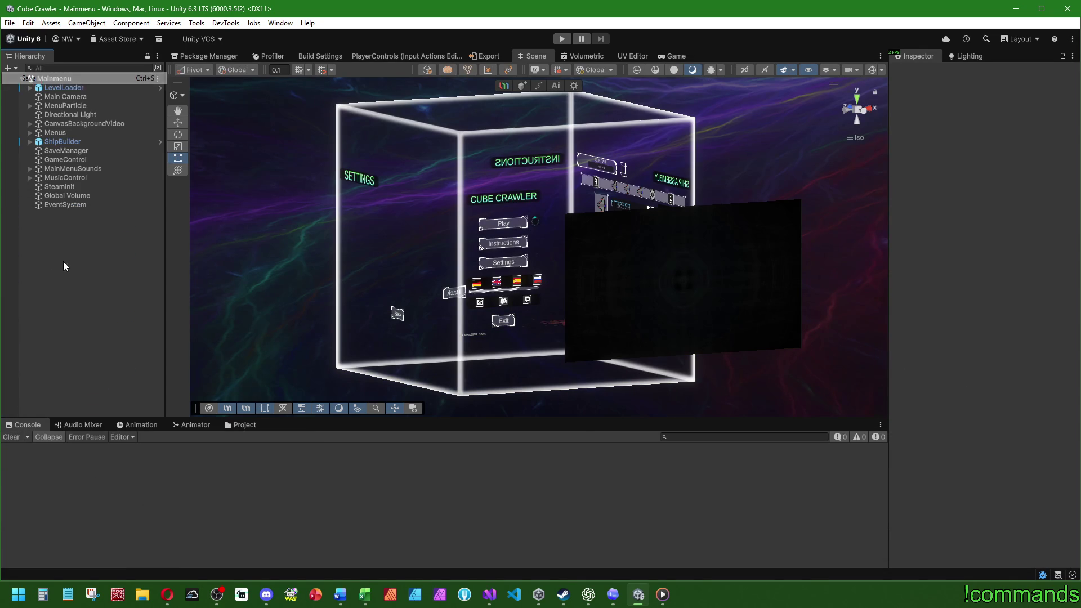
- Play-test: skip the intro, open the map, insert room module 1 facing west, then stop play
click(562, 39)
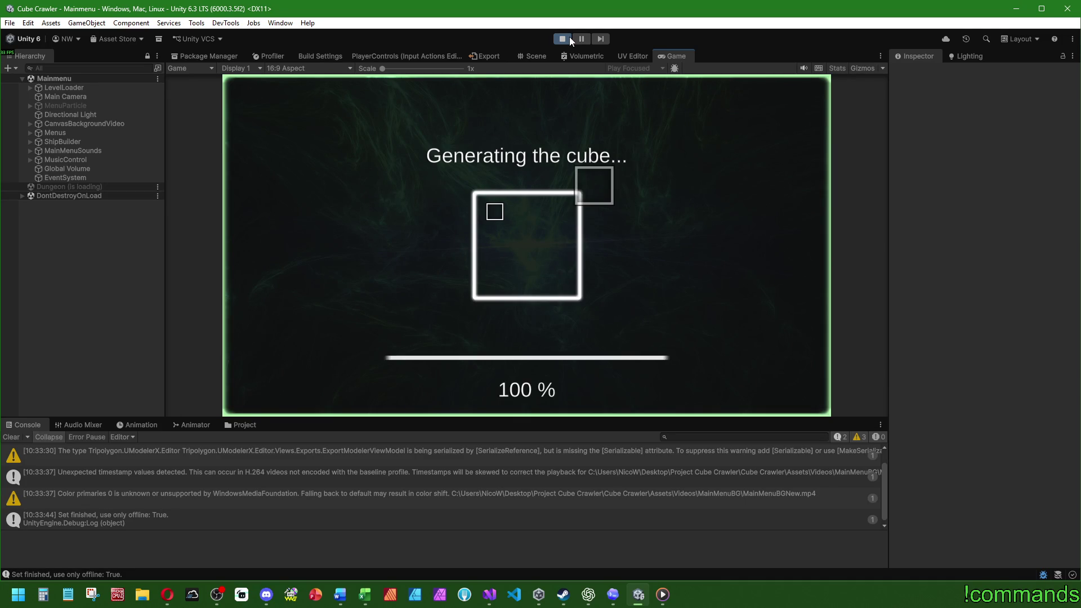
key(Escape)
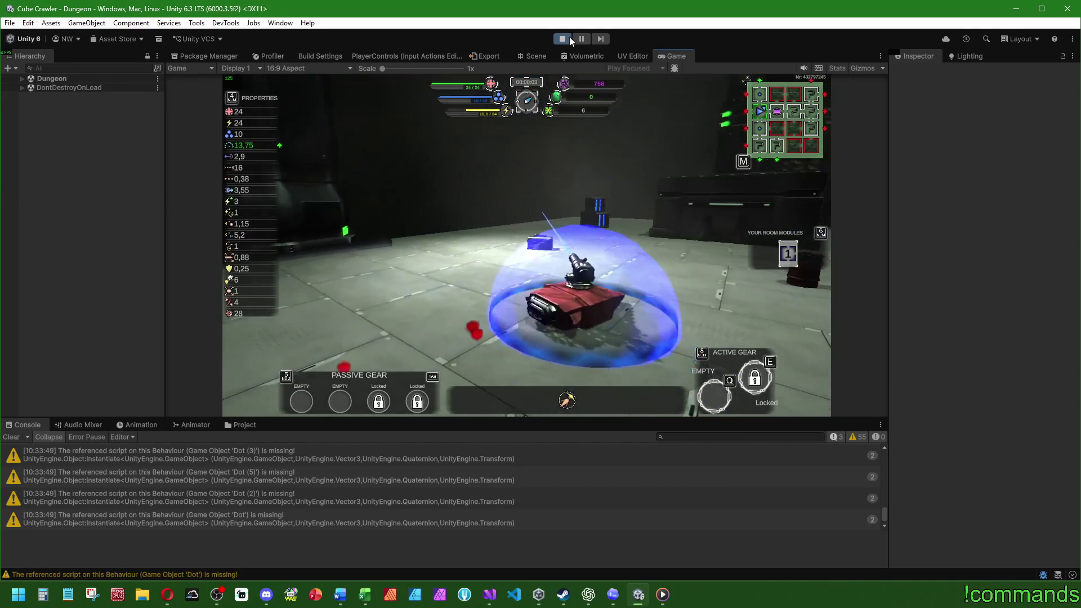
key(m)
key(Down)
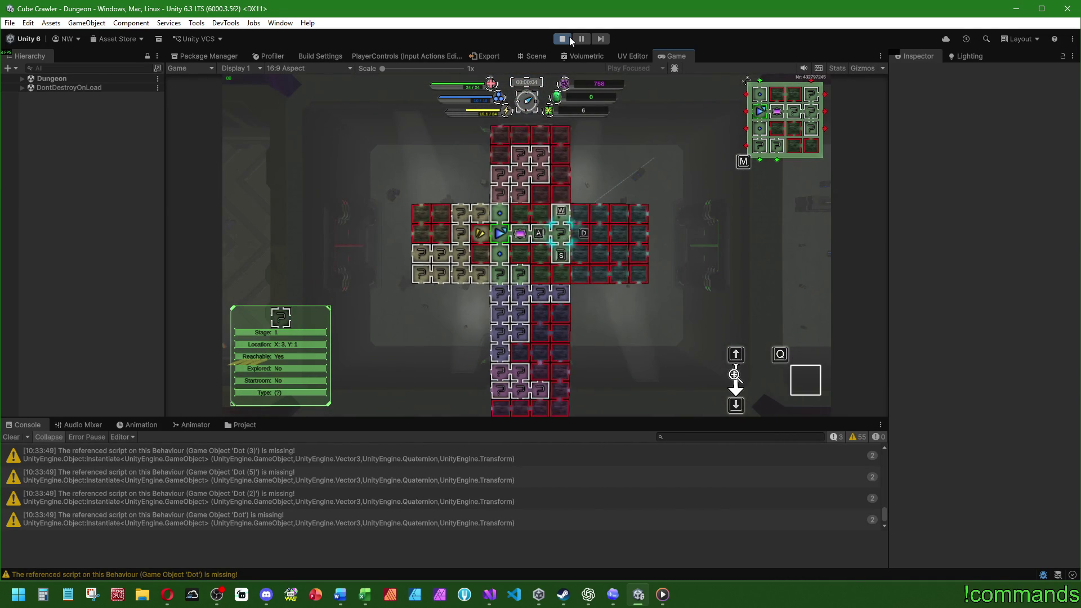
key(s)
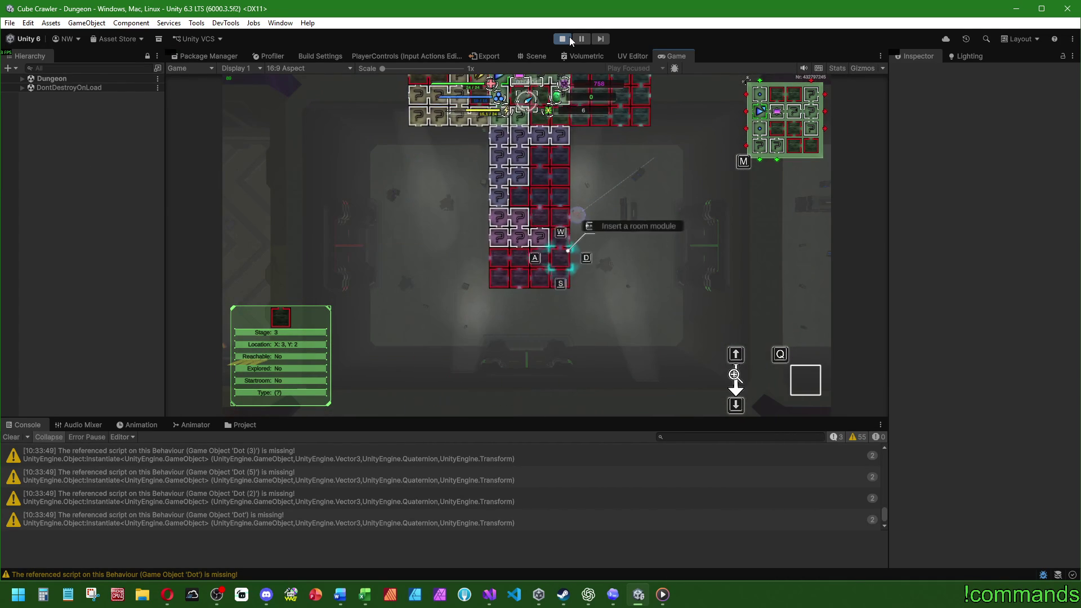
key(a)
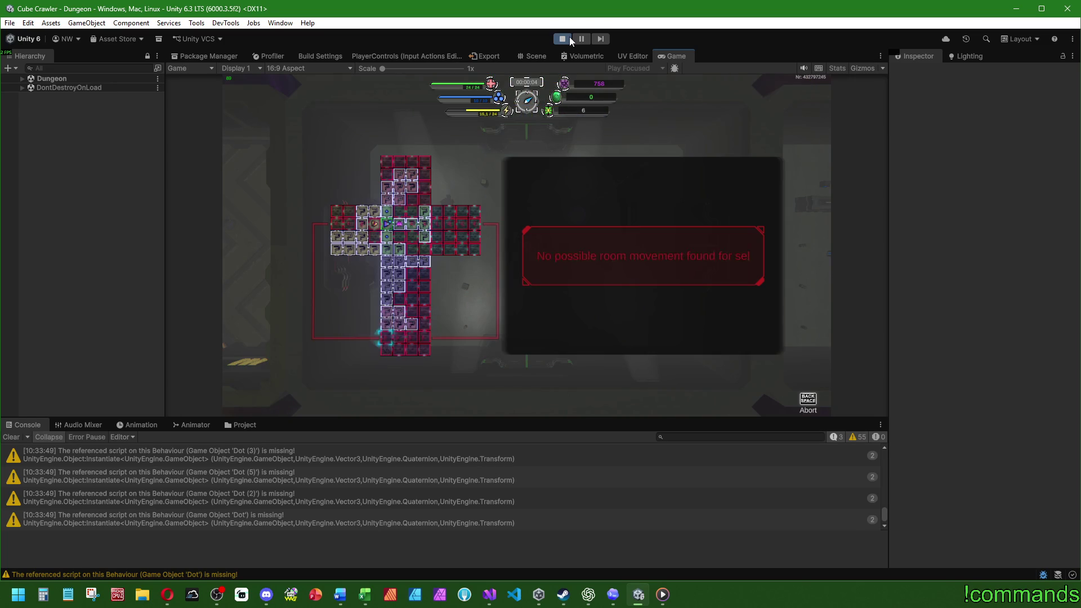
key(space)
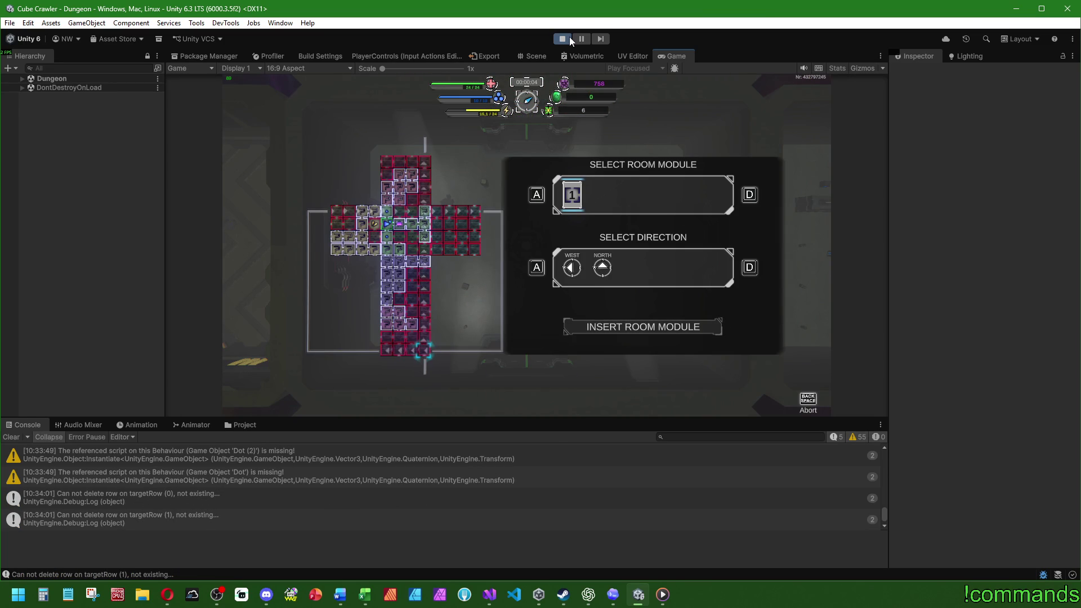
key(space)
key(space)
key(space)
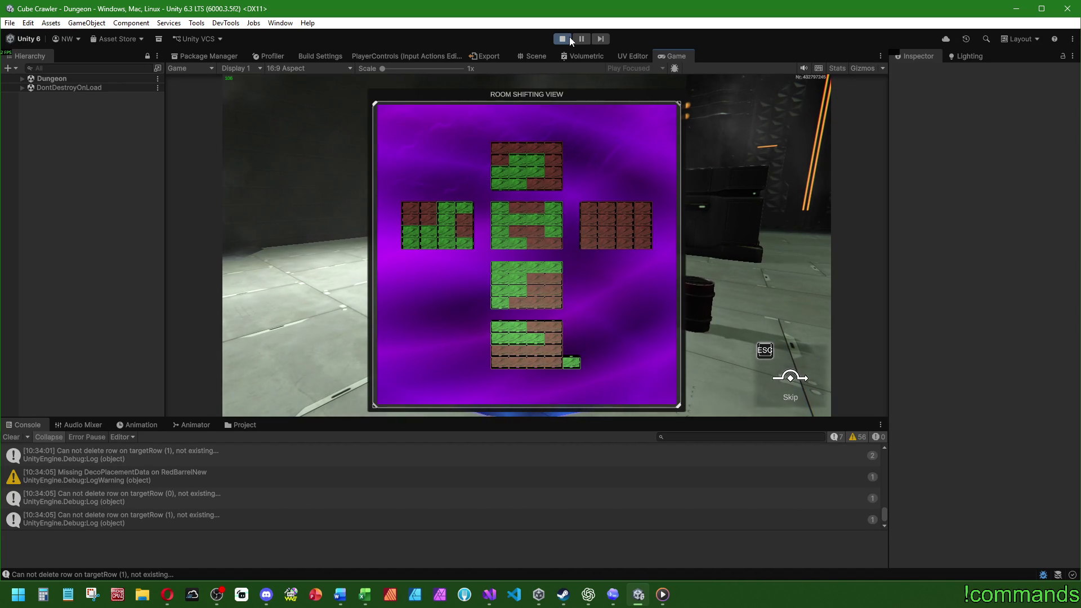
click(561, 38)
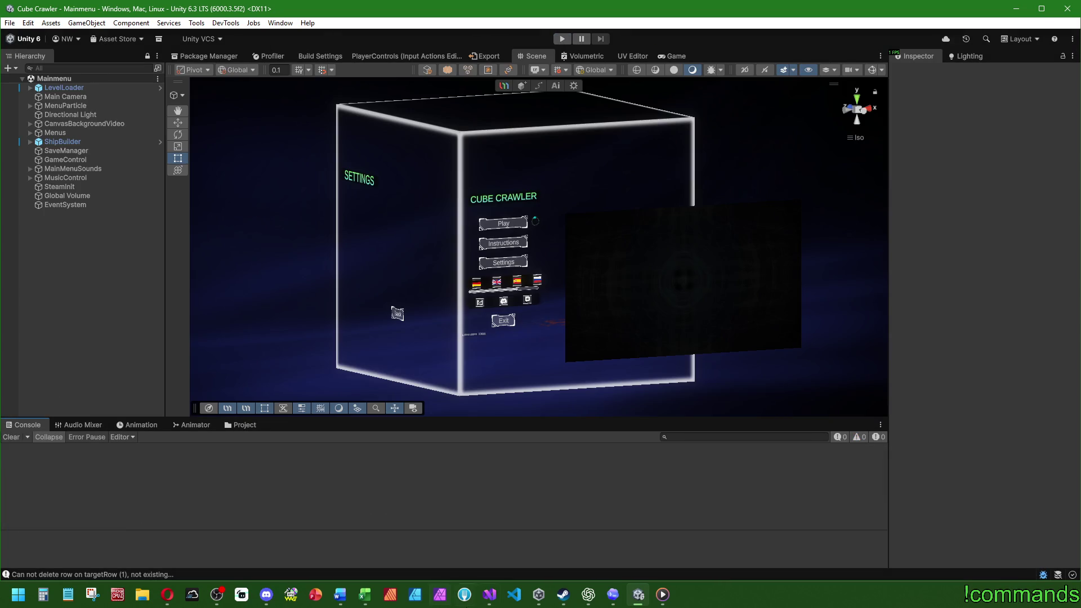
click(494, 602)
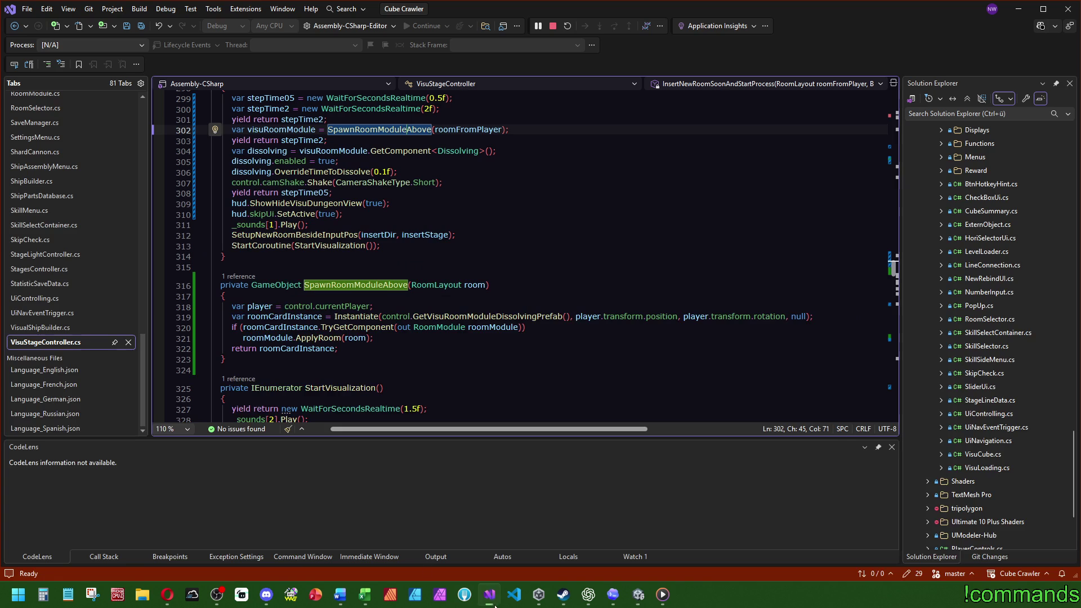
- Change the first WaitForSecondsRealtime delay in InsertNewRoomSoonAndStartProcess from 0.5f to 0.75f
scroll(462, 312, up, 3)
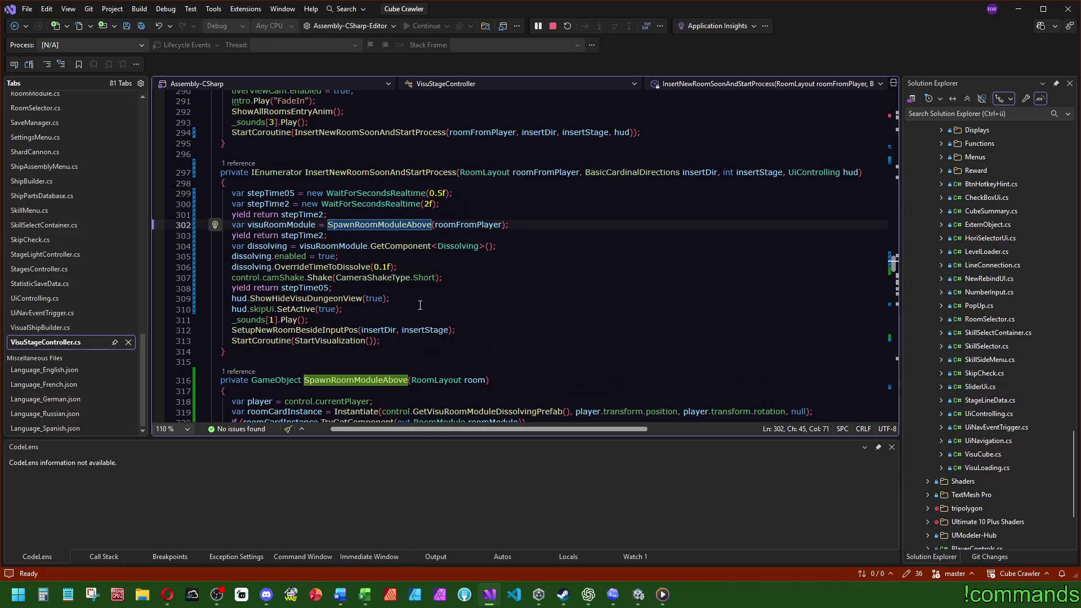
click(316, 290)
double_click(325, 288)
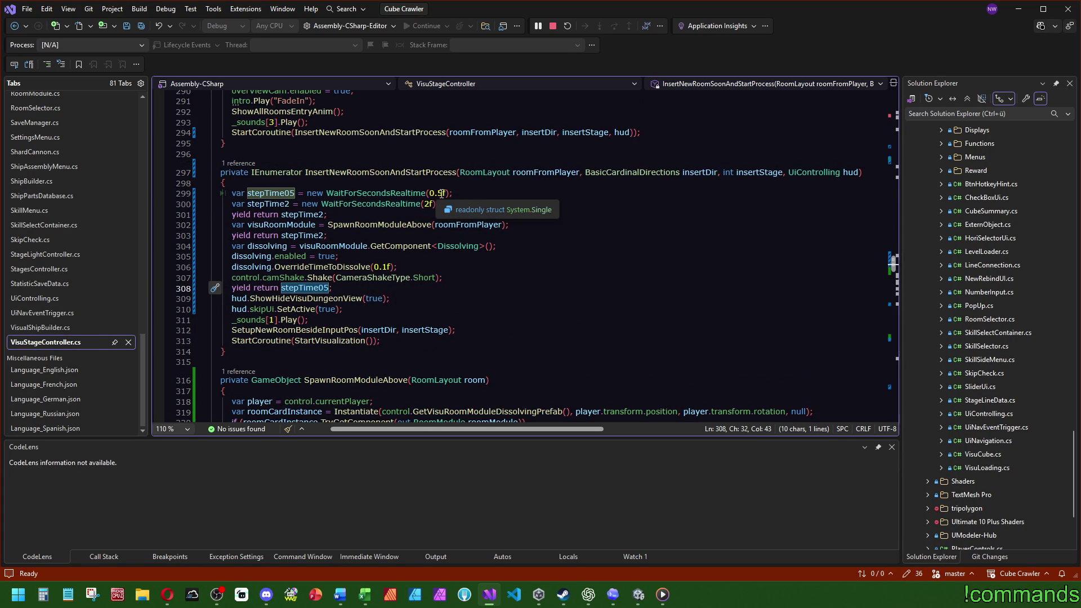
drag(437, 193, 442, 194)
text(75)
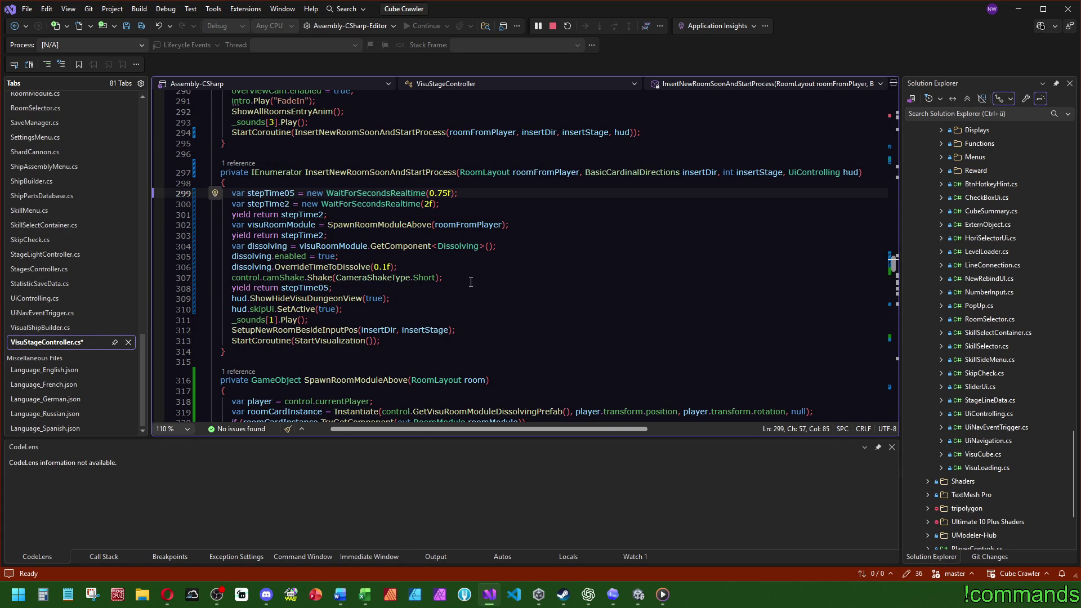
- Rename stepTime05 to stepTime075 on line 299, undoing an accidental edit to the next line
click(289, 193)
text(7)
click(394, 298)
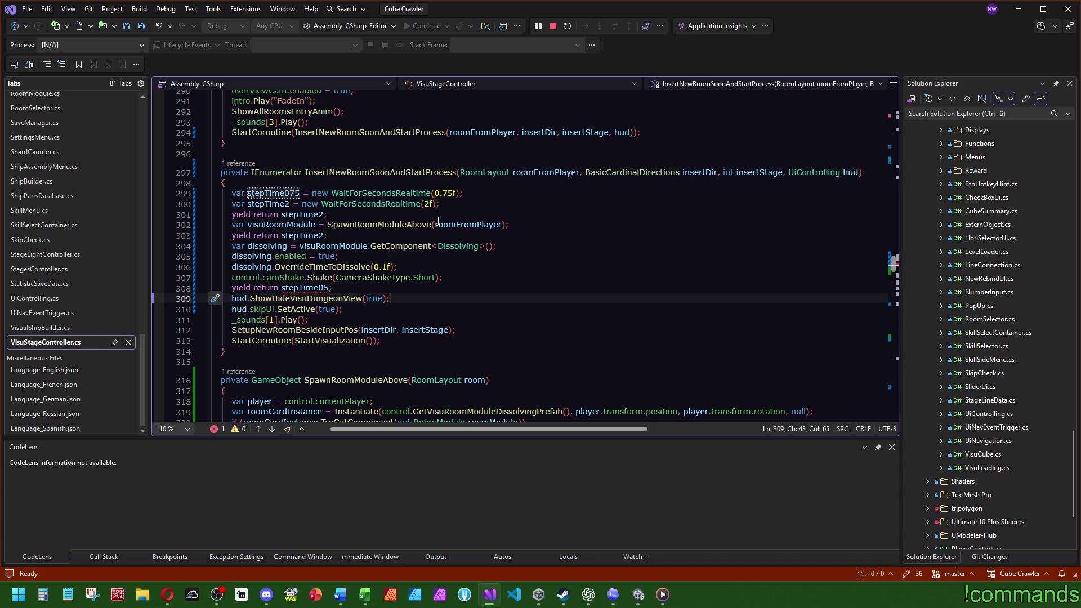
click(290, 204)
text(00)
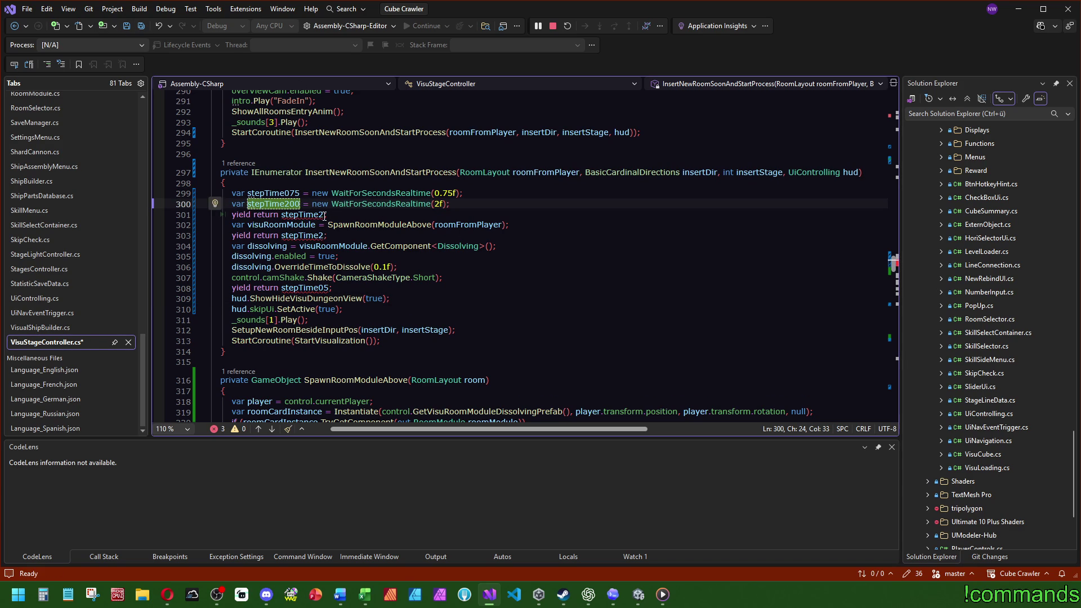
key(Up)
key(End)
key(Delete)
key(BackSpace)
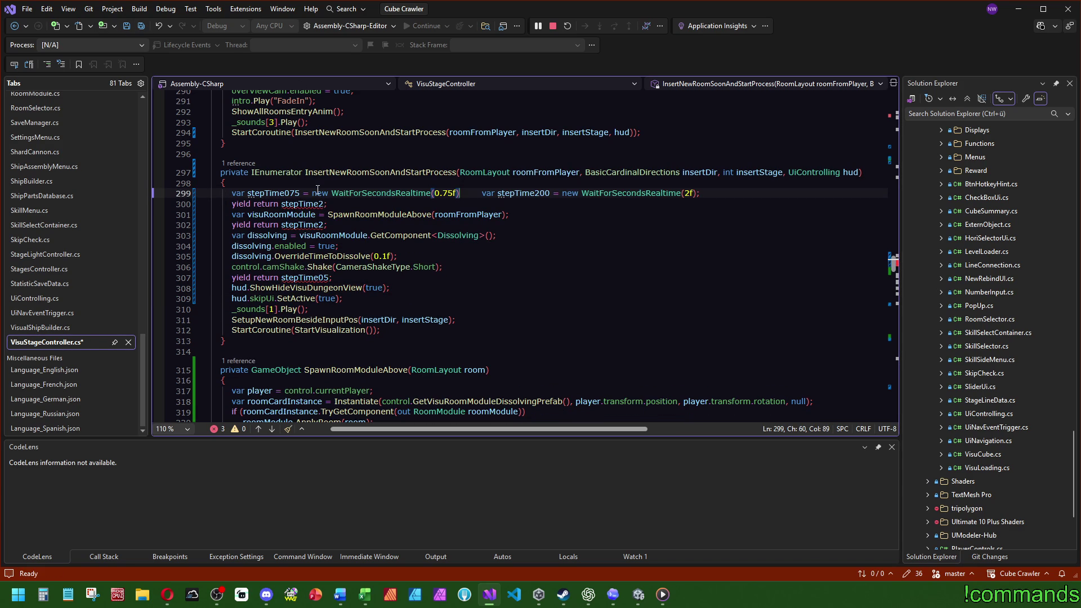
key(ctrl+z)
key(ctrl+z)
key(ctrl+z)
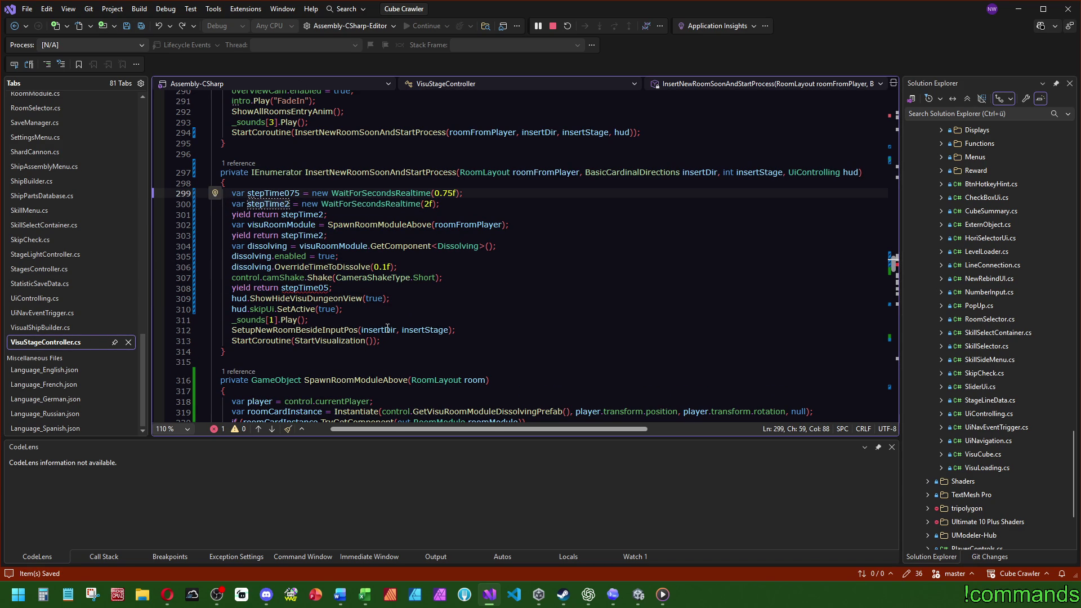
- Rename the line-308 use to stepTime075 and return to Unity to recompile
click(330, 288)
text(775)
click(449, 260)
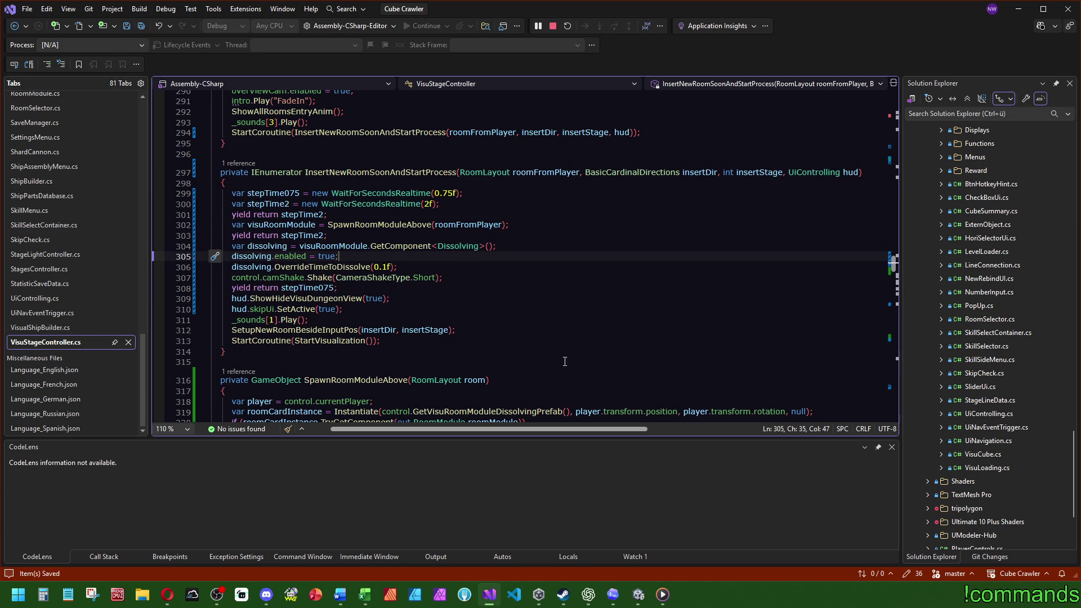
click(638, 594)
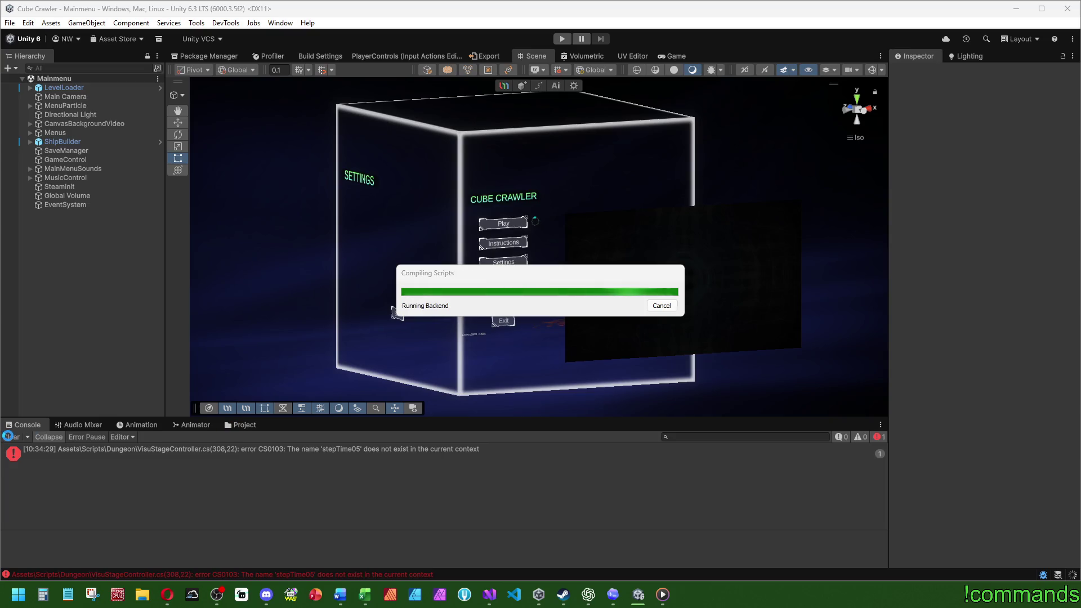
- Open the RoomModuleInserting prefab from Assets/Prefabs/RoomModule for editing
click(228, 423)
click(150, 424)
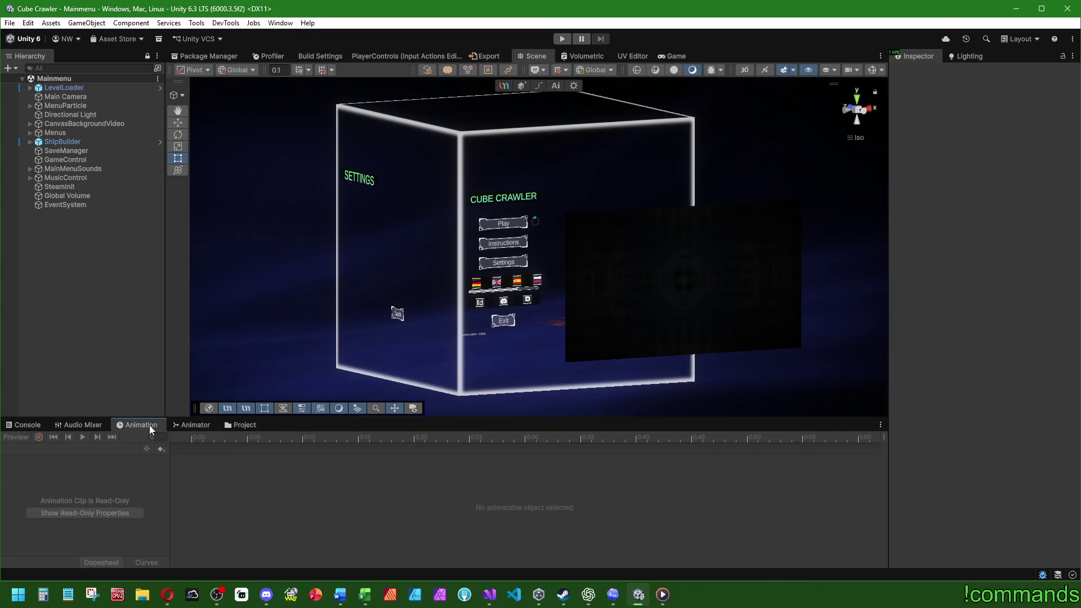
click(232, 425)
click(168, 449)
double_click(607, 484)
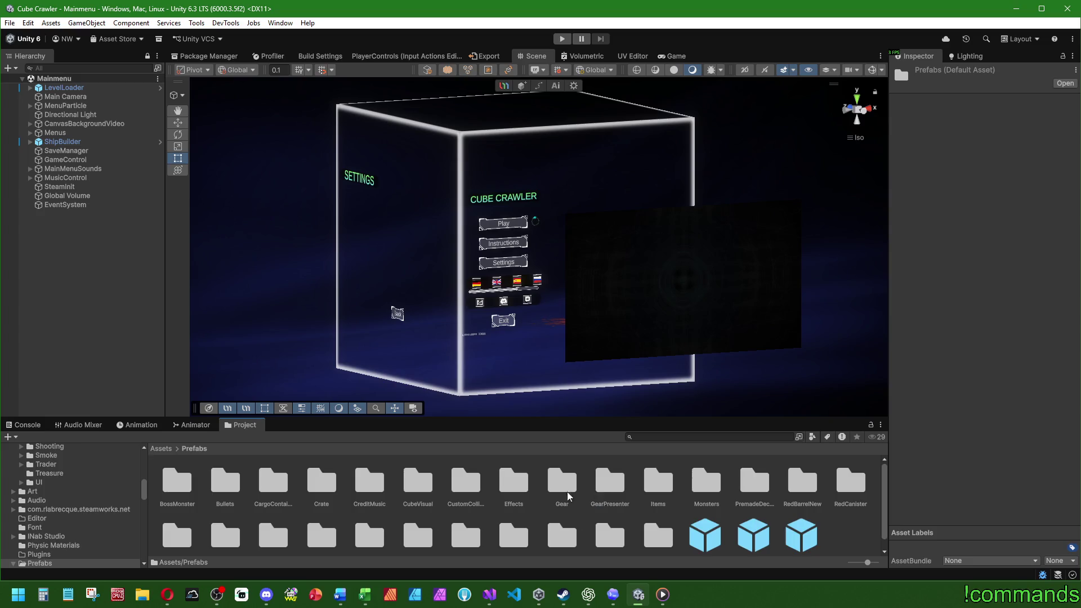
double_click(271, 522)
click(308, 490)
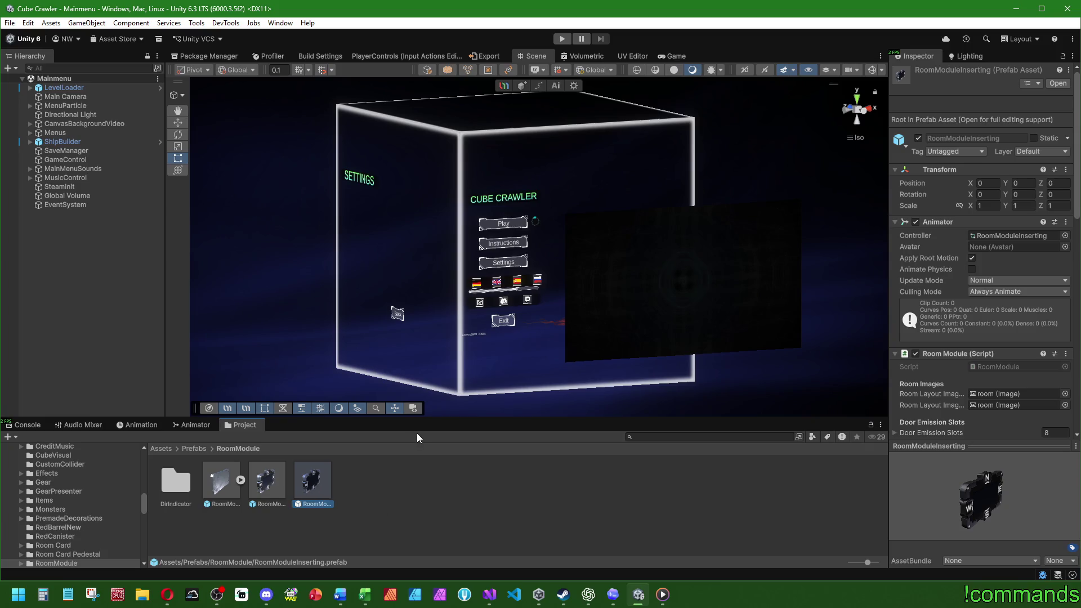
double_click(304, 485)
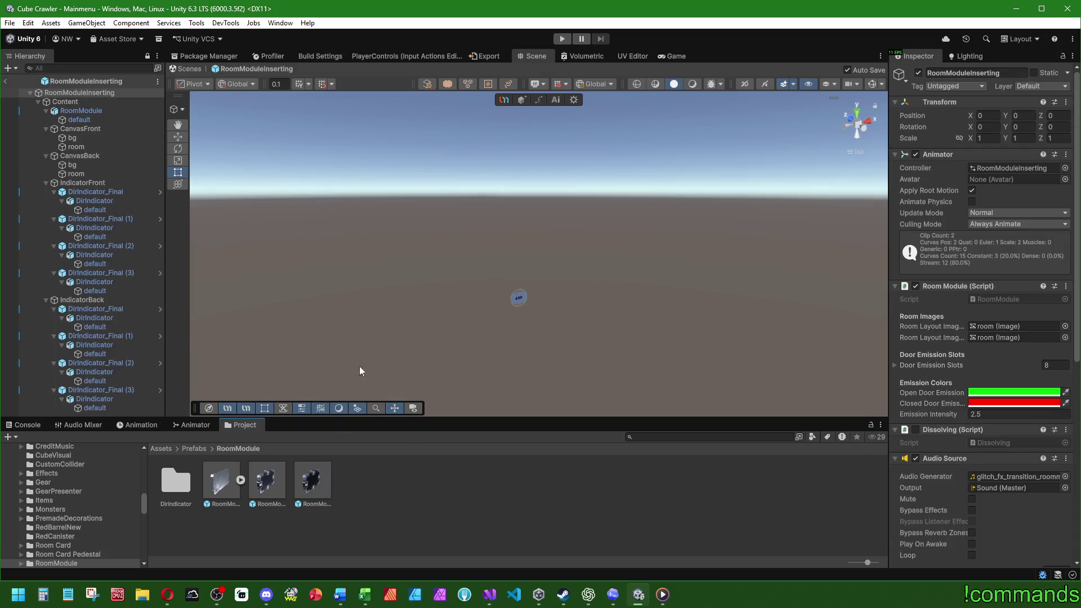
- Frame the prefab in the scene view and preview its ShowPlayer animation clip
drag(284, 211, 418, 188)
key(f)
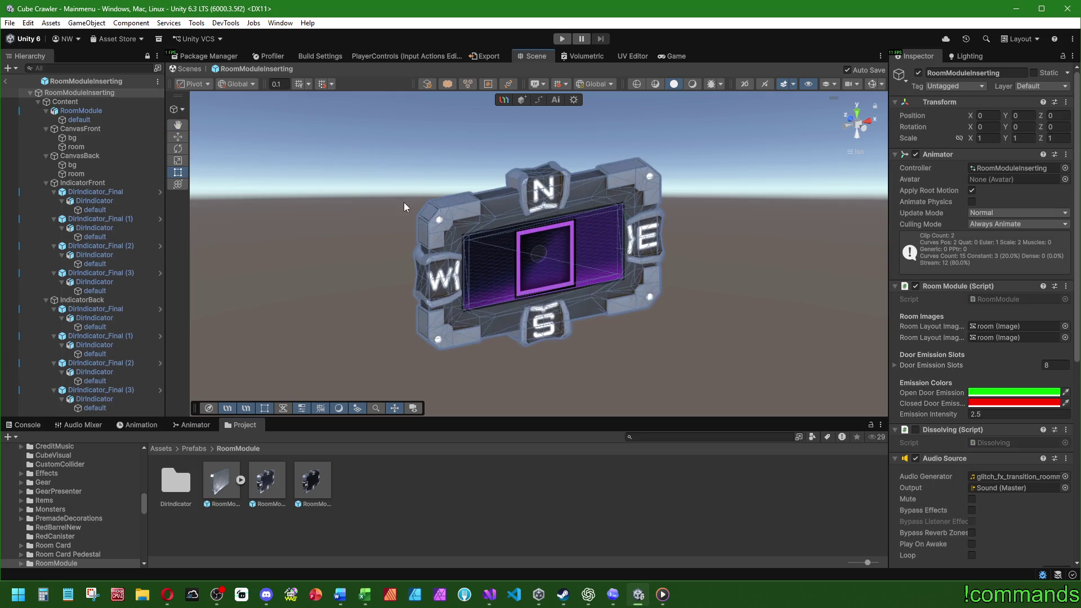
click(198, 426)
click(154, 426)
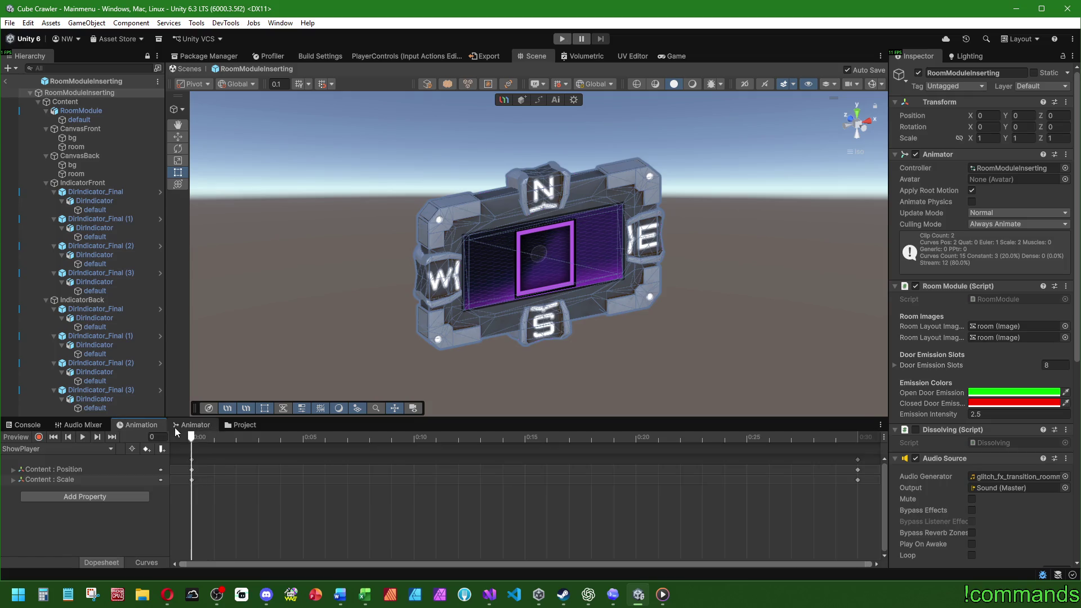
click(64, 450)
click(82, 436)
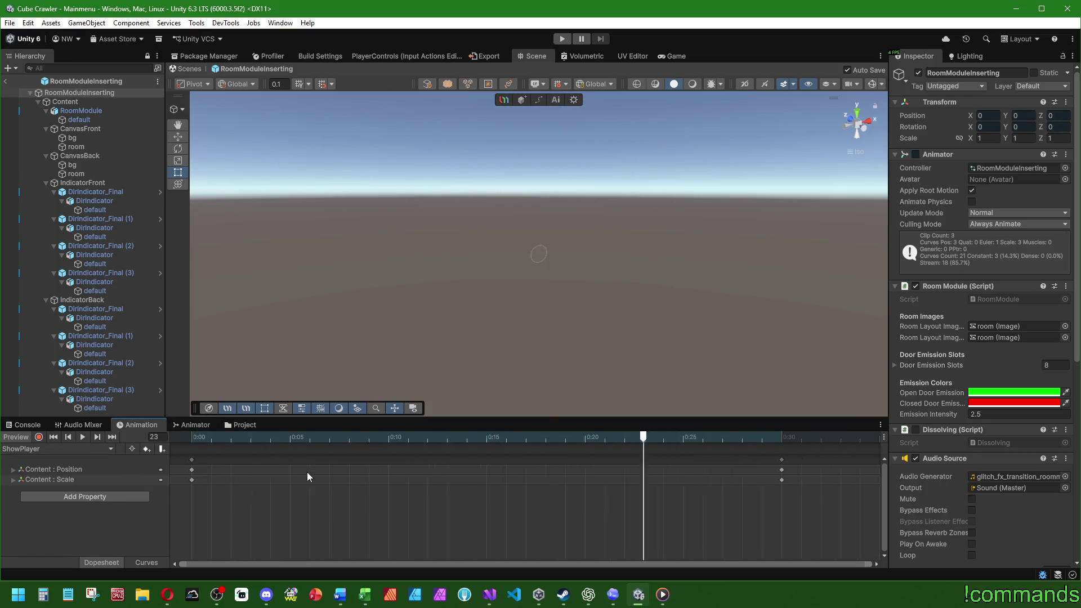
- Record Content's Position Y as 4 at frame 30 of the ShowPlayer clip
scroll(306, 467, down, 3)
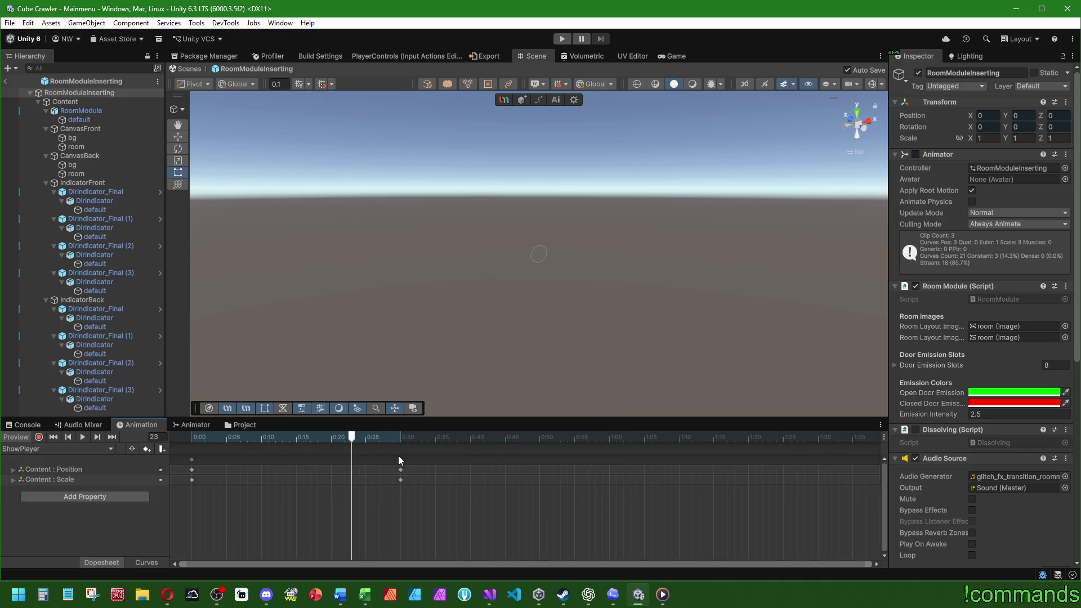
scroll(251, 488, down, 2)
scroll(251, 487, down, 1)
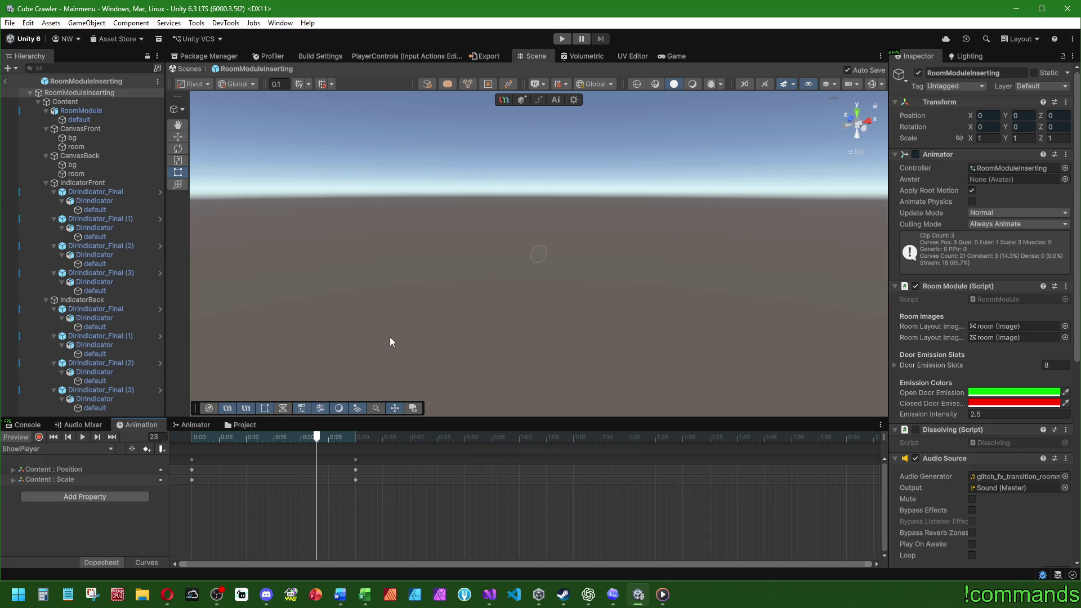
key(r)
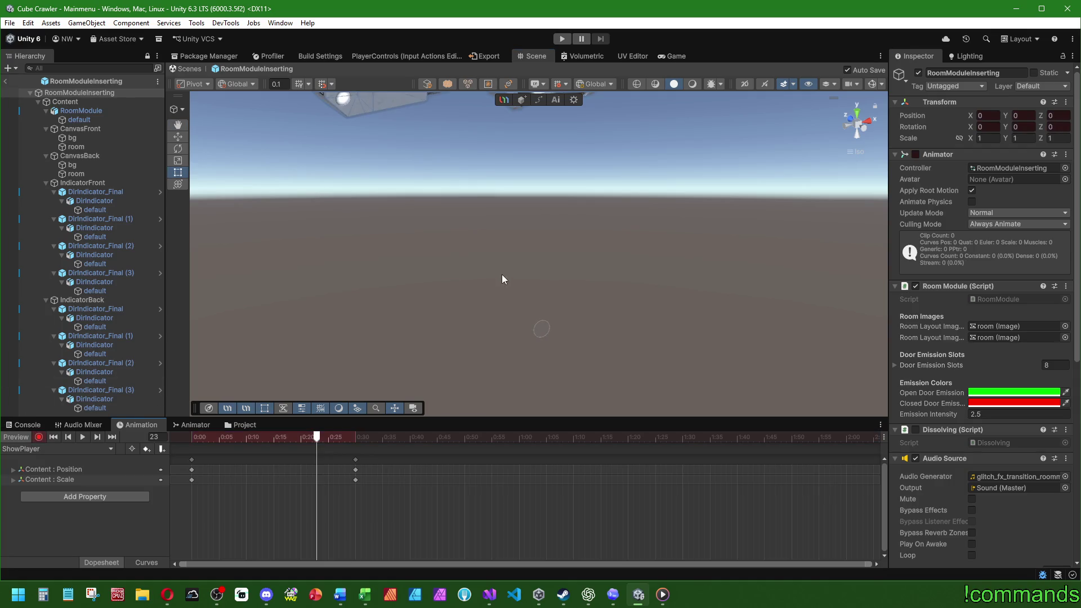
click(355, 437)
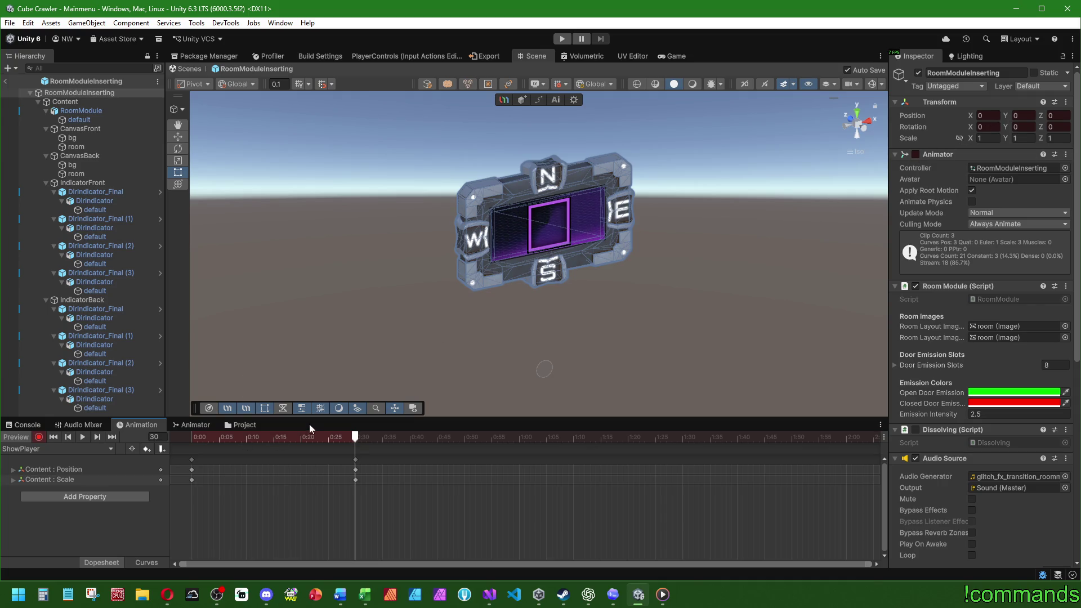
click(65, 101)
click(1026, 116)
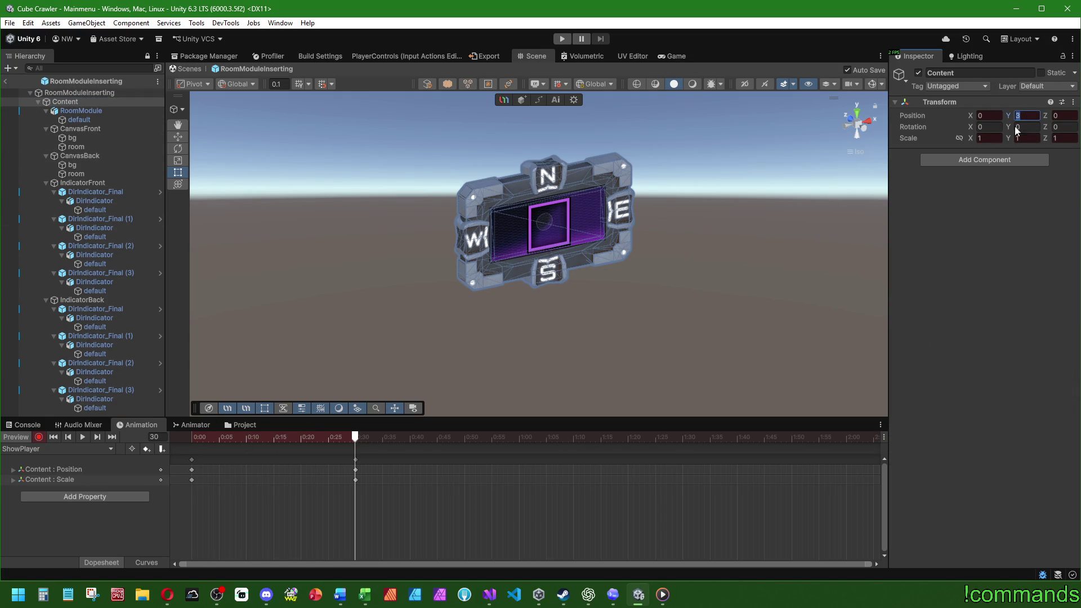
text(4)
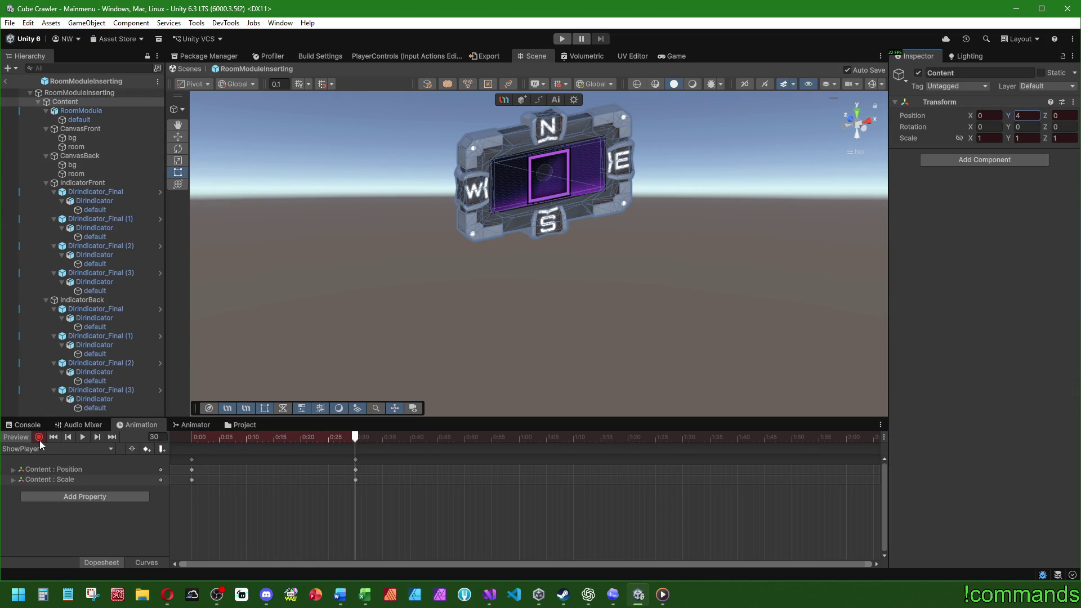
click(39, 437)
click(28, 437)
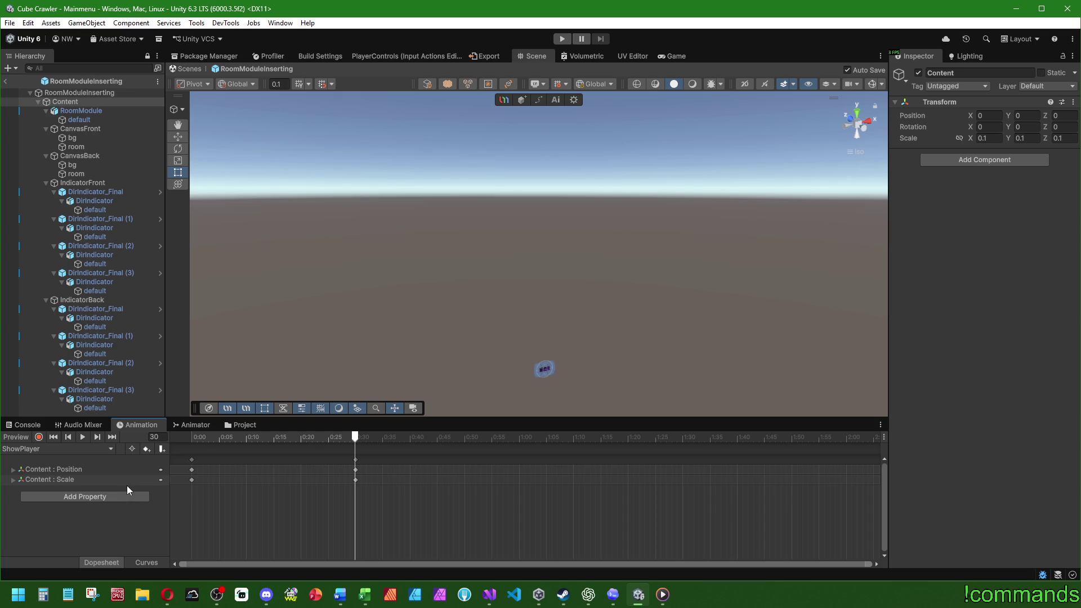
click(42, 436)
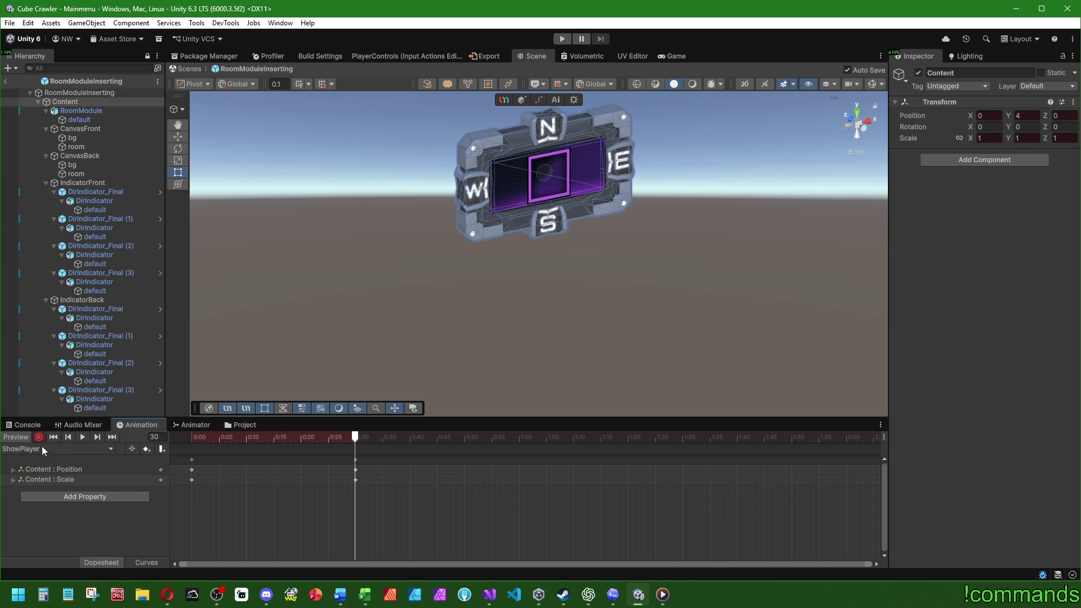
click(40, 437)
click(37, 449)
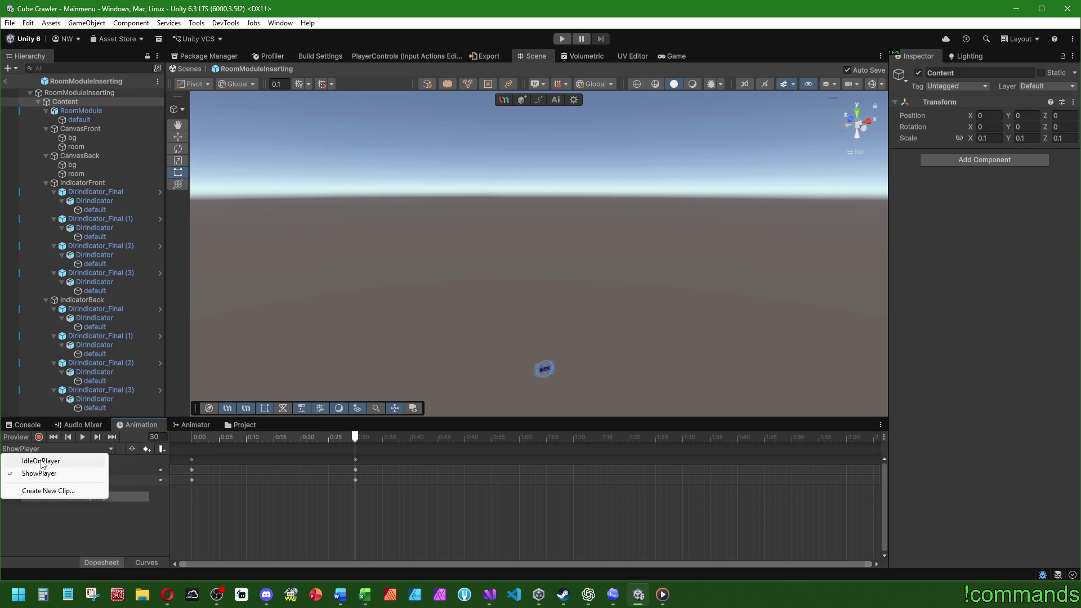
- Set IdleOnPlayer's Content Position Y keys at frames 30, 90 and 120, bobbing between 3.25 and 4
click(41, 461)
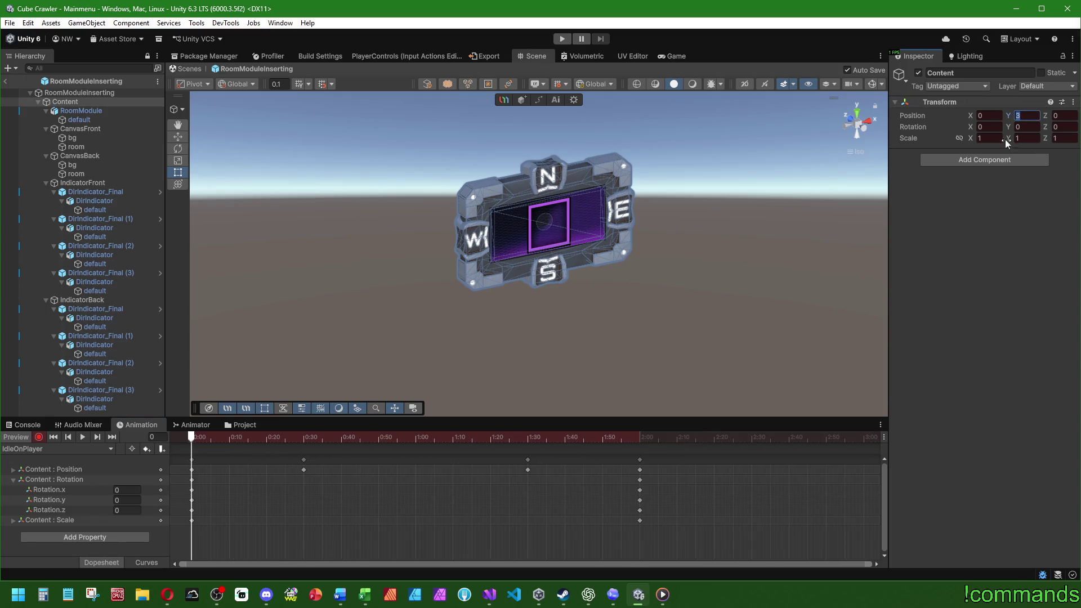
click(303, 438)
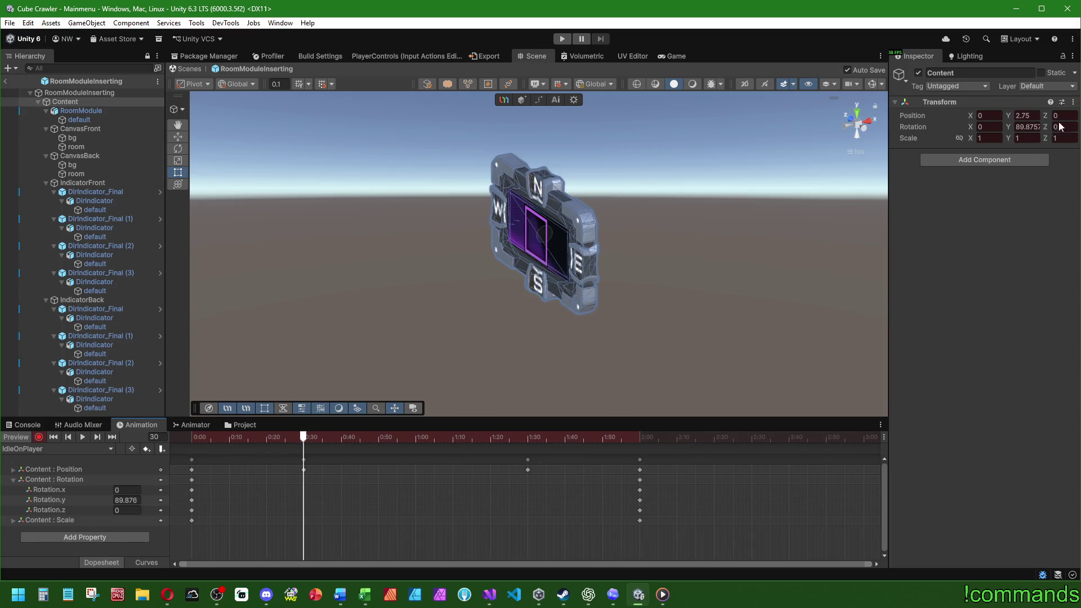
text(3.75)
drag(304, 442, 529, 447)
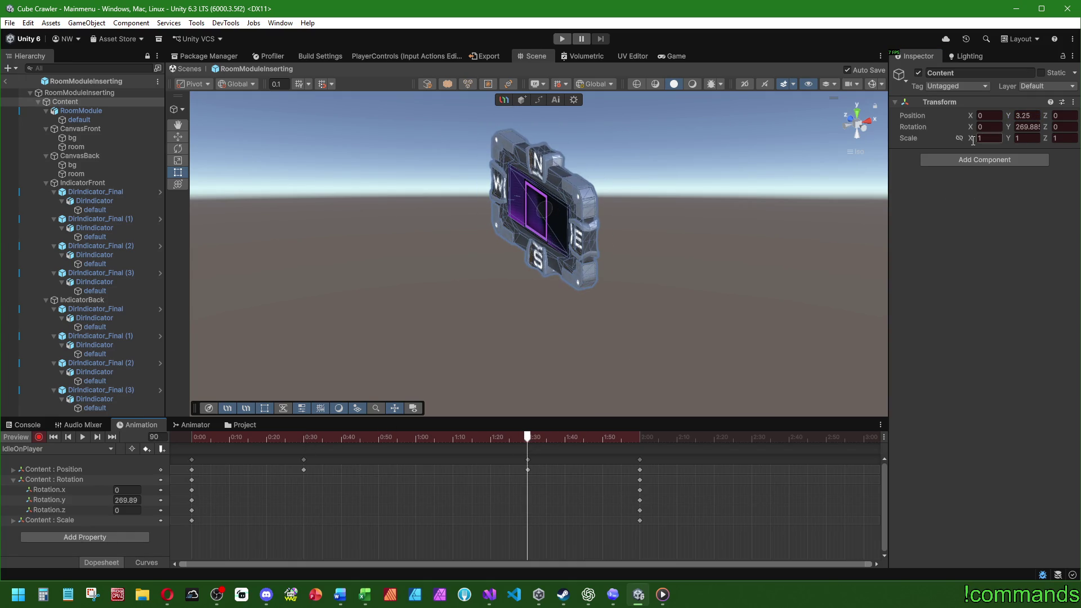
click(304, 439)
click(1030, 115)
text(4)
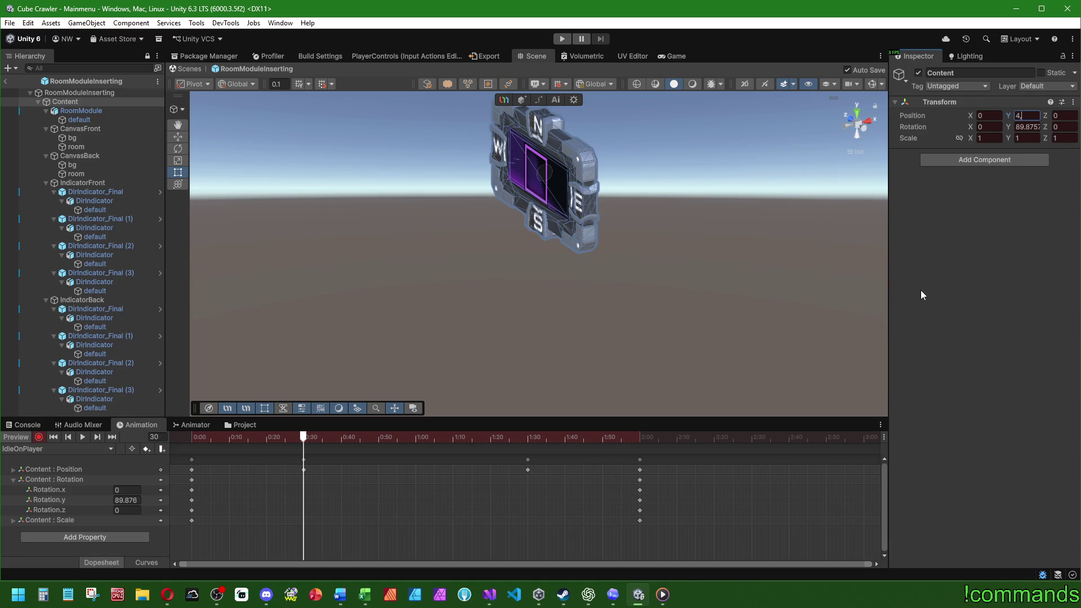
text(,5)
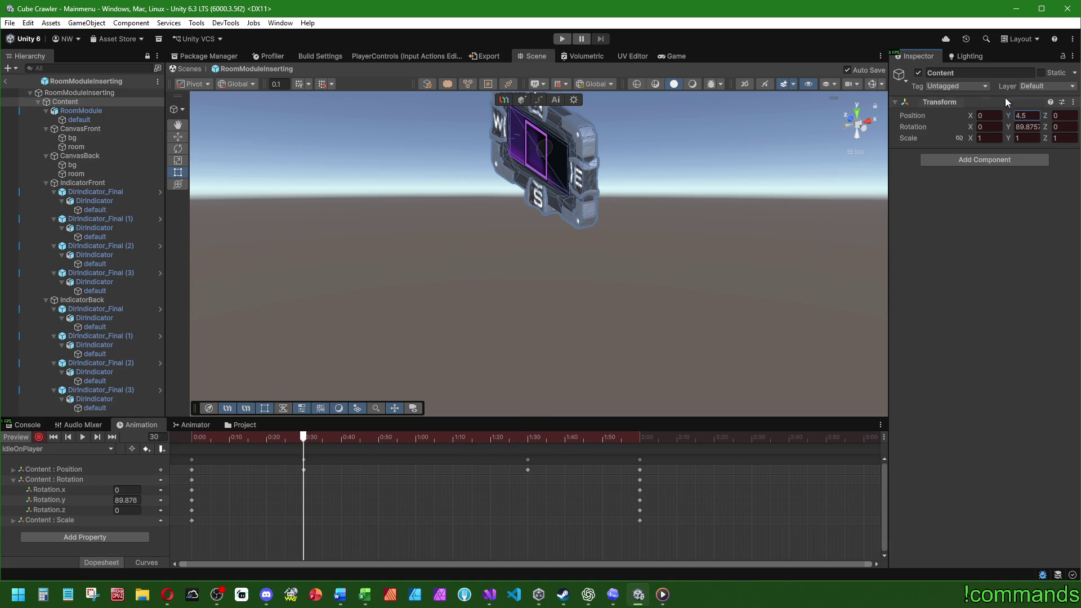
text(3,75)
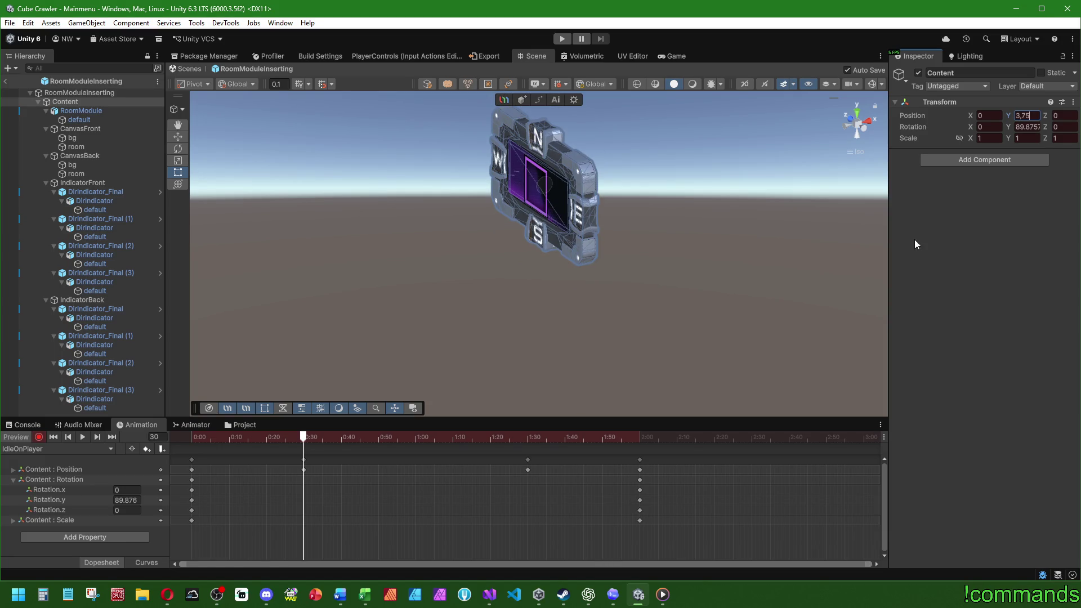
click(527, 438)
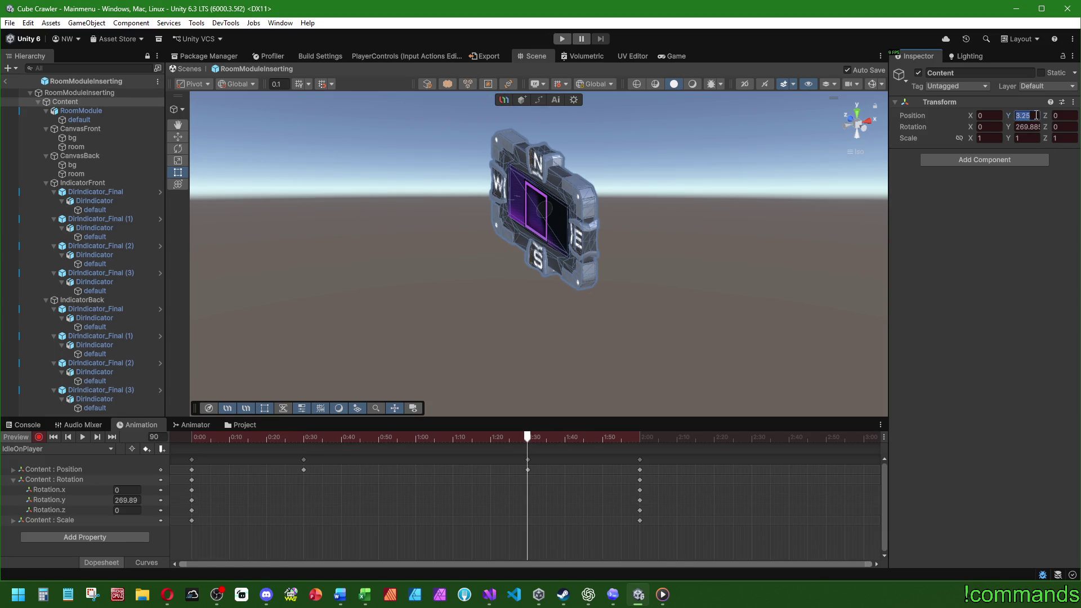
click(640, 438)
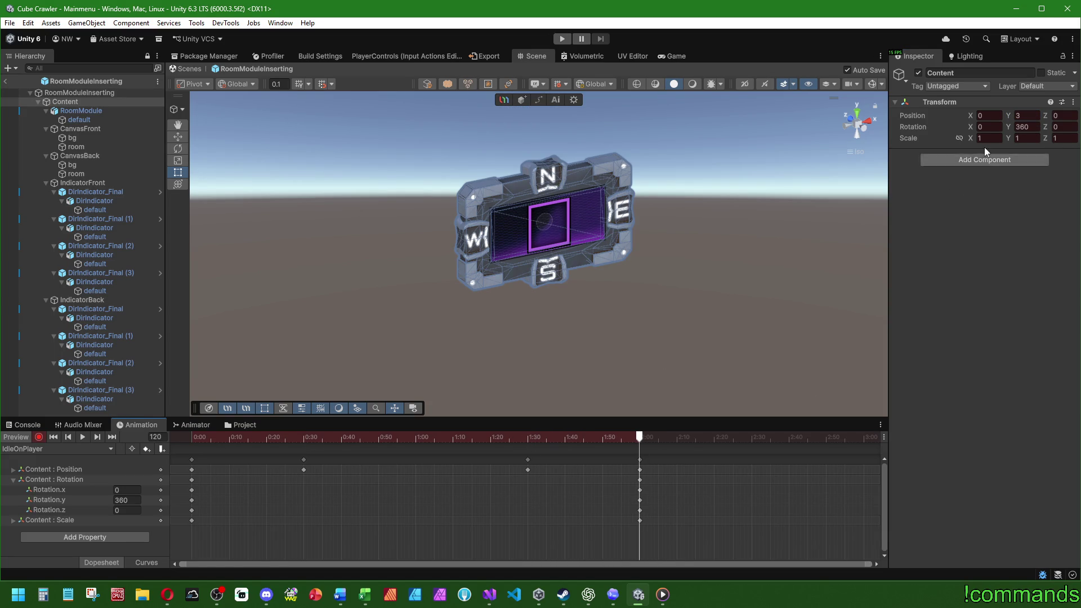
text(4)
- Retime the IdleOnPlayer keyframes to 1:00, 3:00 and 4:00 and stop recording
scroll(335, 523, down, 3)
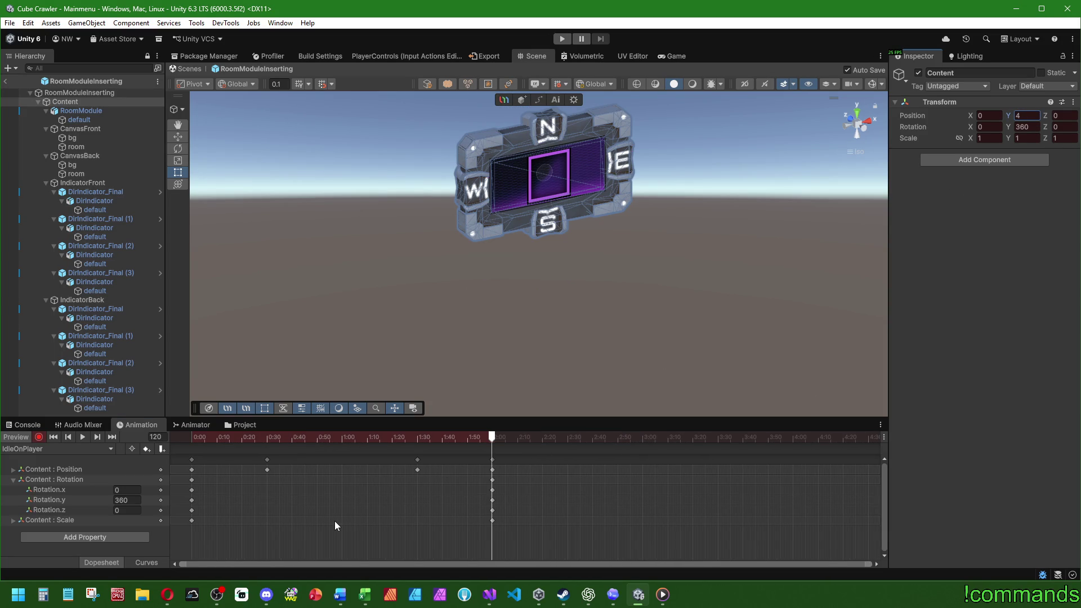
drag(492, 460, 666, 469)
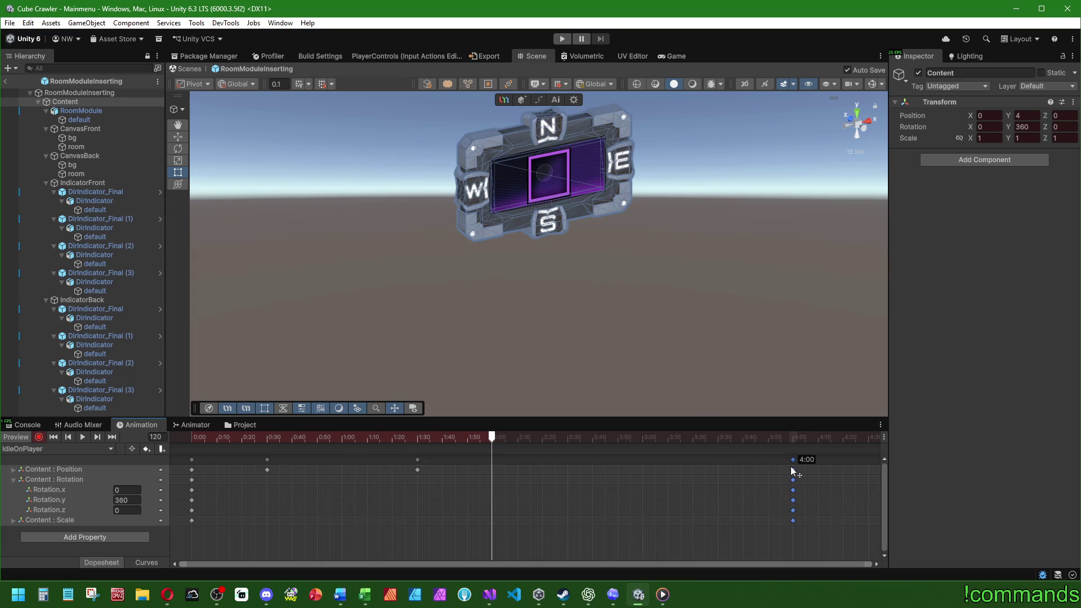
drag(790, 466, 791, 466)
drag(267, 467, 340, 461)
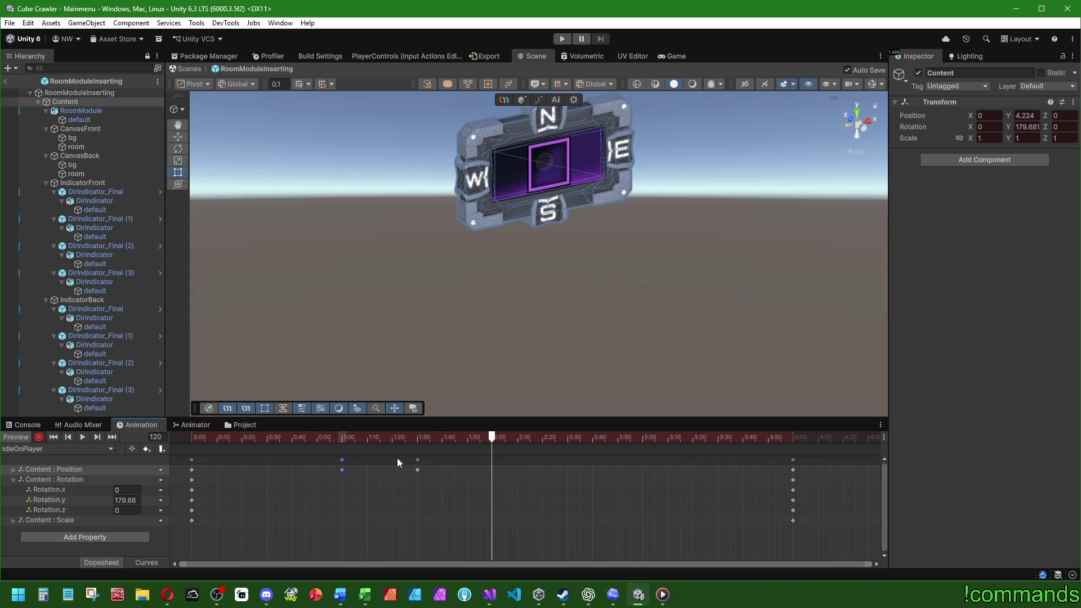
drag(647, 460, 647, 460)
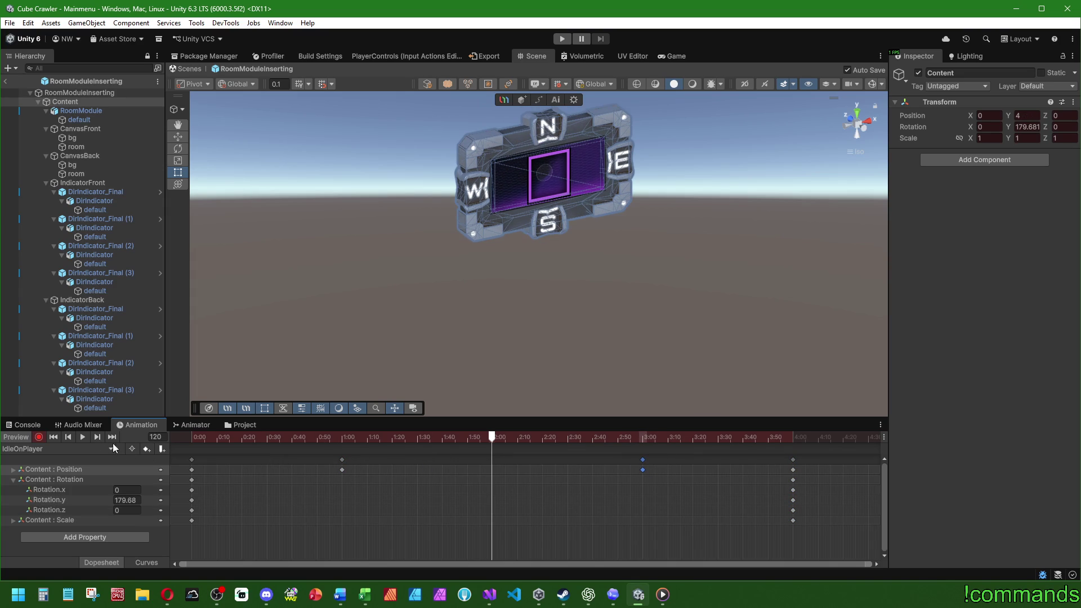
click(39, 436)
click(20, 425)
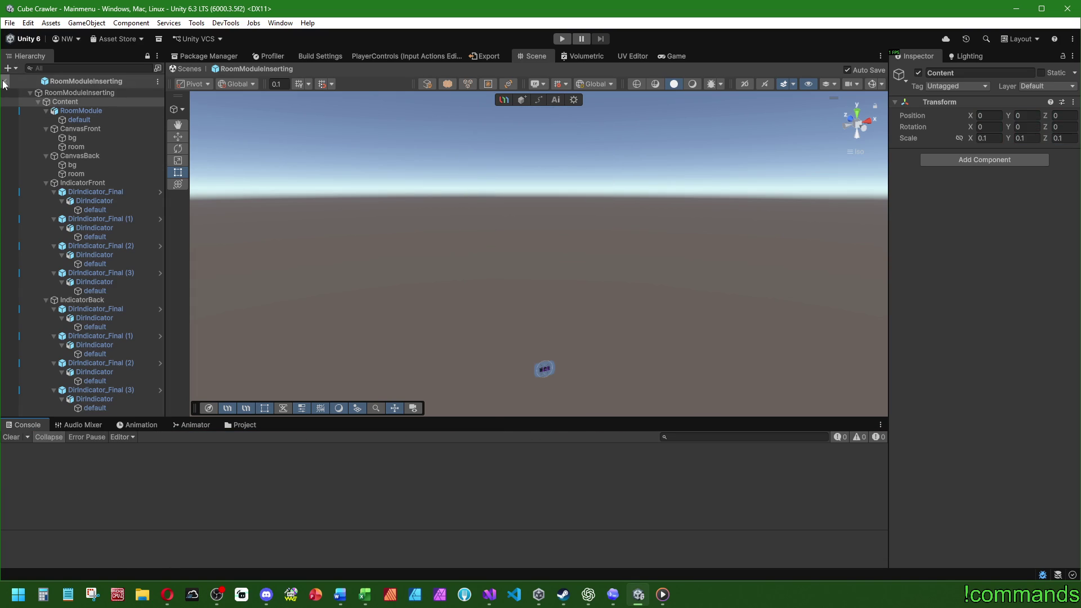
- Save the project with File > Save Project, save the Mainmenu scene, and enter play mode
click(5, 81)
click(9, 23)
click(39, 145)
click(9, 23)
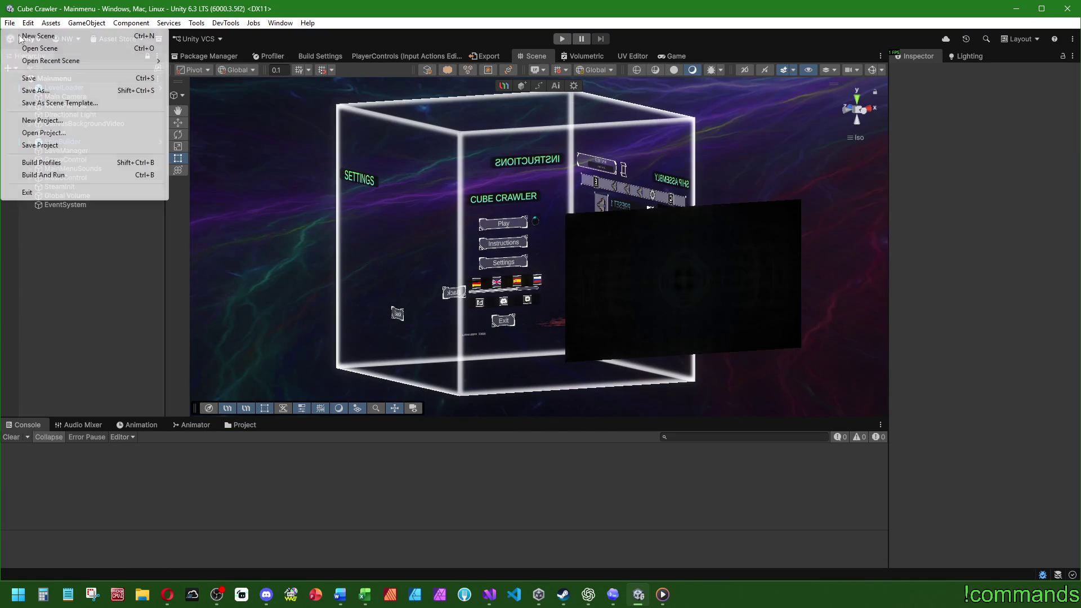
click(39, 78)
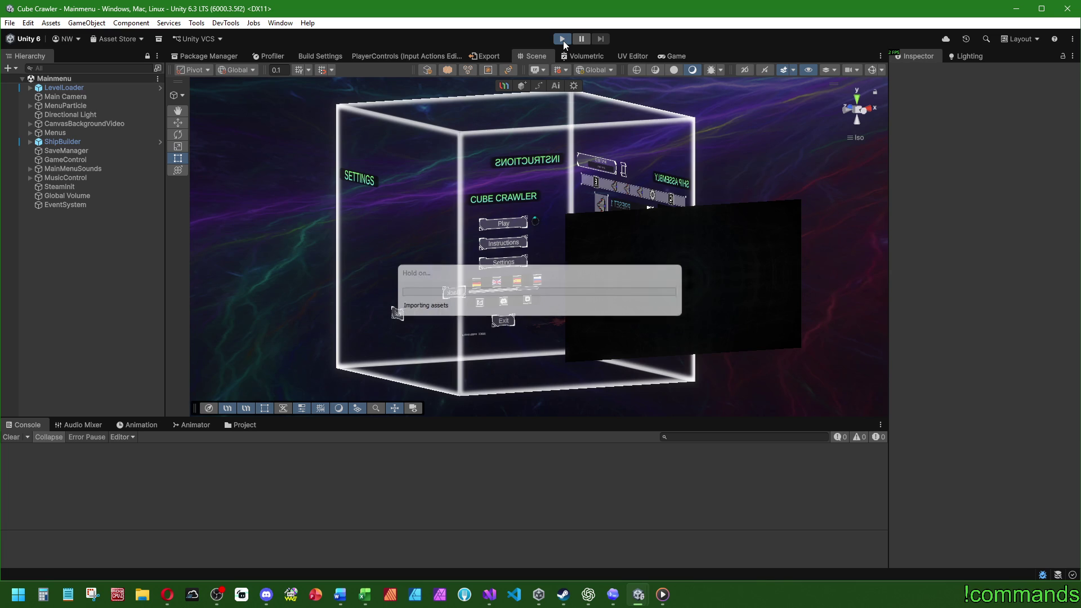
click(562, 39)
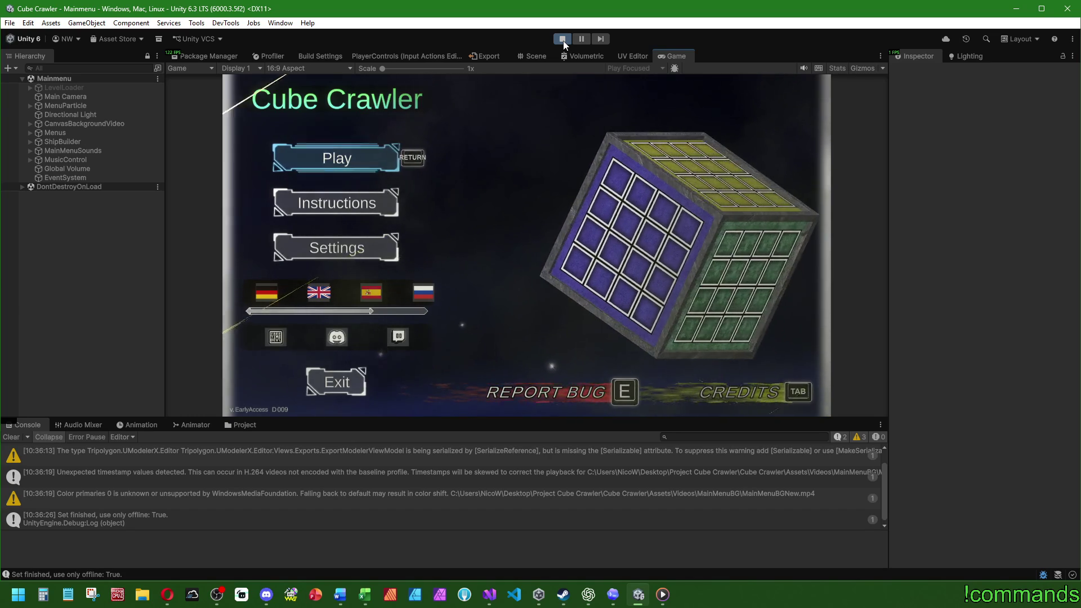
- Start a run in a maximized Game view, insert a room module west from the map, then stop play
key(Return)
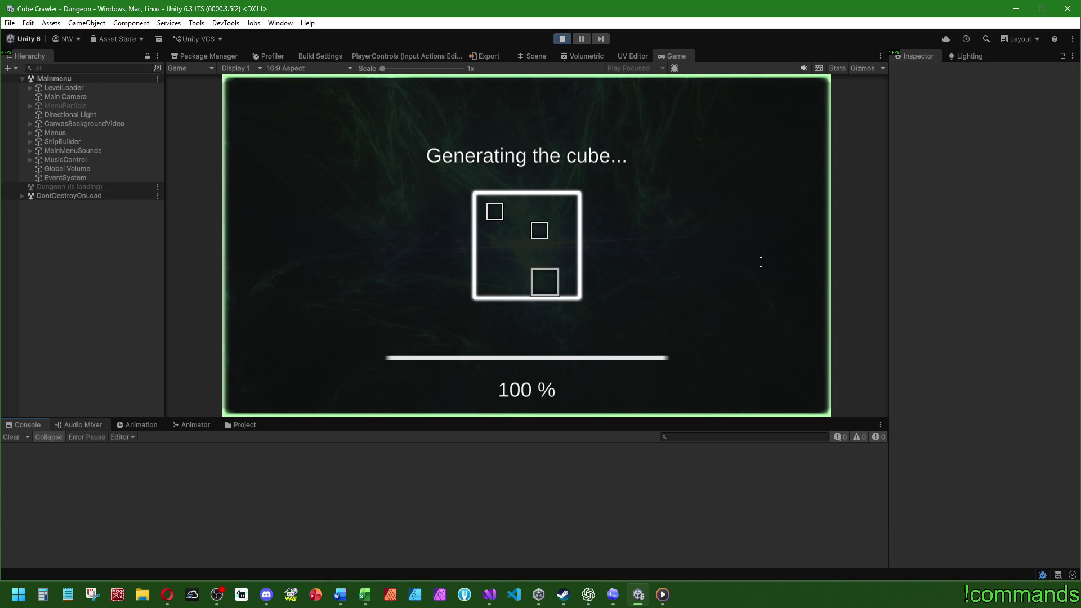
double_click(685, 56)
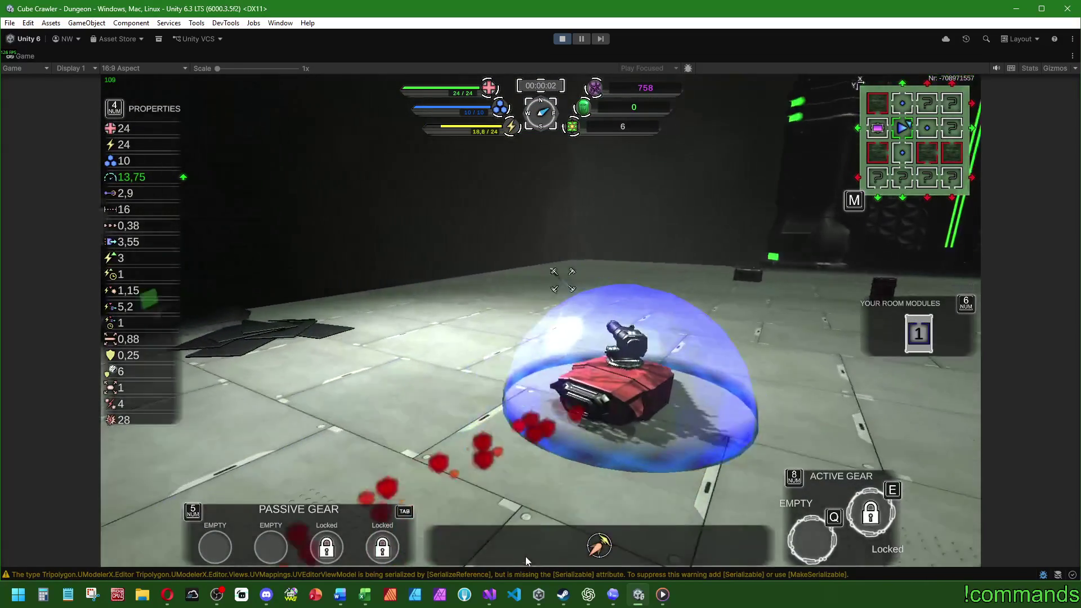
key(Escape)
key(Escape)
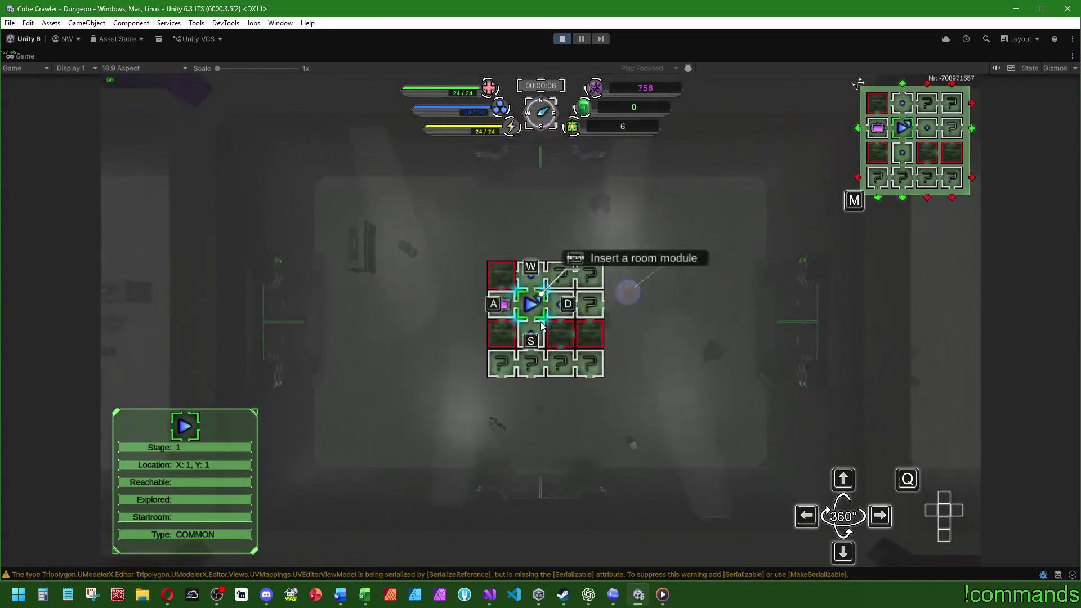
key(w)
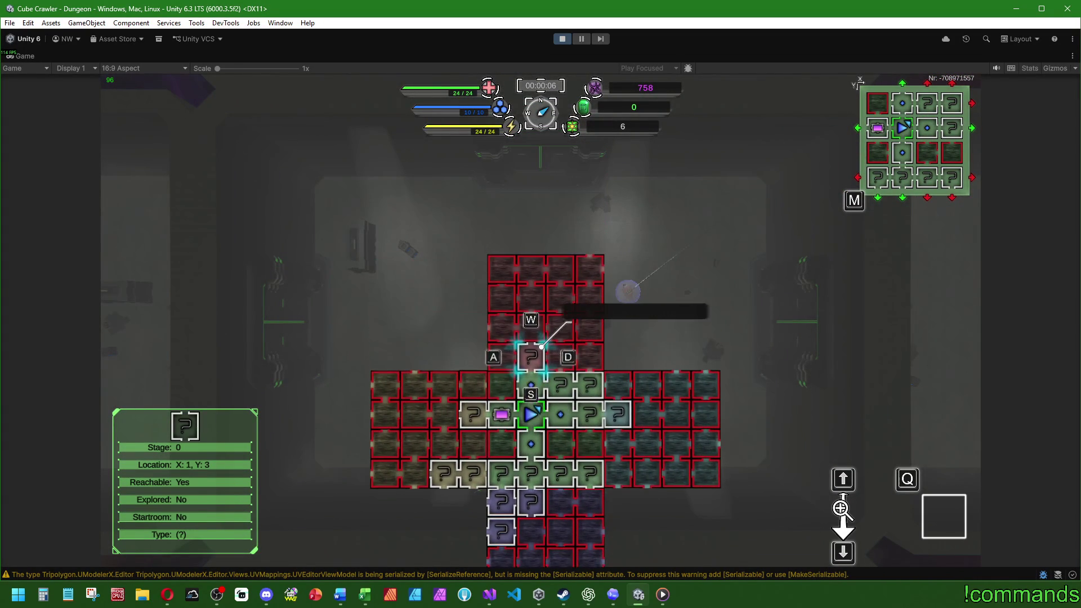
key(s)
key(s)
key(s)
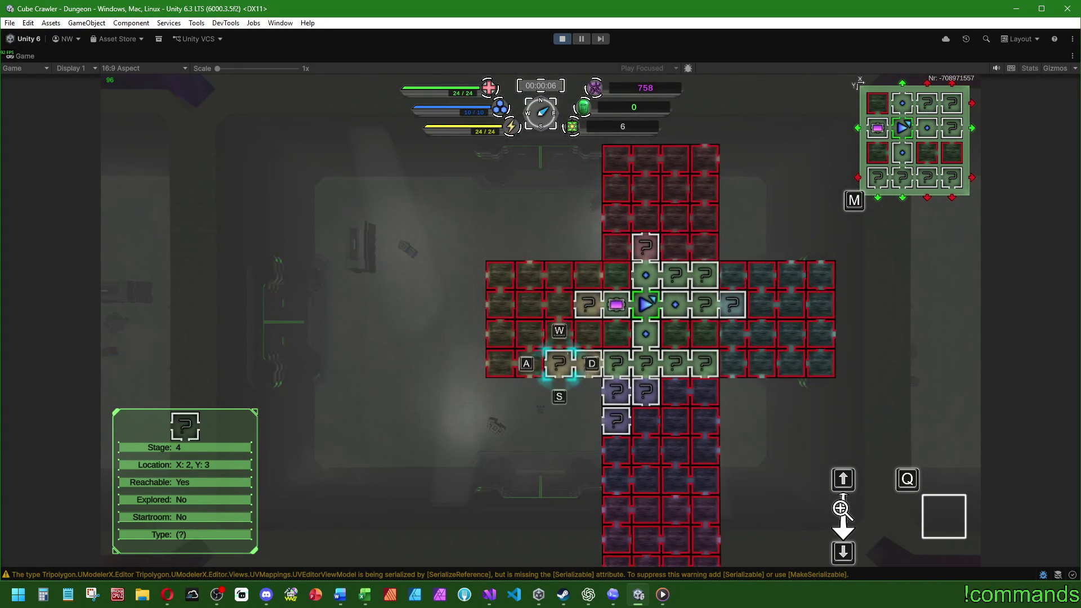
key(a)
key(a)
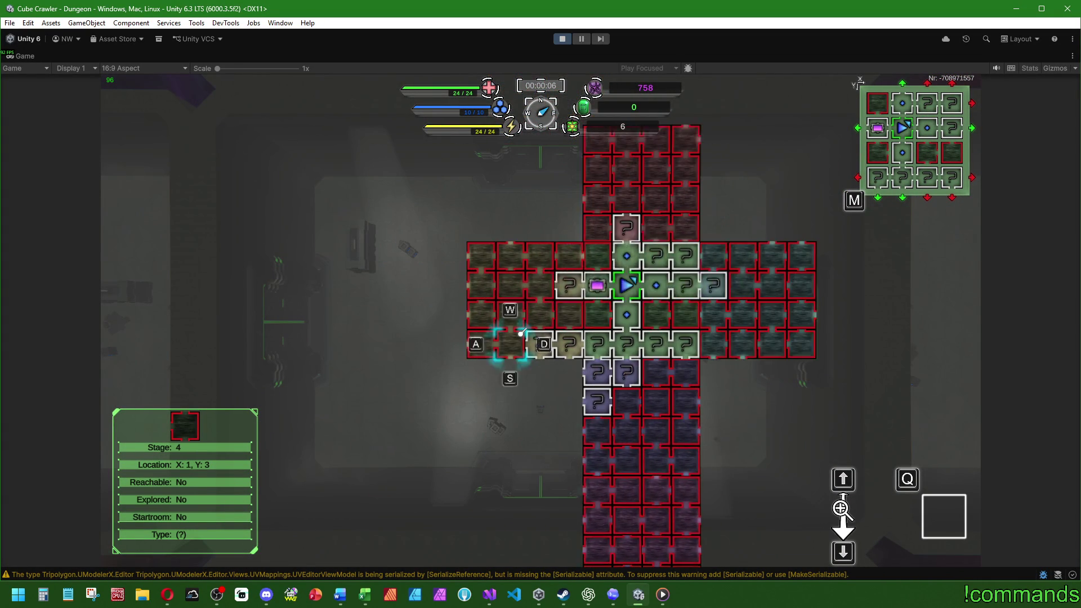
key(Return)
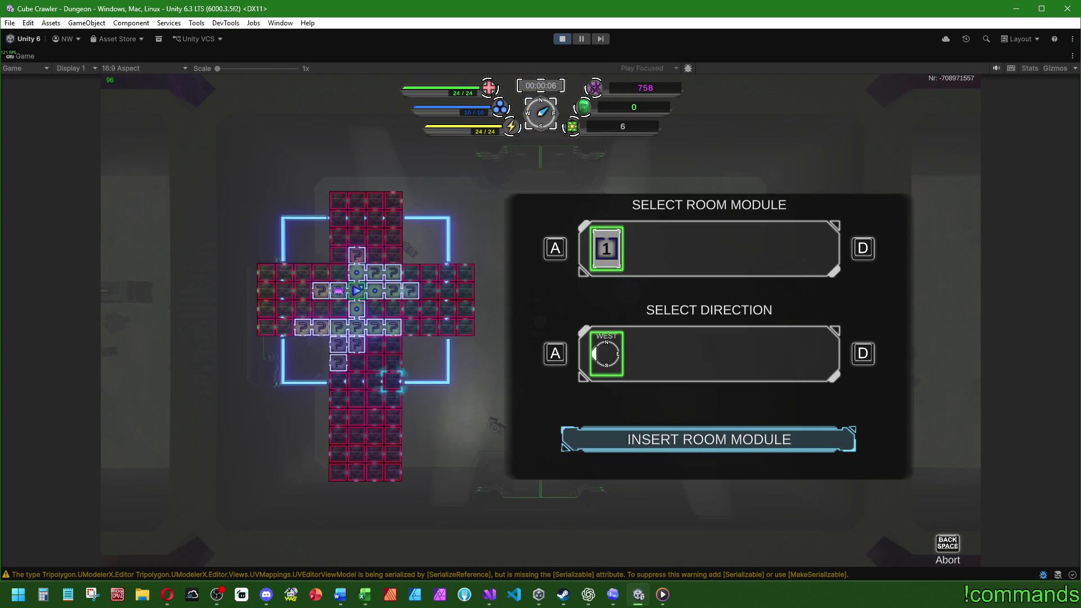
key(Return)
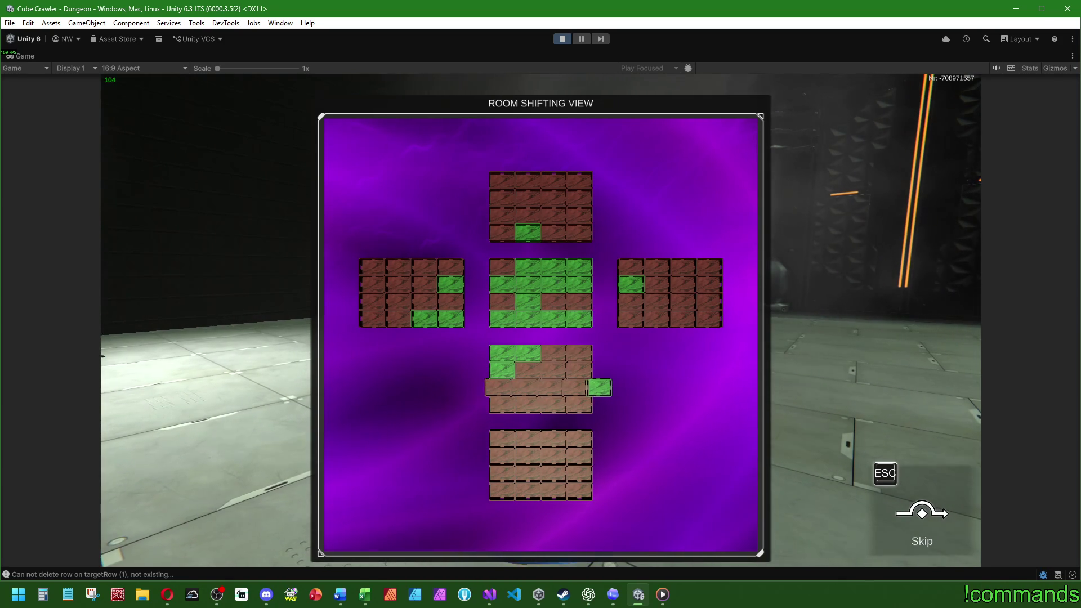
key(super)
click(512, 207)
key(ctrl+p)
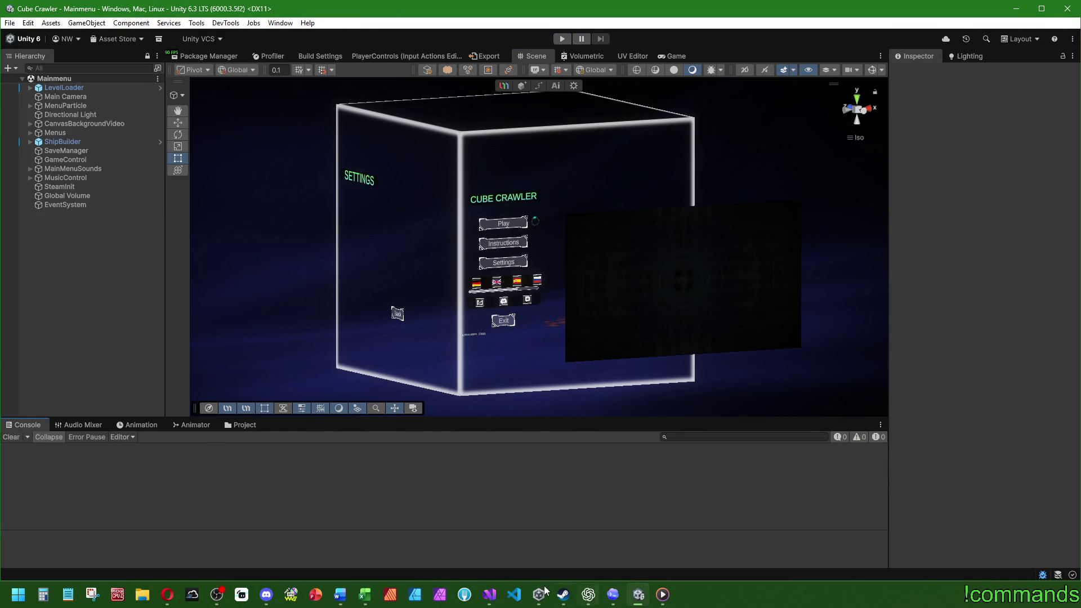
click(490, 600)
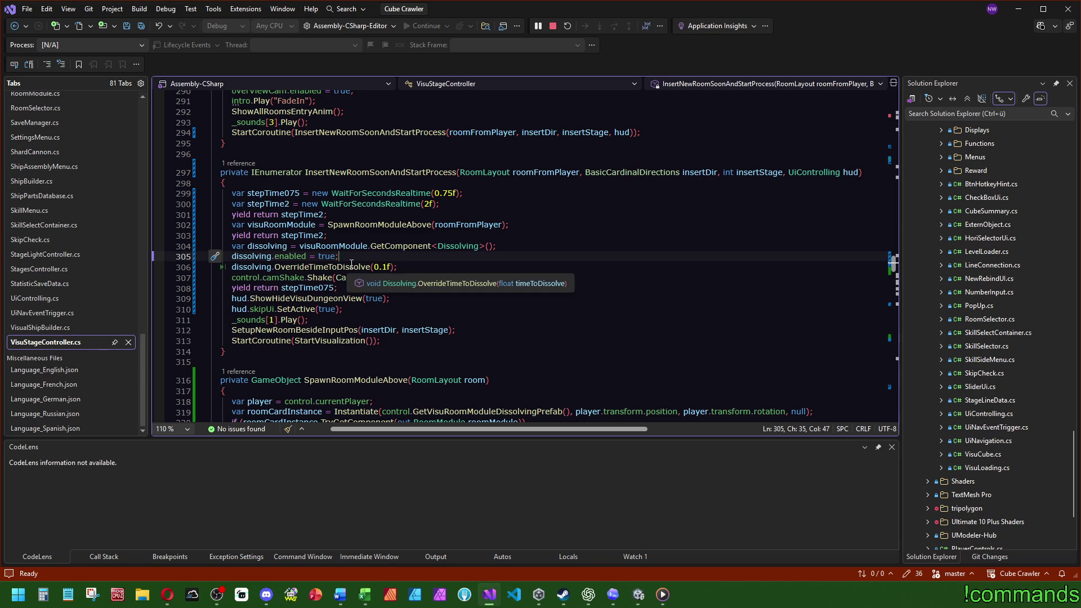
- Rename stepTime075 to stepTime1 on lines 299 and 308, set its wait to 1, and save all
click(293, 193)
drag(293, 193, 286, 193)
text(1)
drag(446, 193, 423, 193)
text(1)
drag(334, 287, 320, 288)
text(1)
click(345, 256)
click(142, 27)
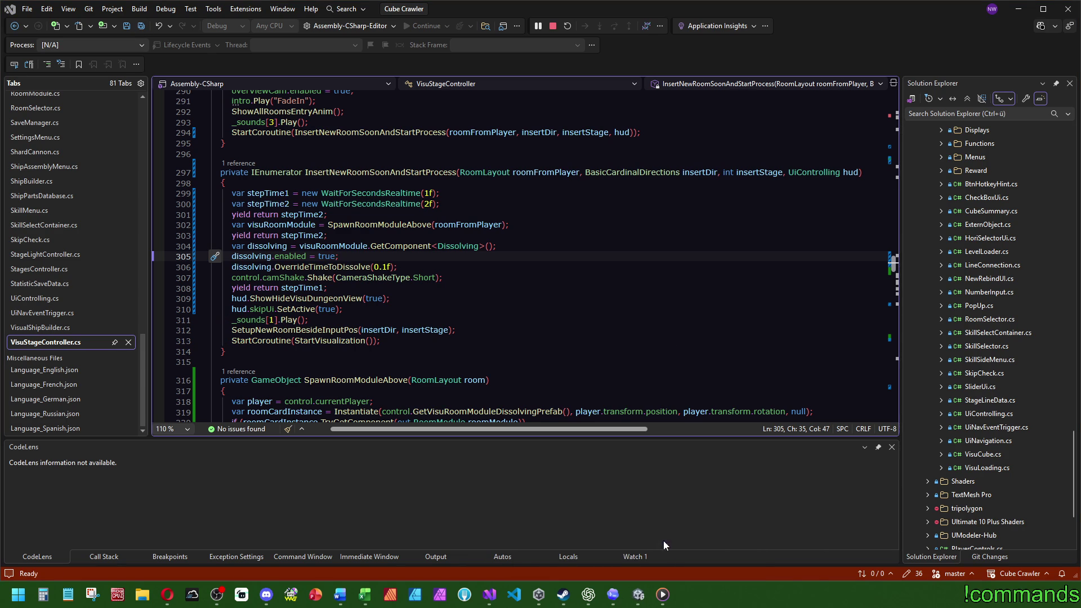
click(638, 591)
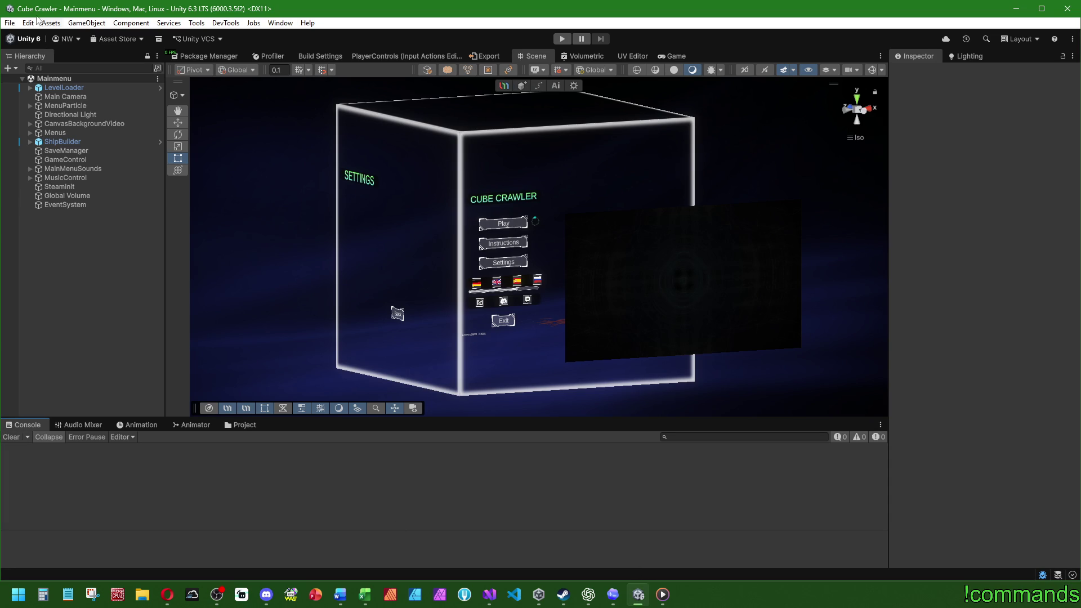
- Save the Mainmenu scene from the File menu
click(9, 22)
click(10, 22)
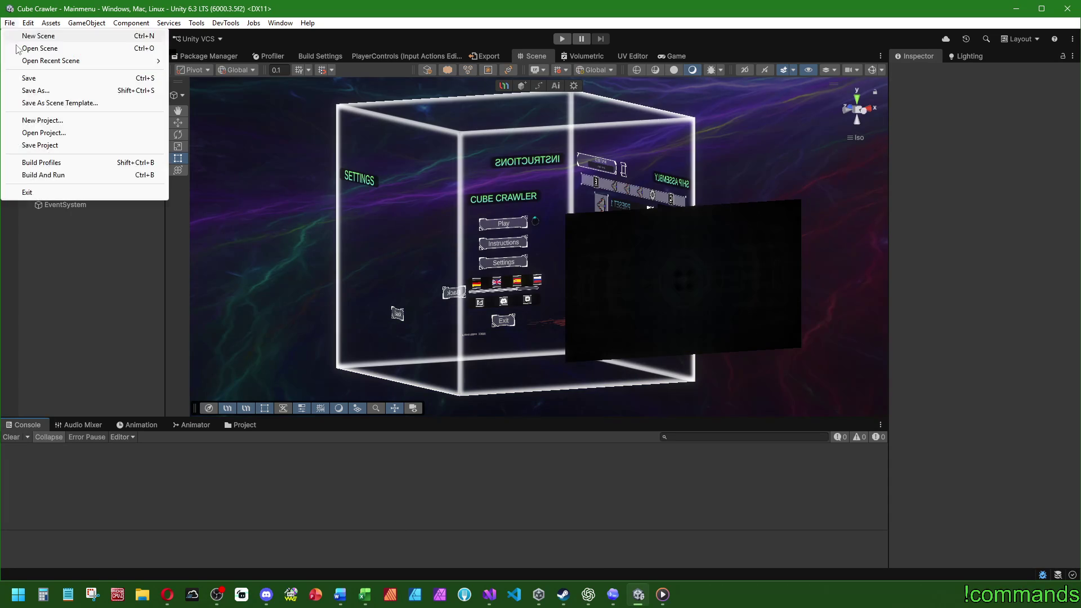
click(31, 77)
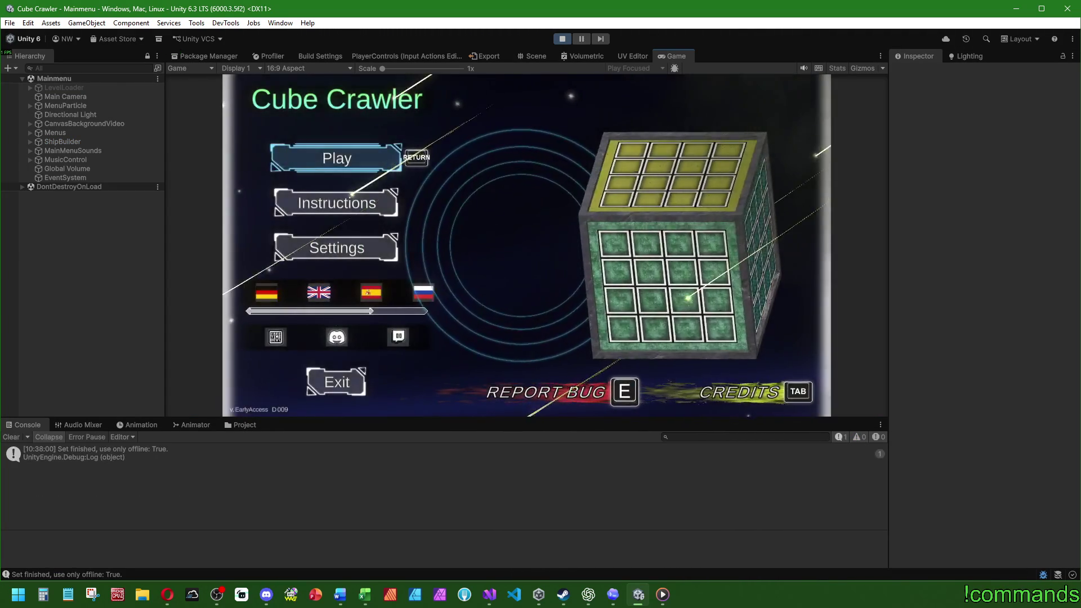
- Start a run, insert a room module from the dungeon map, and skip the shifting visualization
key(Return)
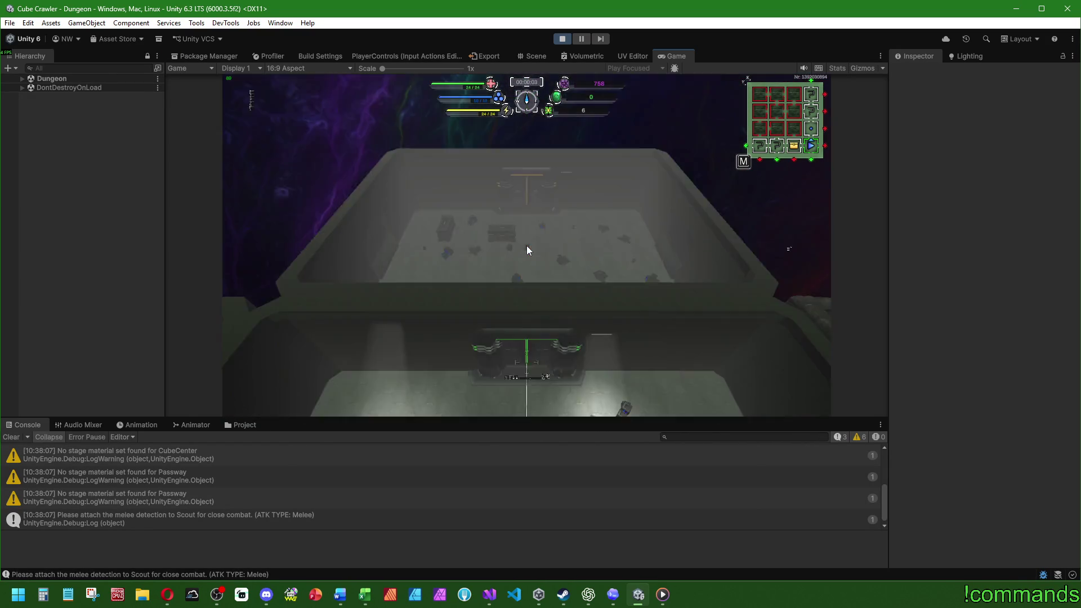
click(526, 245)
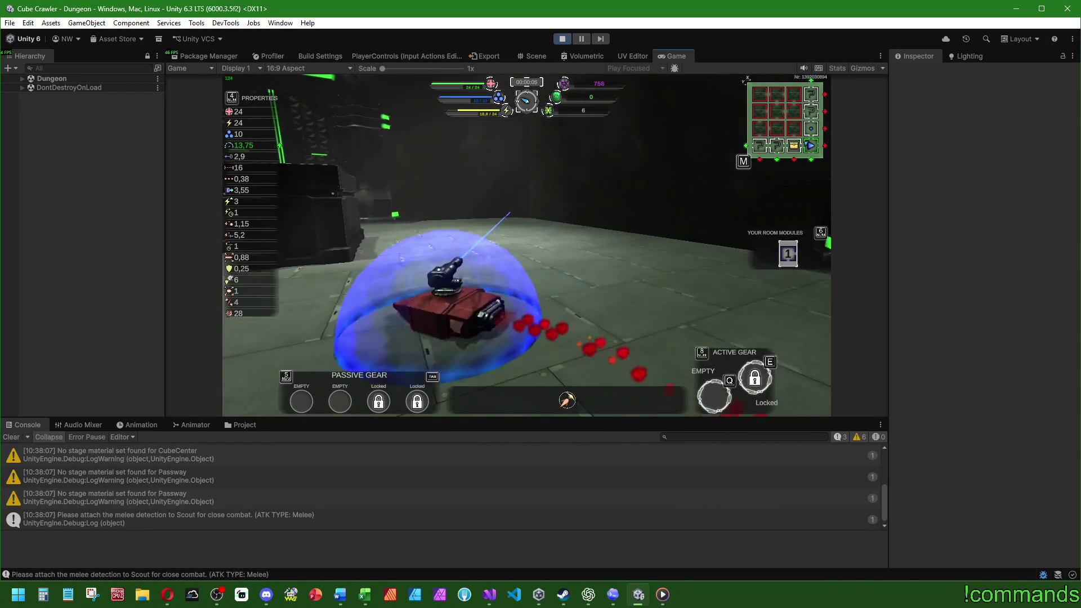
key(Escape)
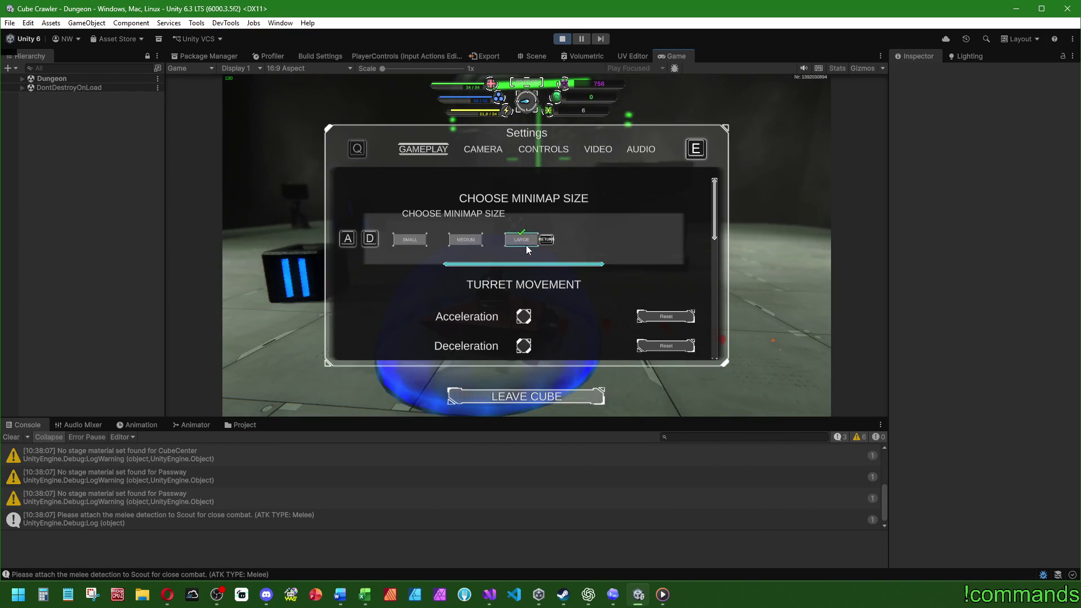
key(Escape)
key(m)
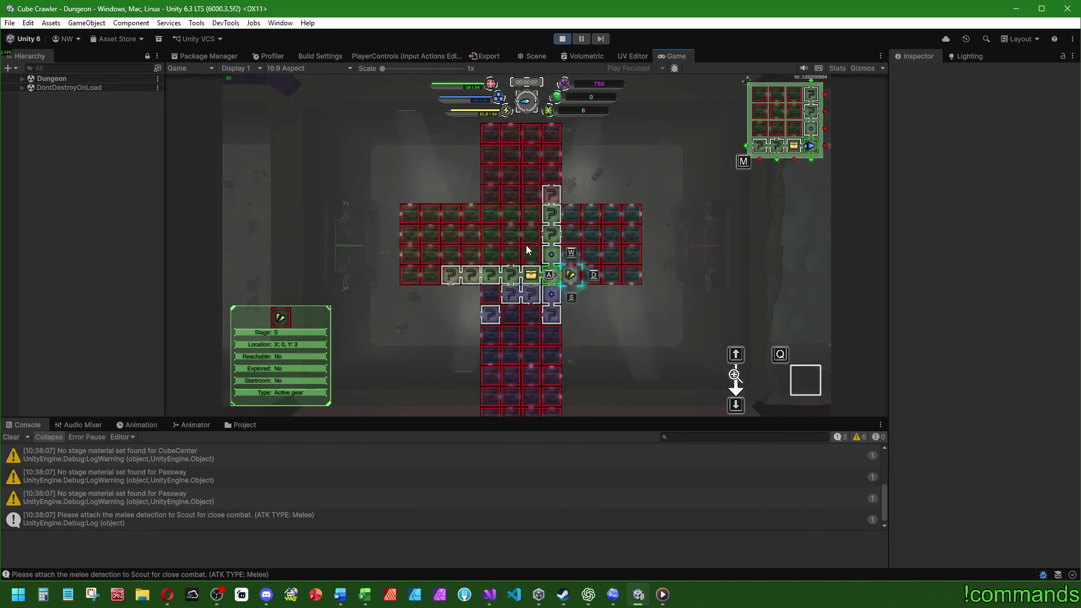
key(e)
key(Return)
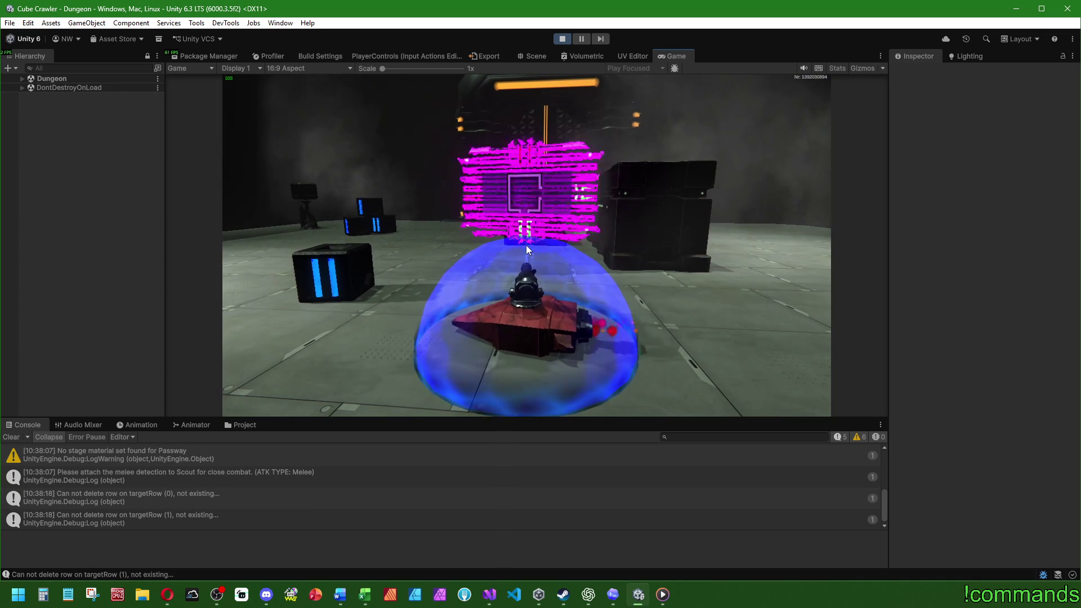
key(Tab)
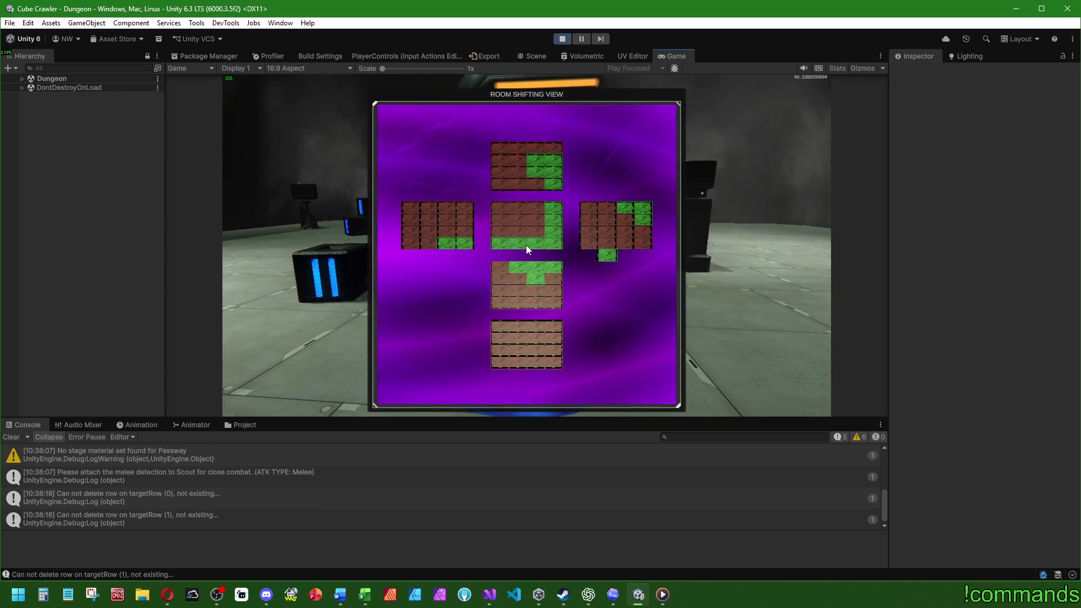
key(Escape)
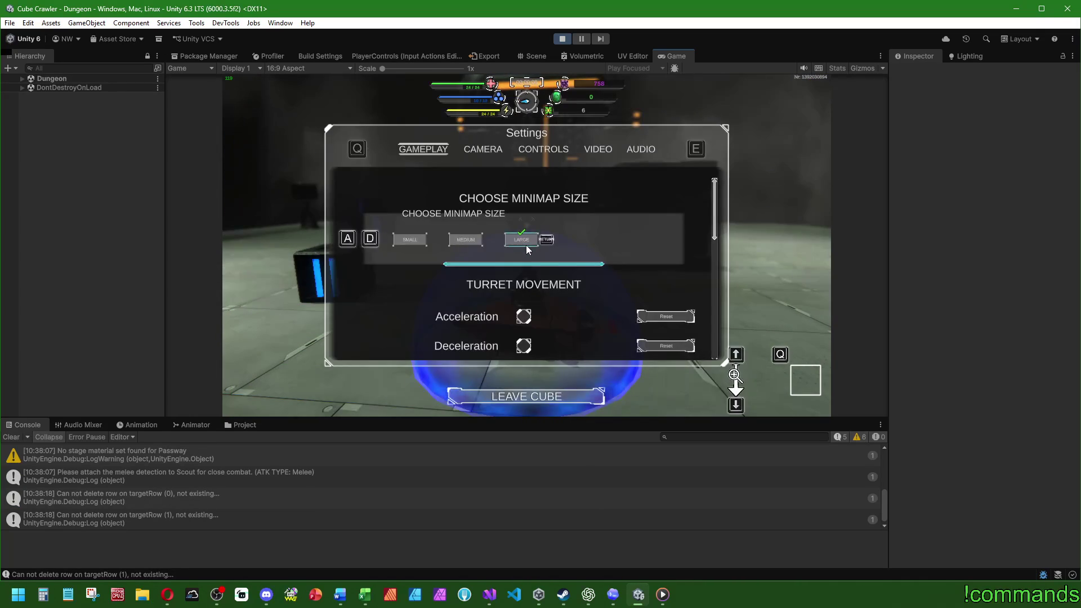
key(Escape)
- Drive the tank into the green beam, skip ahead into the new dungeon, and check the insertion map
key(w)
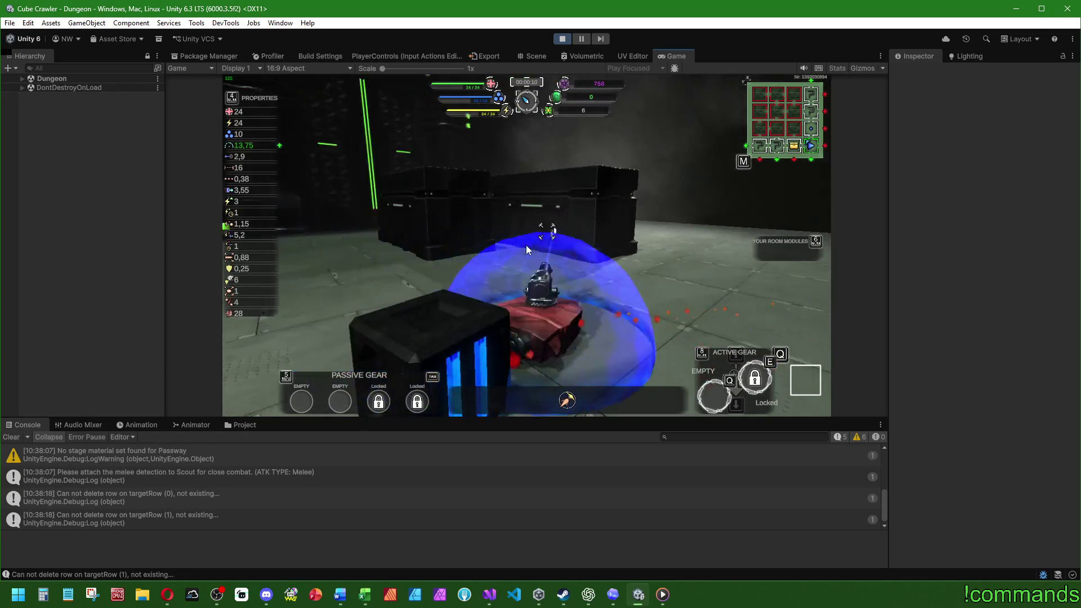
key(w)
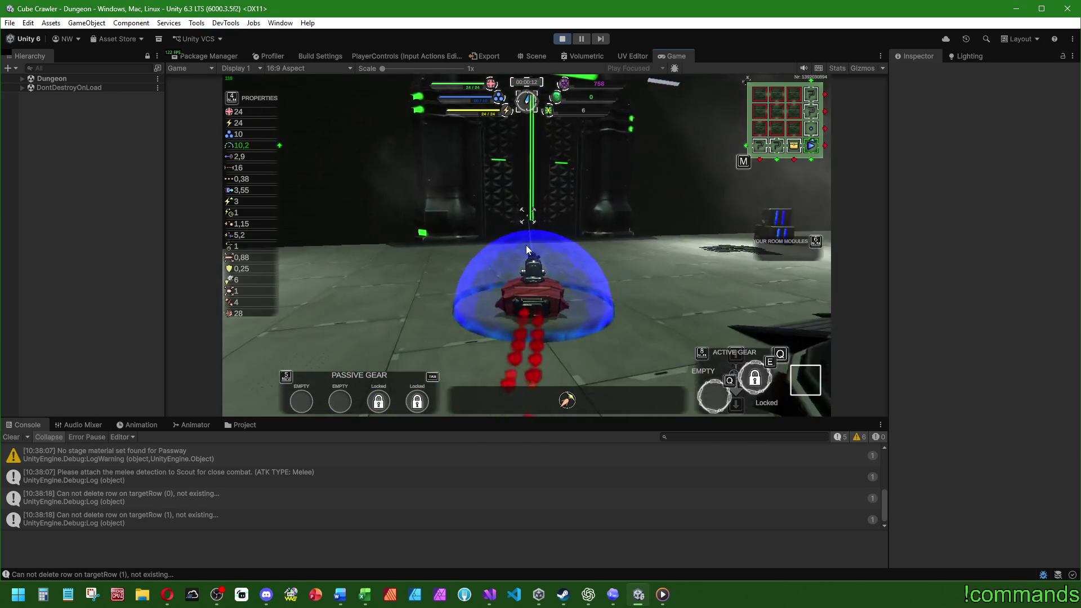
key(w)
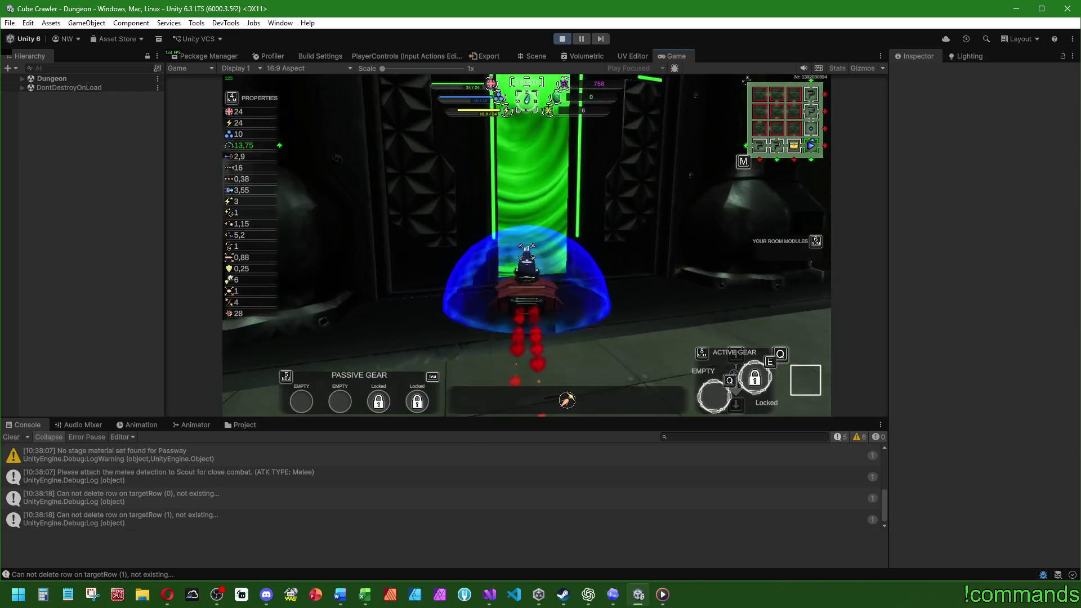
key(Escape)
key(Escape)
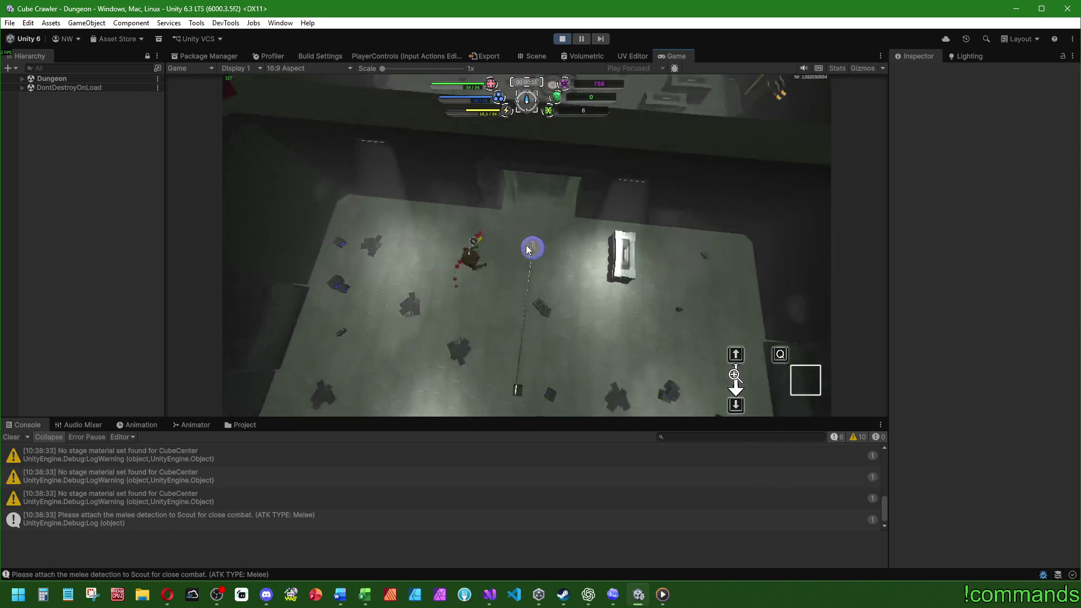
key(Escape)
scroll(526, 249, down, 5)
key(Escape)
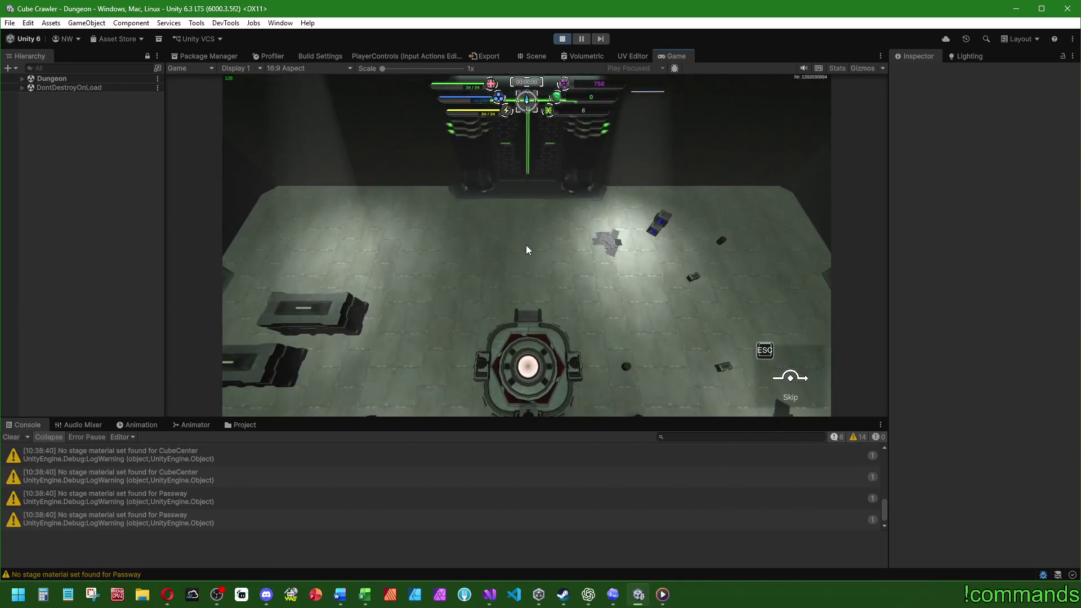
key(6)
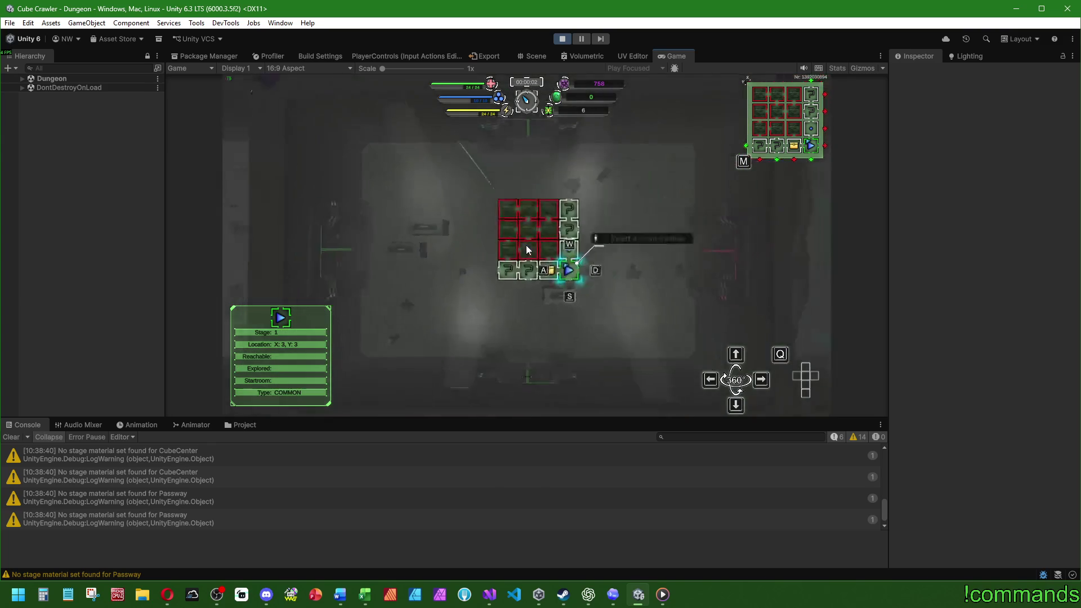
key(Return)
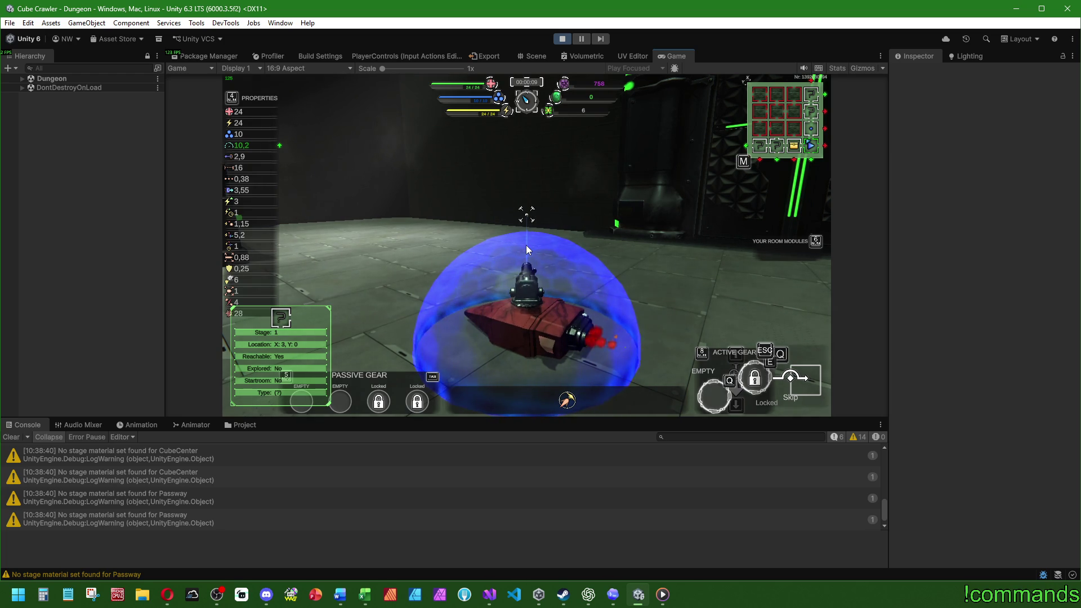
- Drive the ship onto the teleporter pad, check the map, then stop the test and return to Visual Studio
key(w)
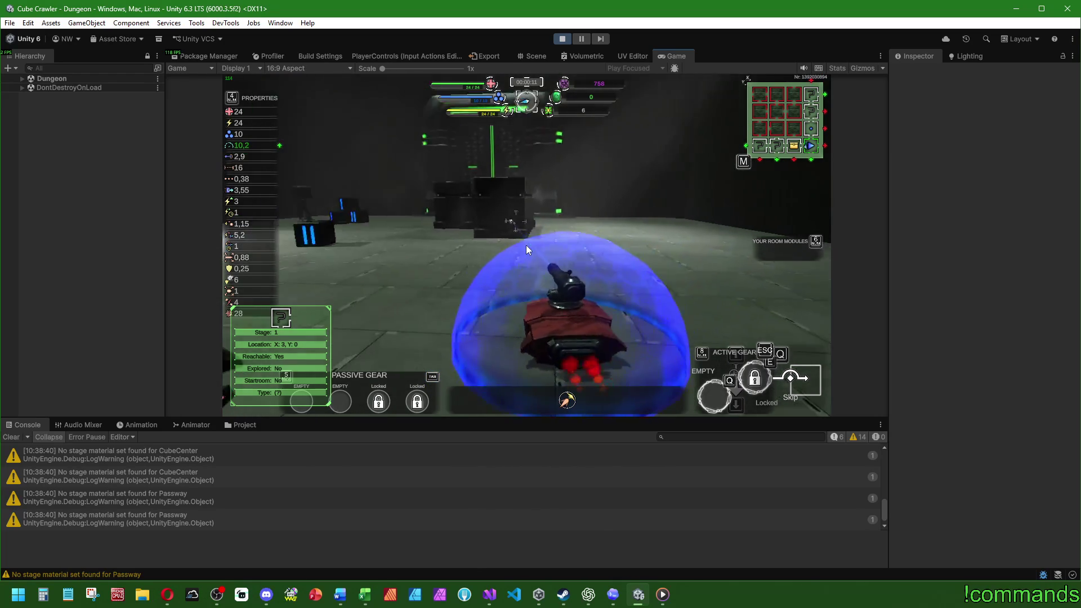
key(d)
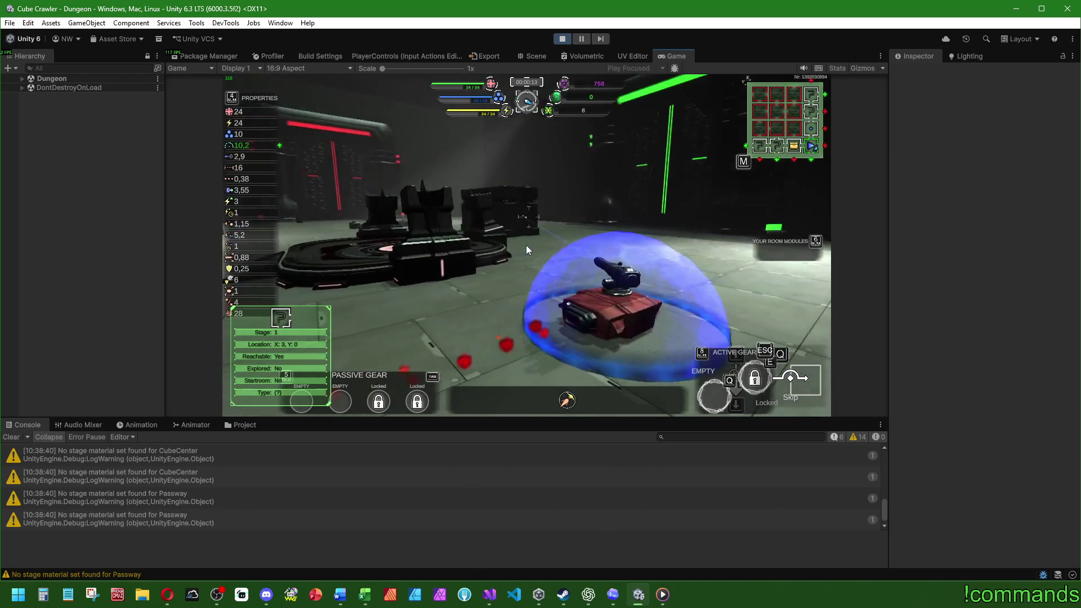
key(w)
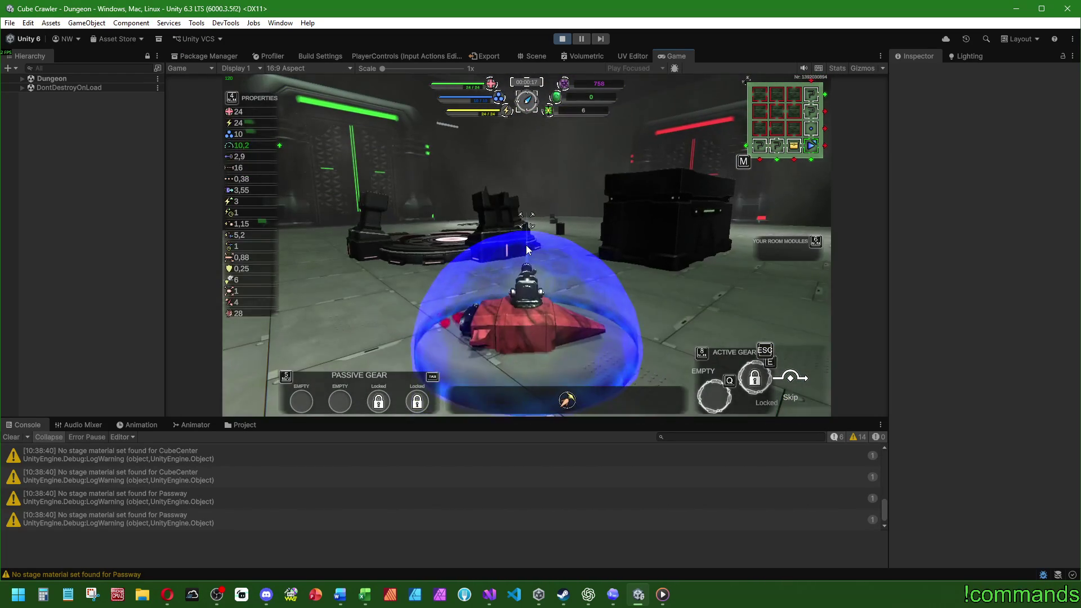
key(m)
key(m)
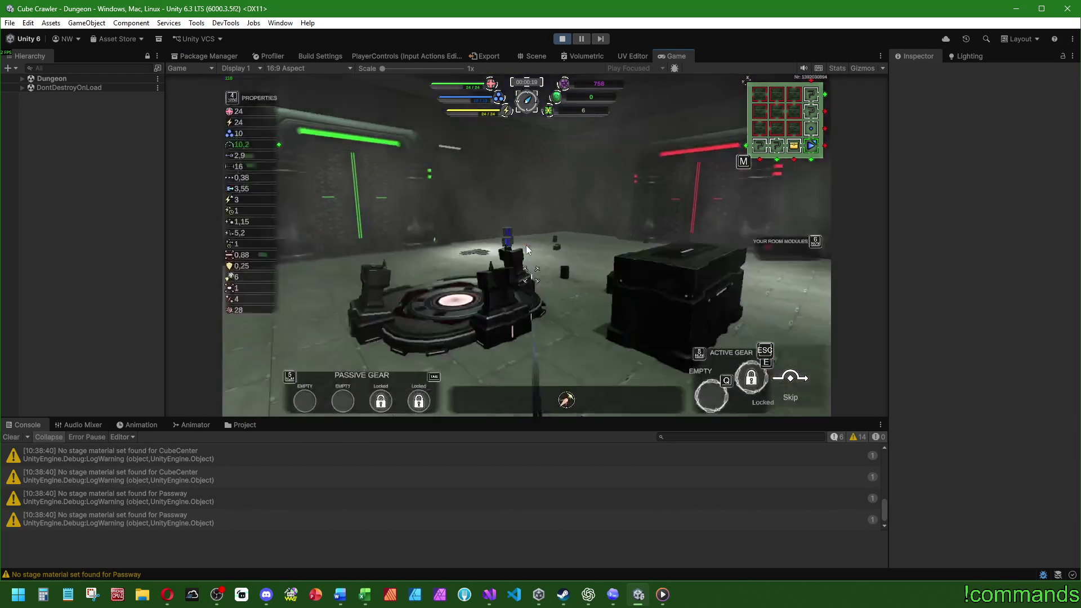
key(super)
click(562, 39)
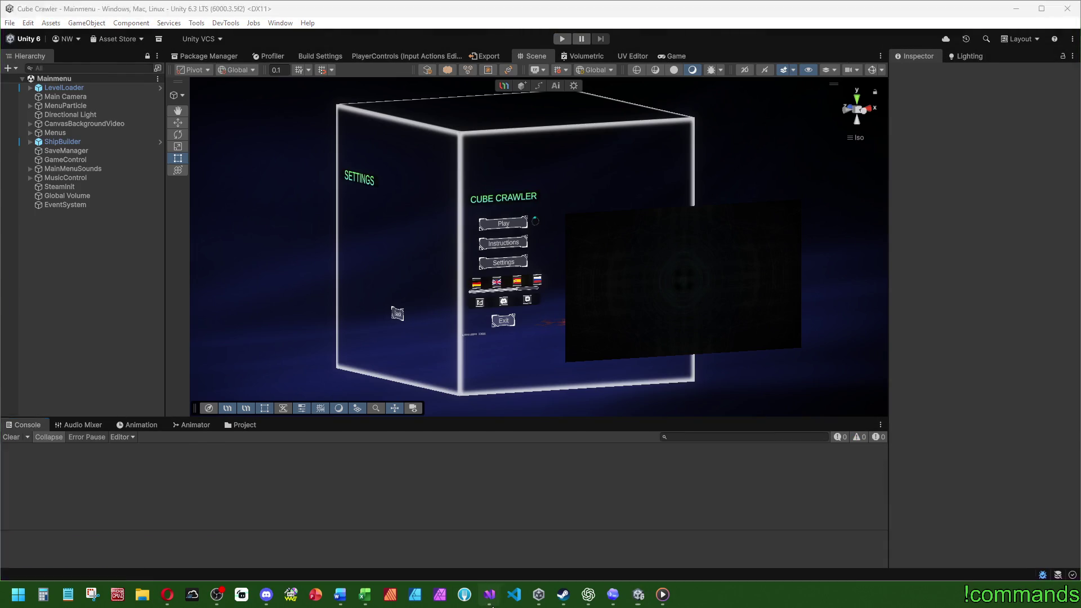
click(489, 594)
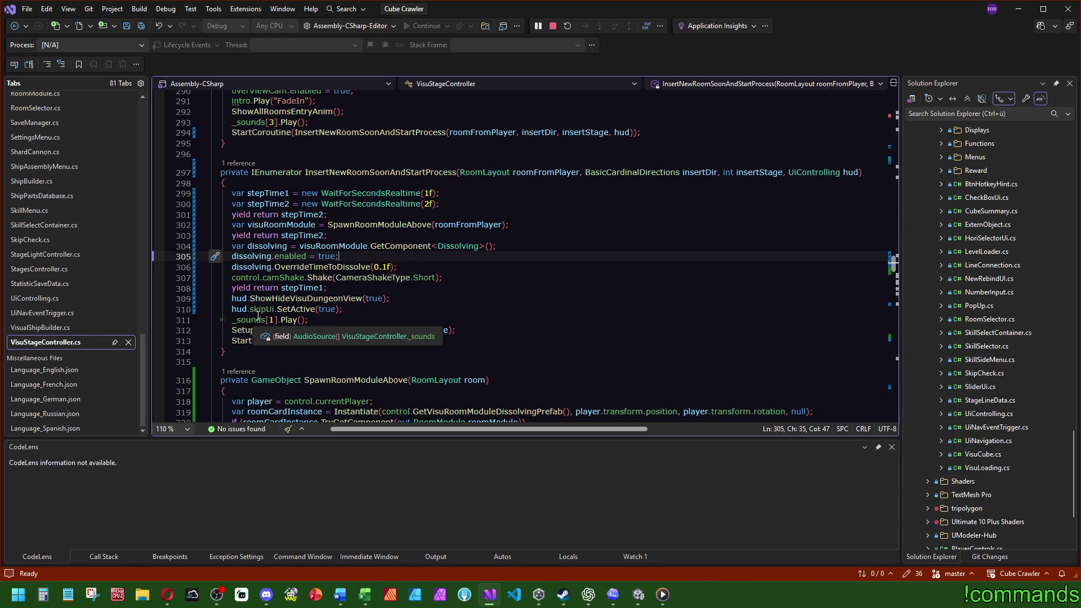
- Inspect Skip(), InitiateVisuEnding and RemoveSkipAndWaitForVisuEnd in VisuStageController.cs
click(900, 344)
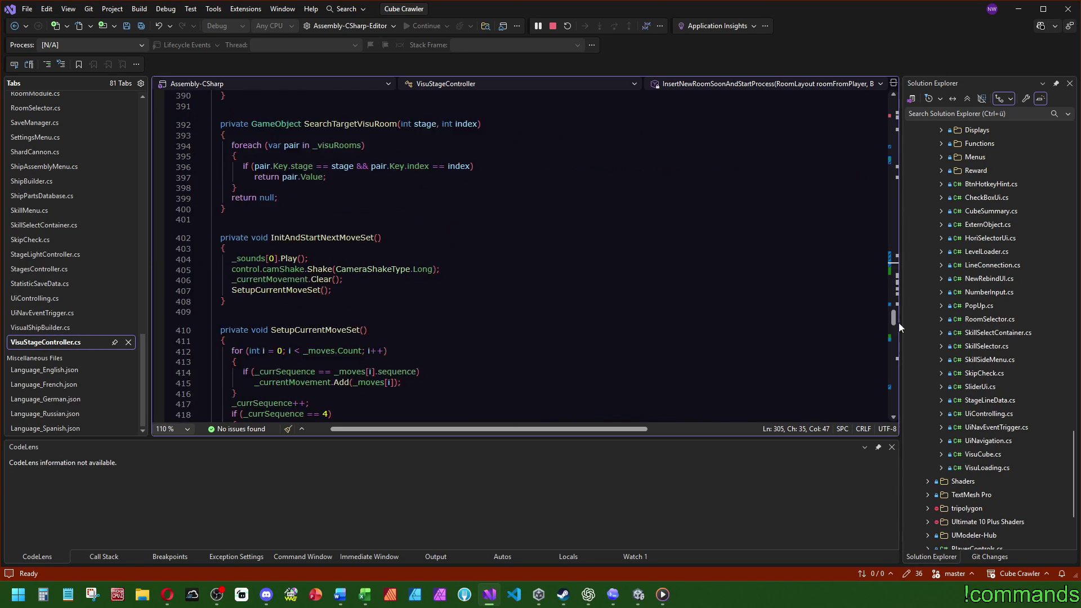
click(322, 259)
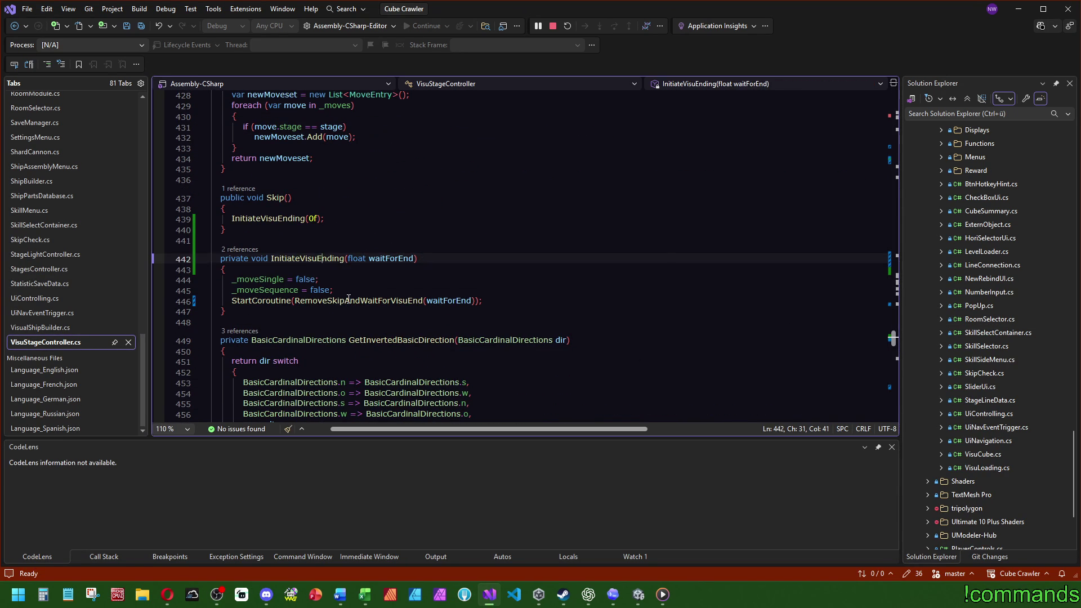
ctrl+click(352, 301)
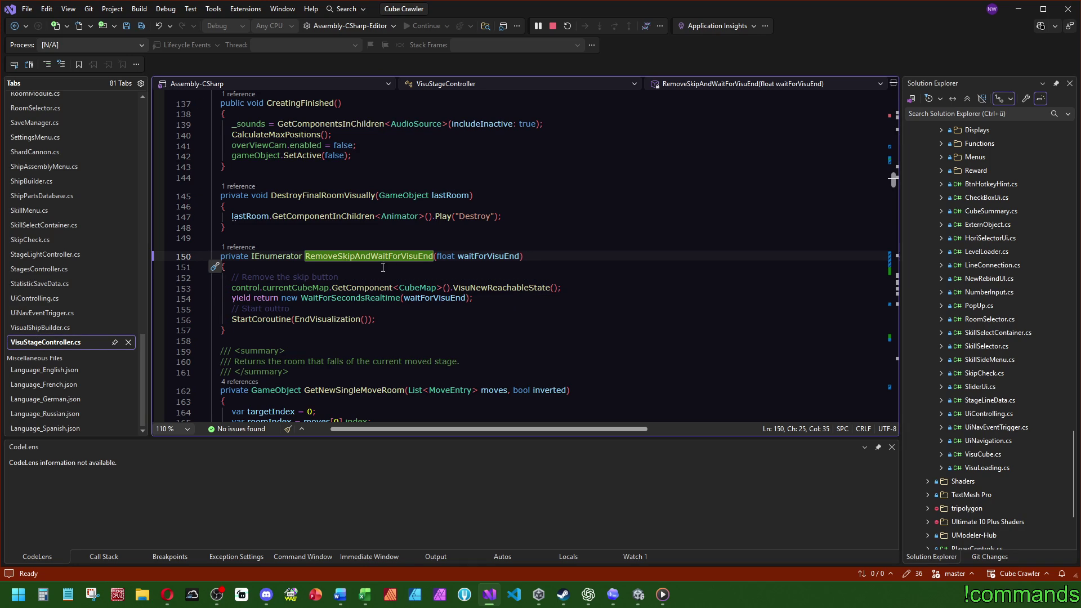
key(ctrl+shift+Down)
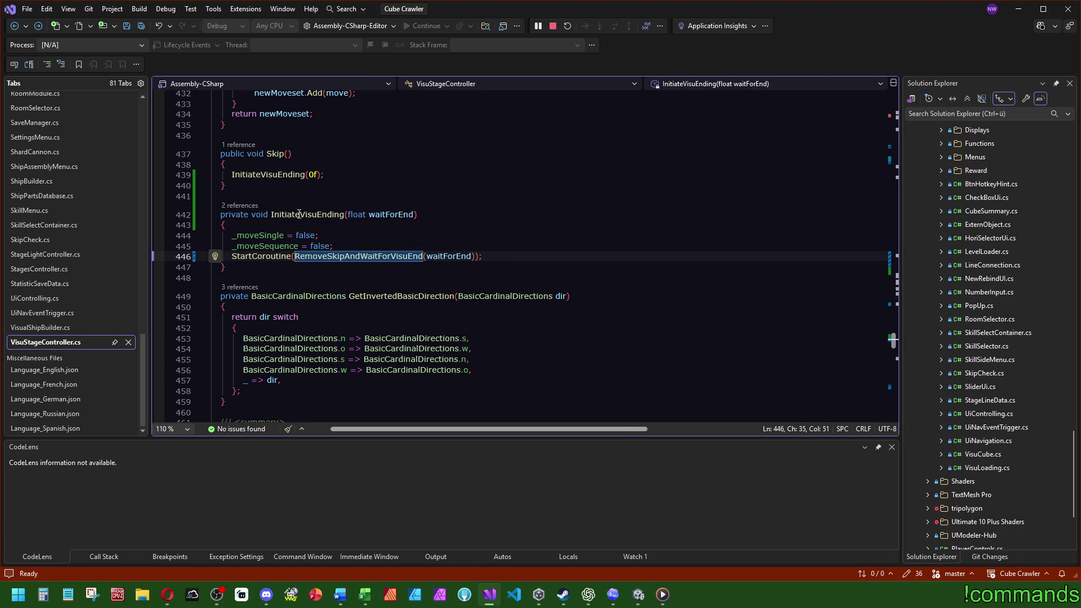
click(313, 216)
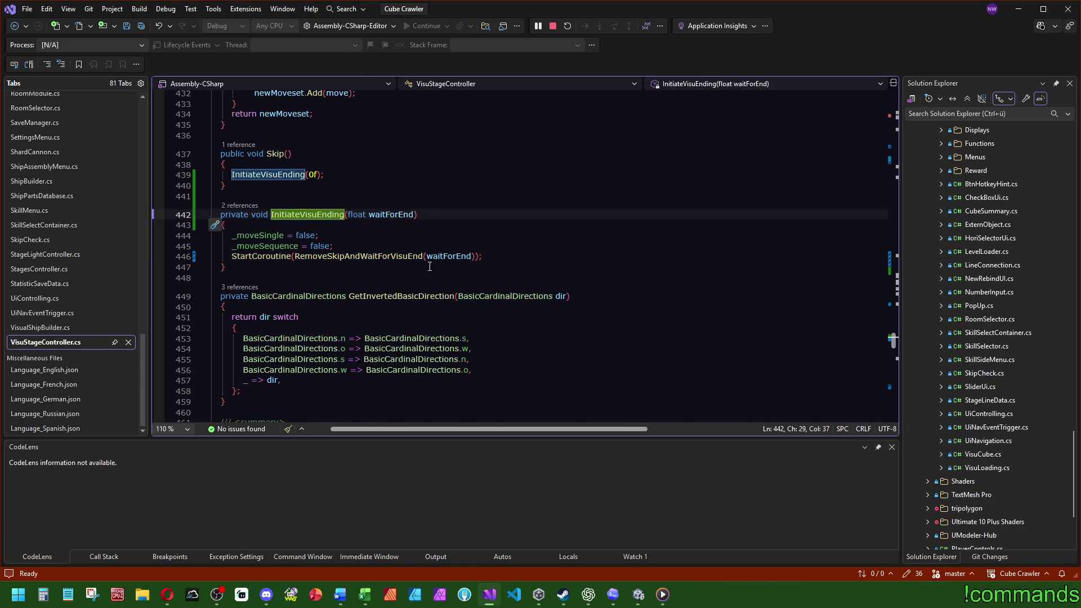
key(ctrl+minus)
key(ctrl+shift+minus)
click(309, 215)
- Add an empty line in Skip() and copy the hud.skipUi.SetActive line found by searching 'skip'
key(Return)
key(ctrl+f)
text(skip)
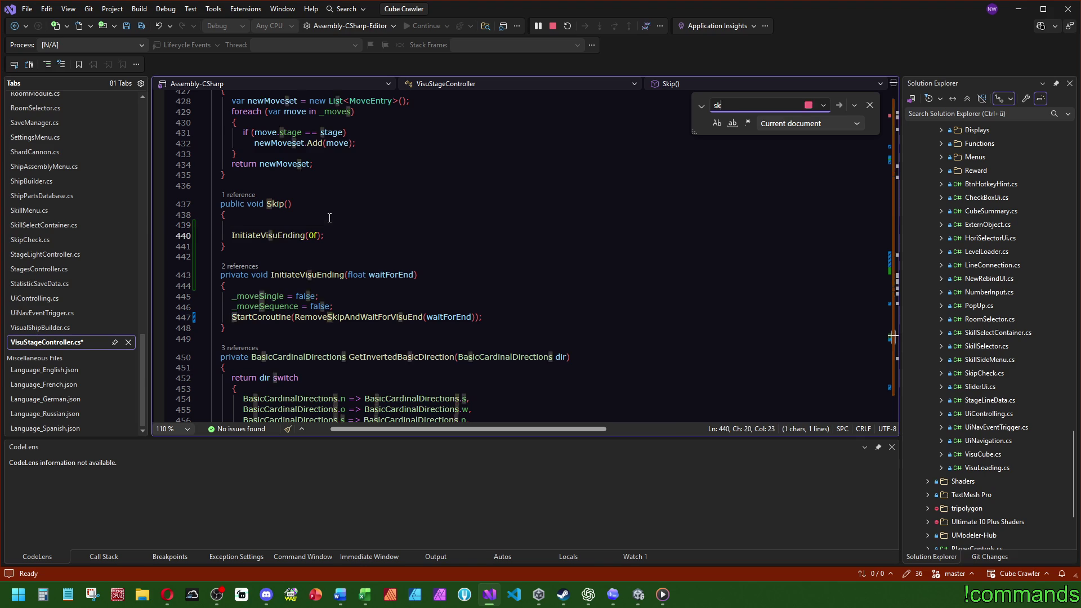
drag(895, 344, 900, 266)
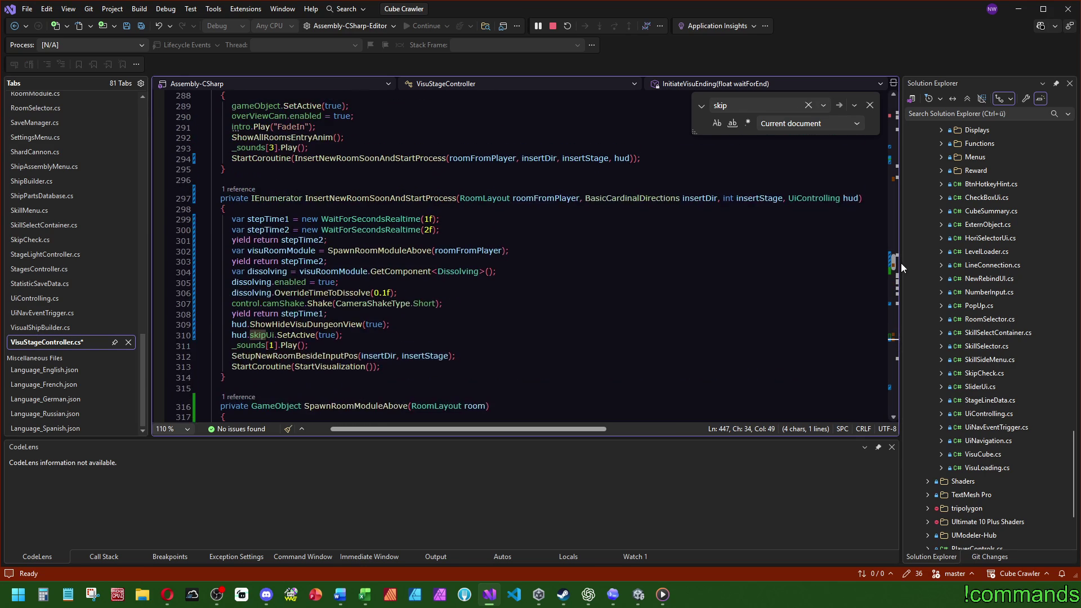
drag(343, 334, 394, 324)
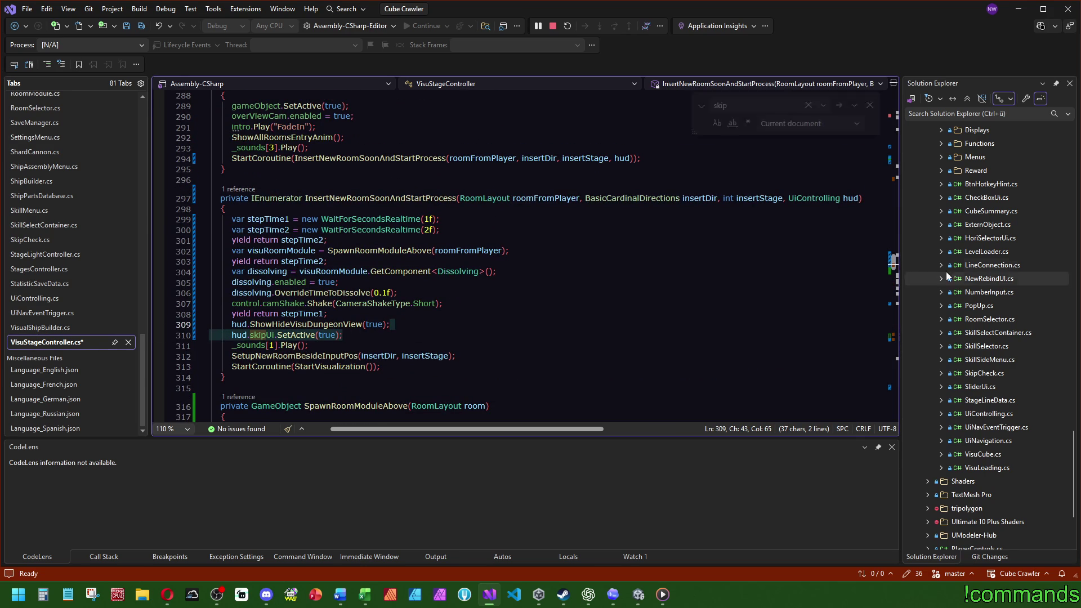
scroll(892, 266, down, 1)
key(ctrl+c)
- Paste hud.skipUi.SetActive into Skip() and change its value to false
drag(893, 265, 893, 333)
click(335, 311)
key(ctrl+v)
double_click(328, 321)
text(false)
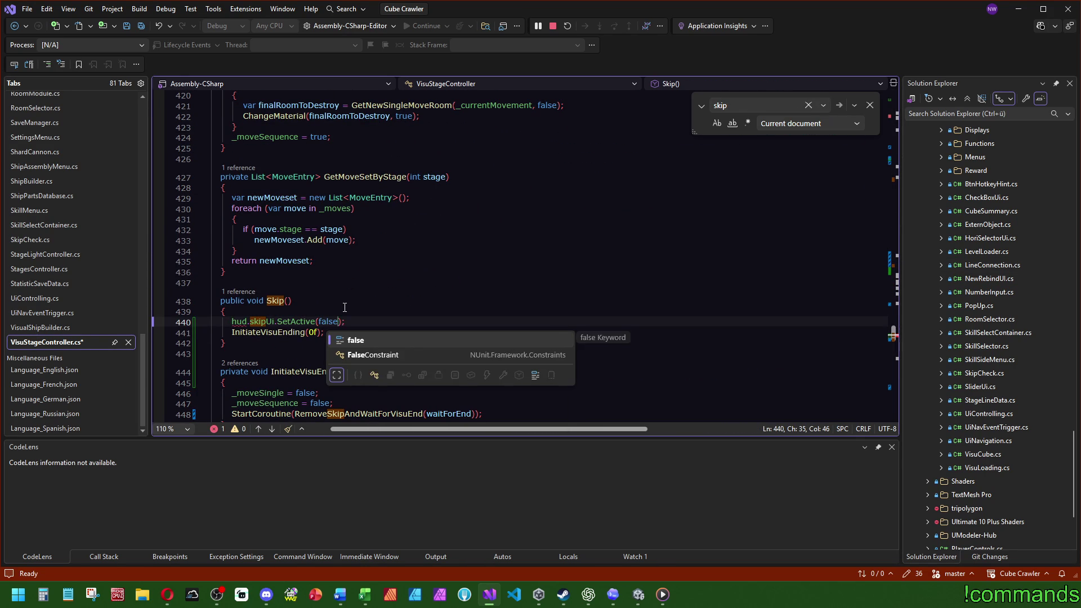
click(515, 311)
key(Escape)
key(ctrl+z)
key(ctrl+z)
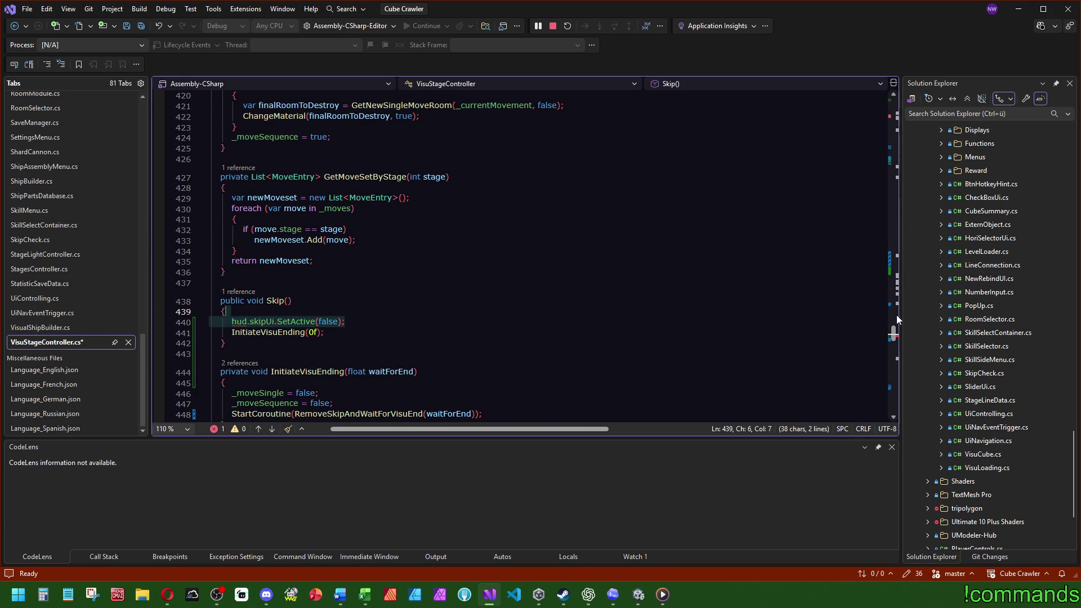
mouse_move(893, 335)
mouse_down()
mouse_move(897, 255)
mouse_move(900, 267)
mouse_up()
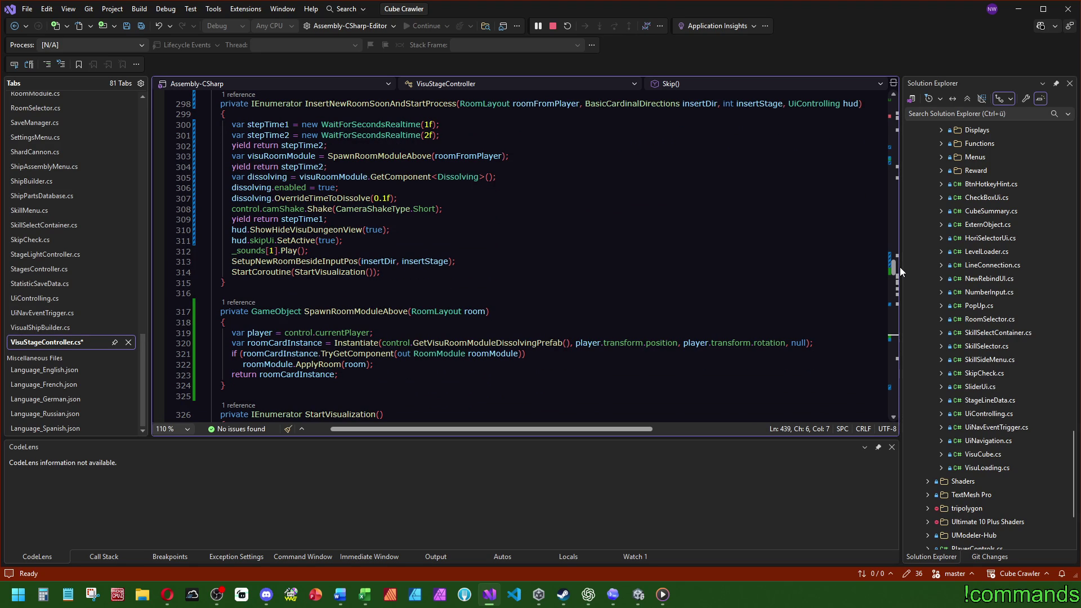
- Go to the ShowHideVisuDungeonView definition in UiControlling.cs and list its references
double_click(306, 229)
key(ctrl+f)
click(313, 231)
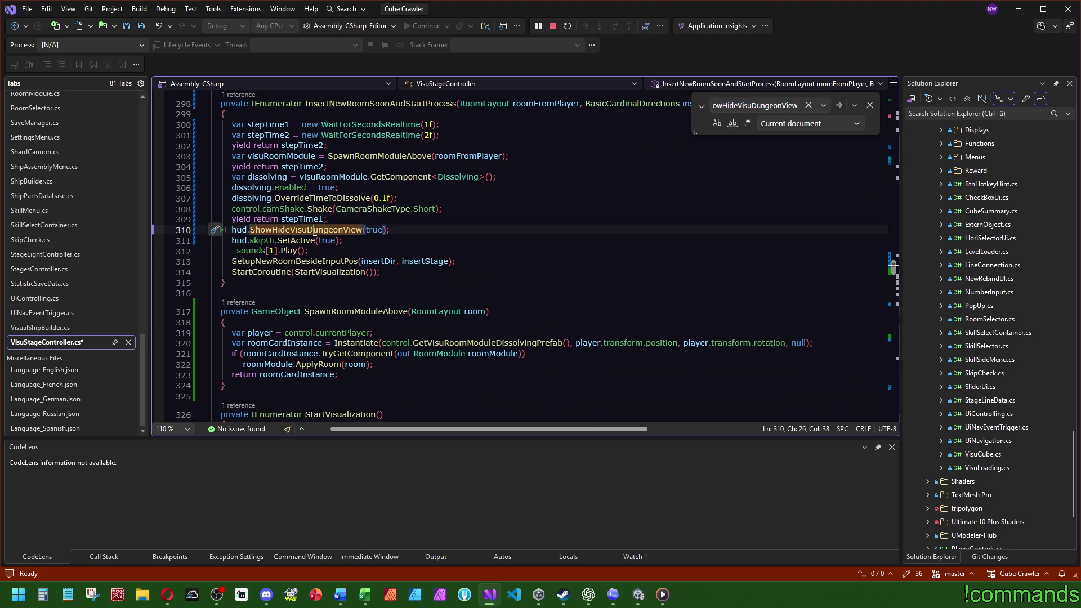
key(F12)
click(248, 247)
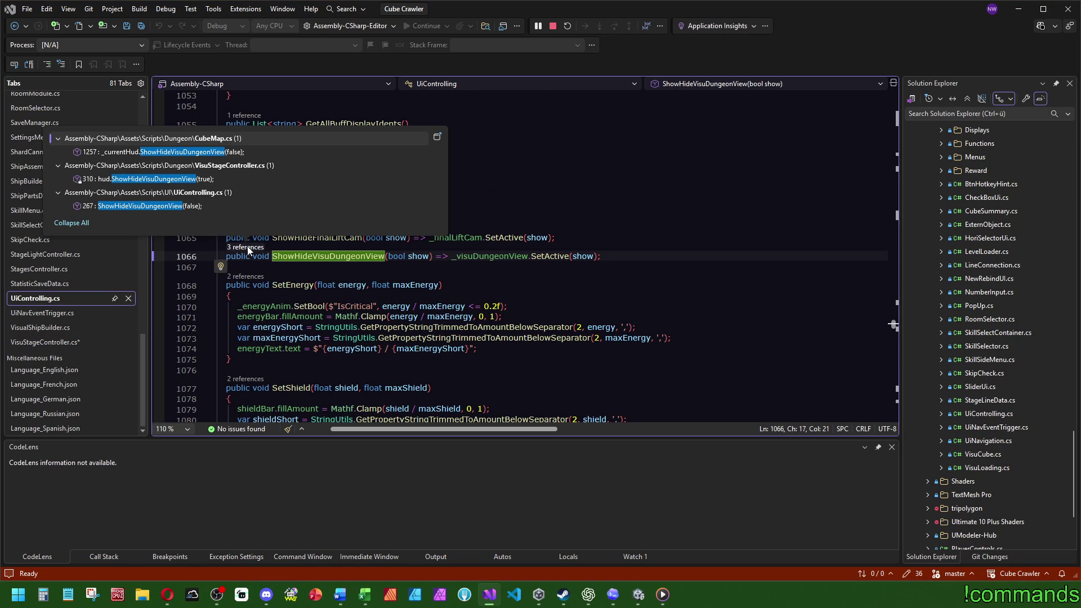
- Add _currentHud.skipUi.SetActive(false) after line 1256 in CubeMap.cs and save it
double_click(241, 153)
click(468, 253)
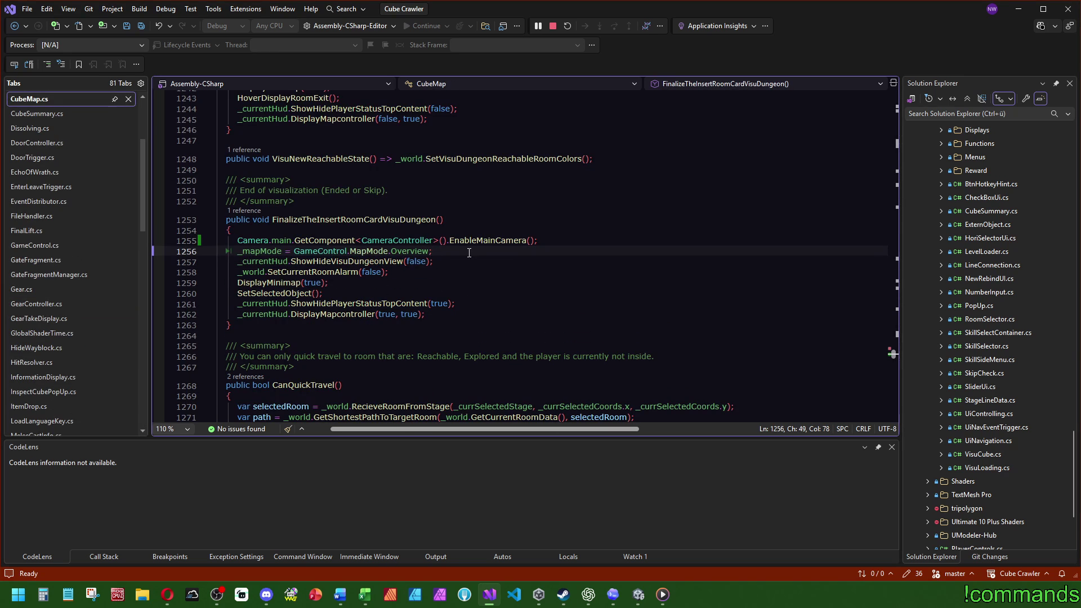
key(Return)
text(_cu)
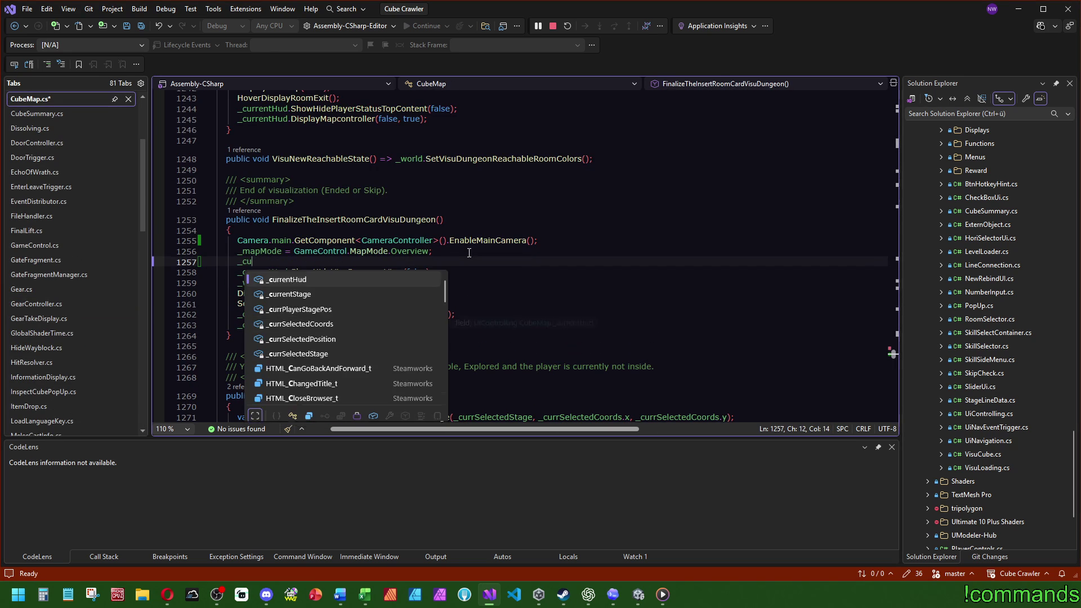
text(rrentHud.sk)
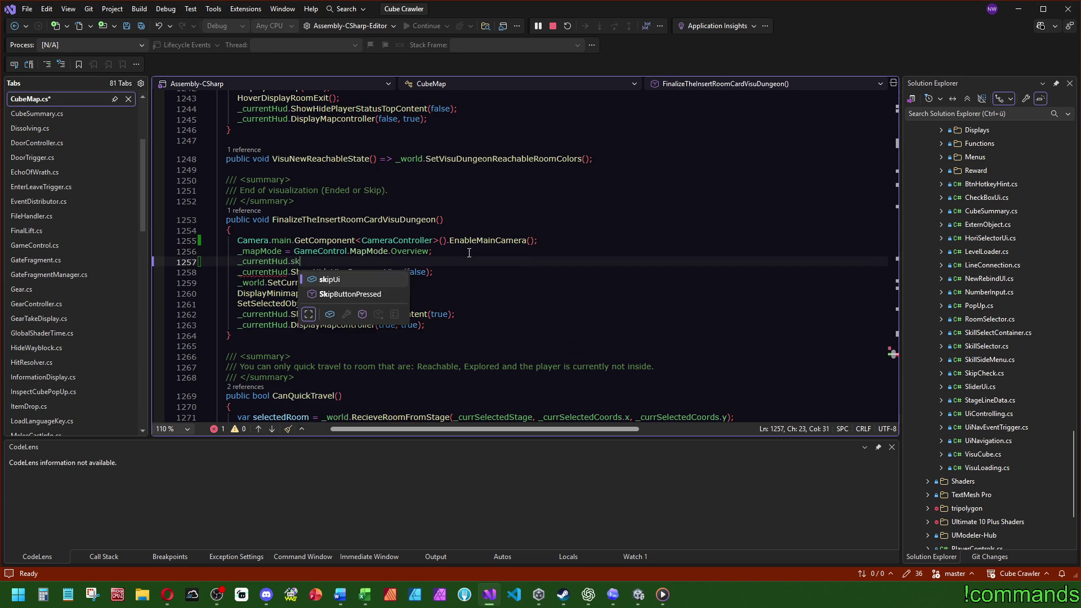
text(ipUi.SetActive)
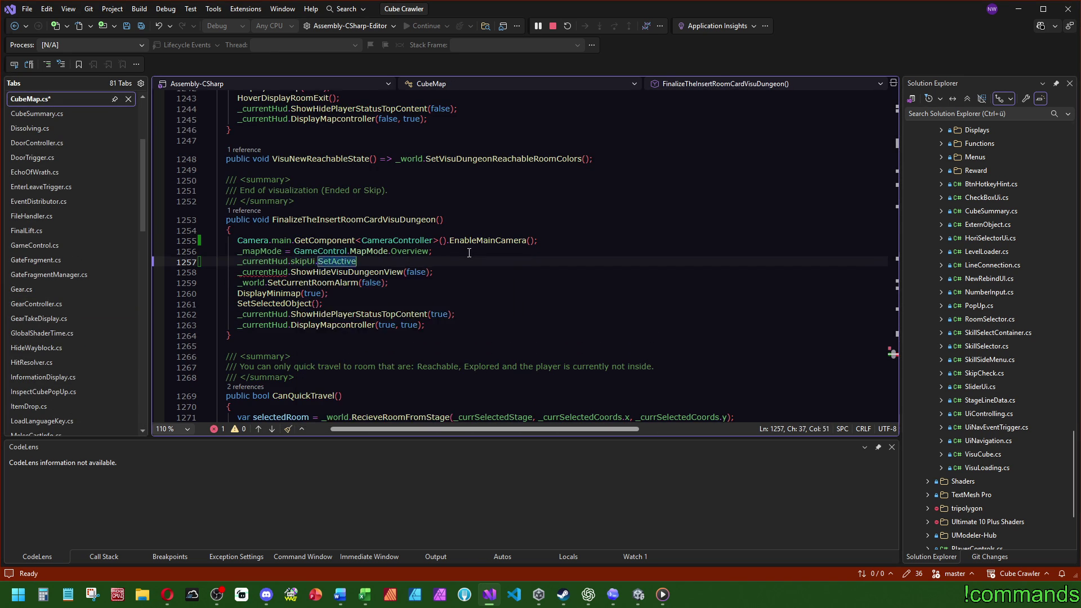
text((false);)
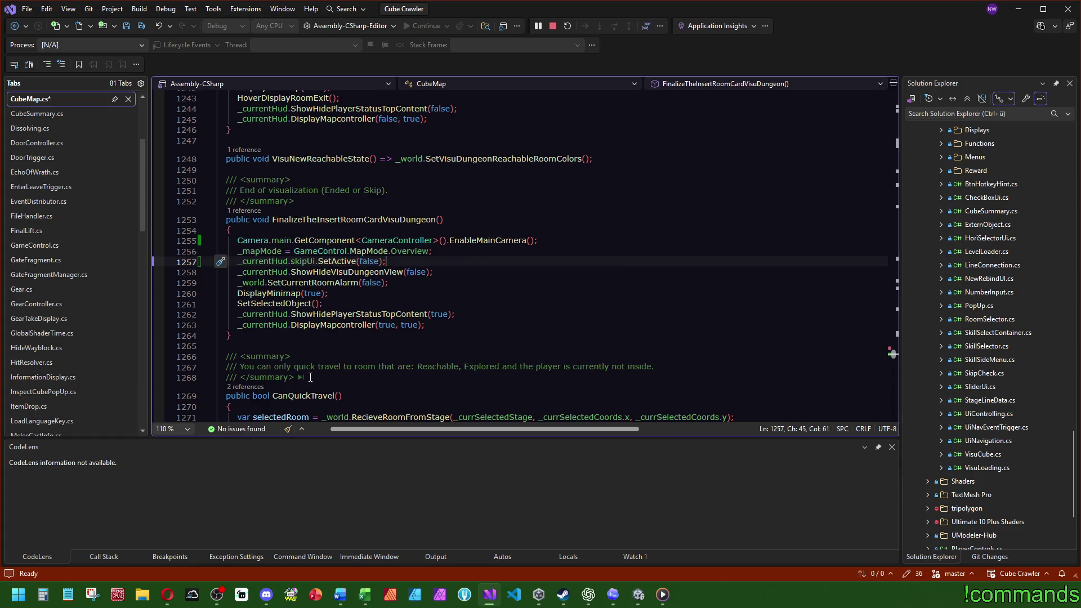
mouse_move(332, 327)
click(341, 220)
click(148, 28)
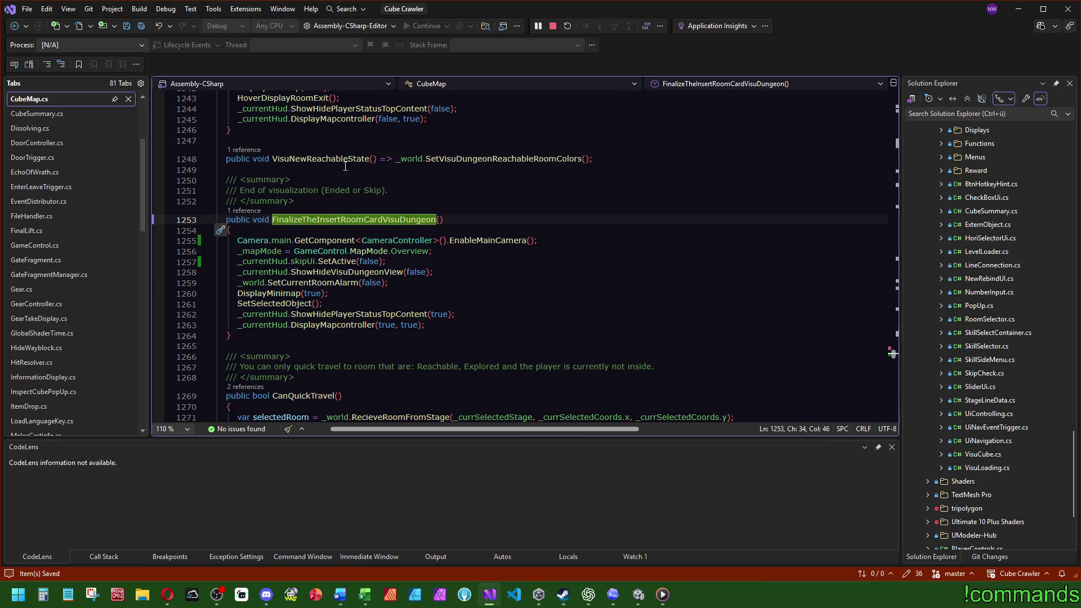
click(638, 594)
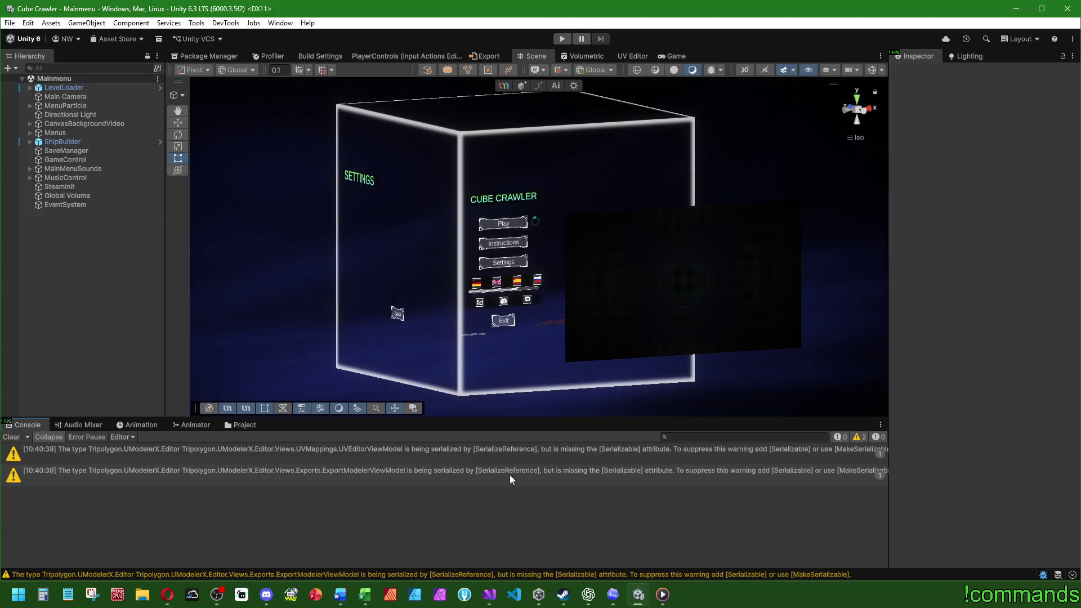
- Enter play mode and start a new game from the main menu into the dungeon
click(562, 38)
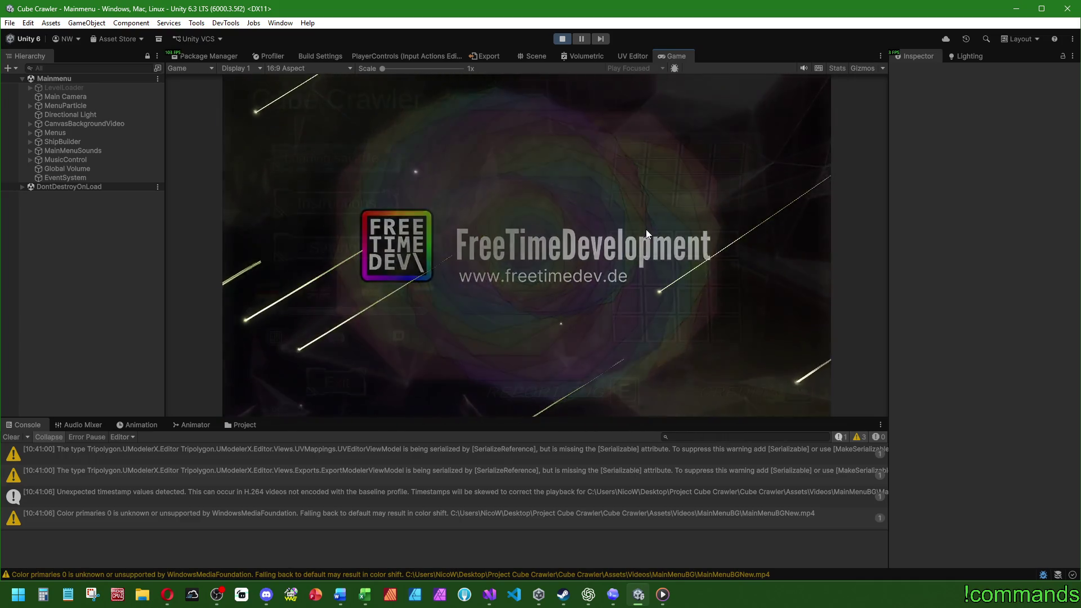
key(Return)
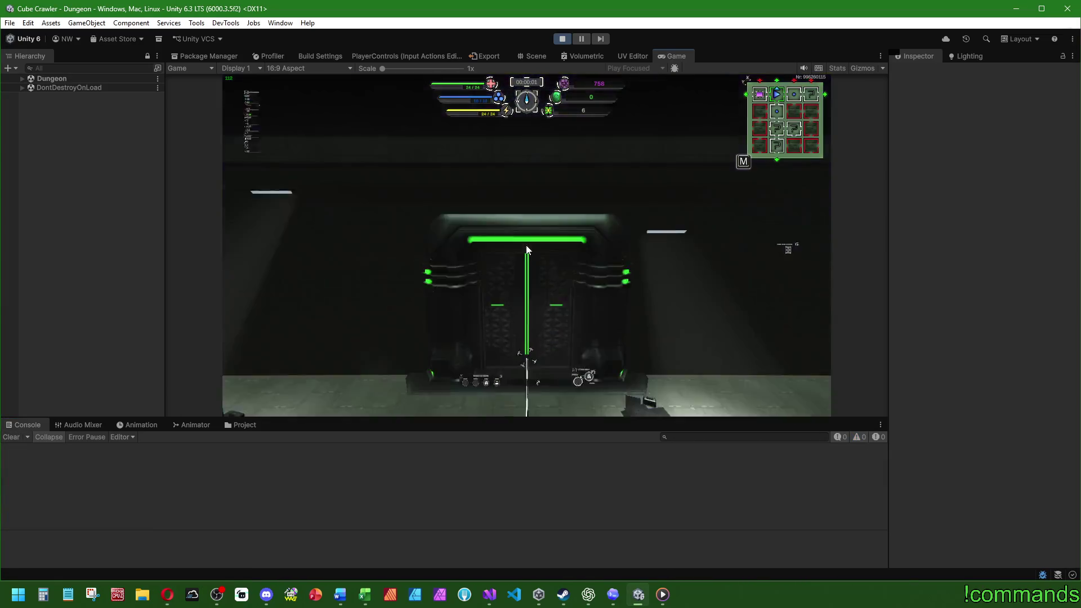
- Drive the ship through the room and insert a room module from the map
key(w)
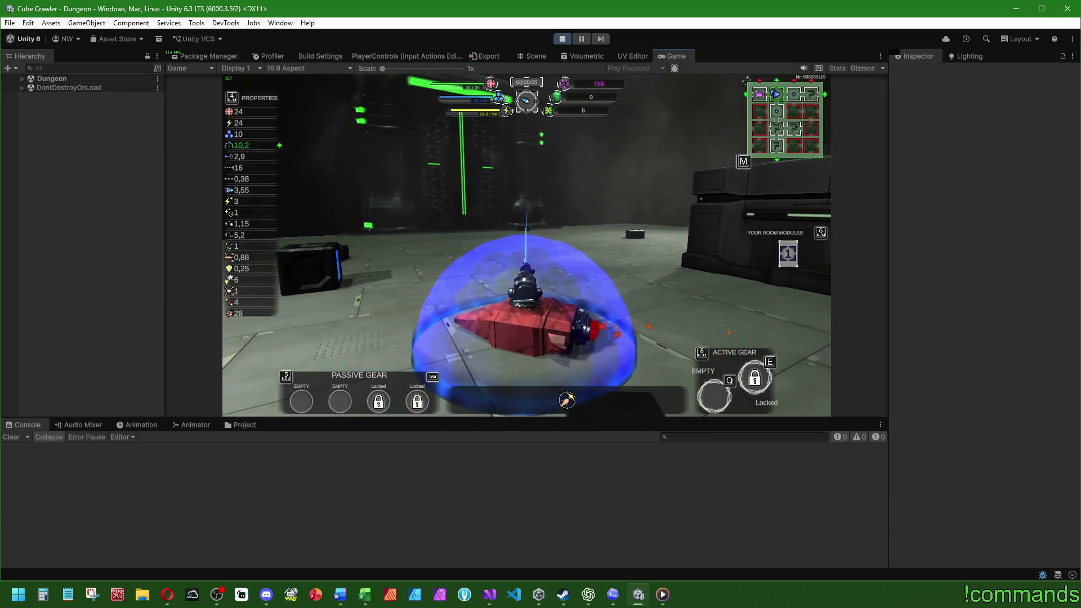
key(m)
key(Return)
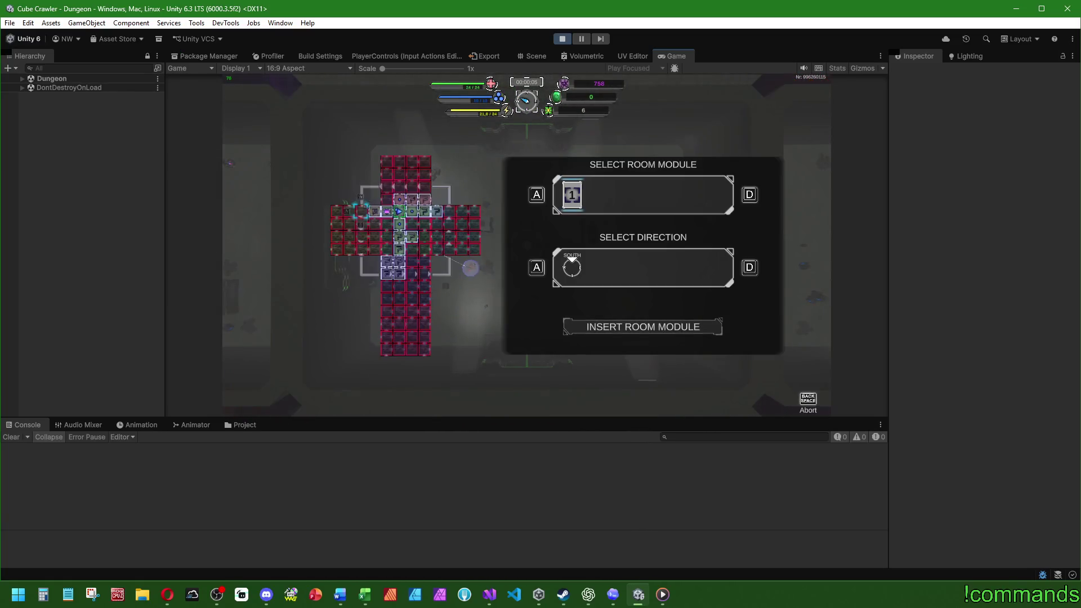
key(Return)
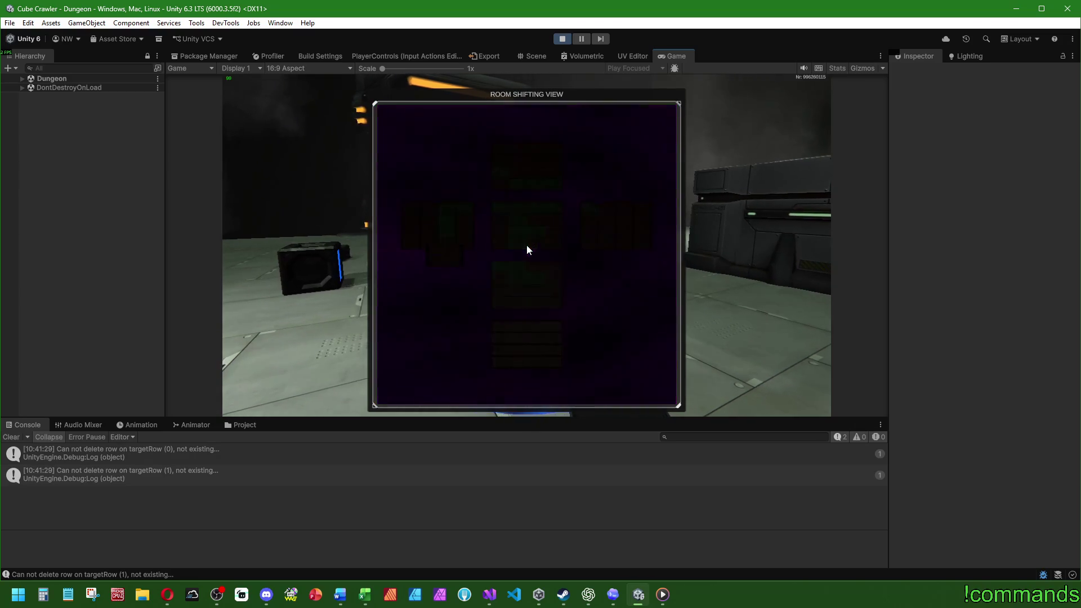
- Drive and fire across the next room, then insert the first room module from the insertion map
key(w)
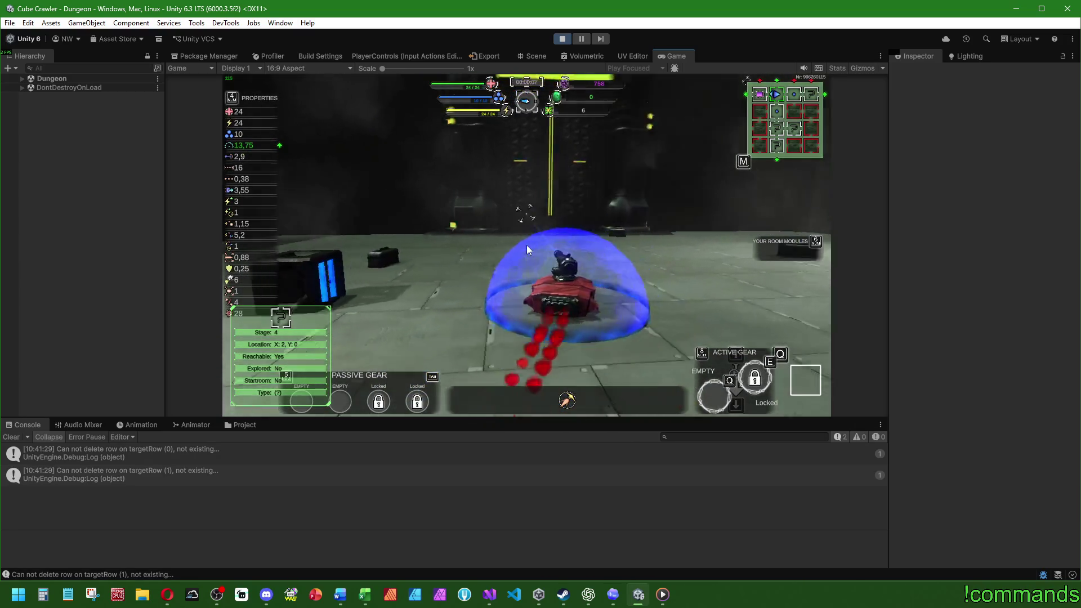
key(w)
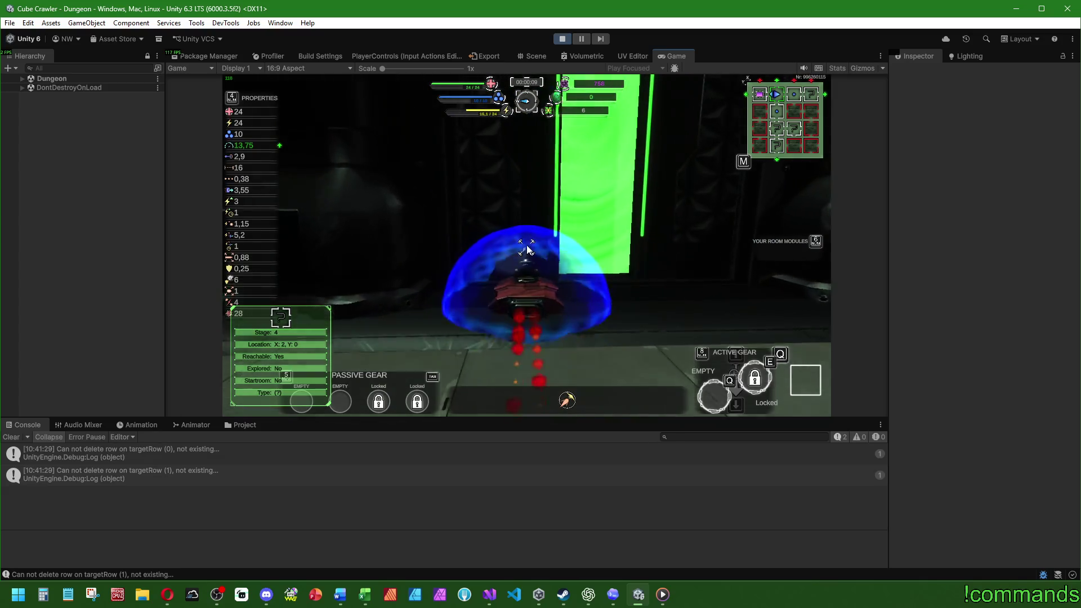
key(a)
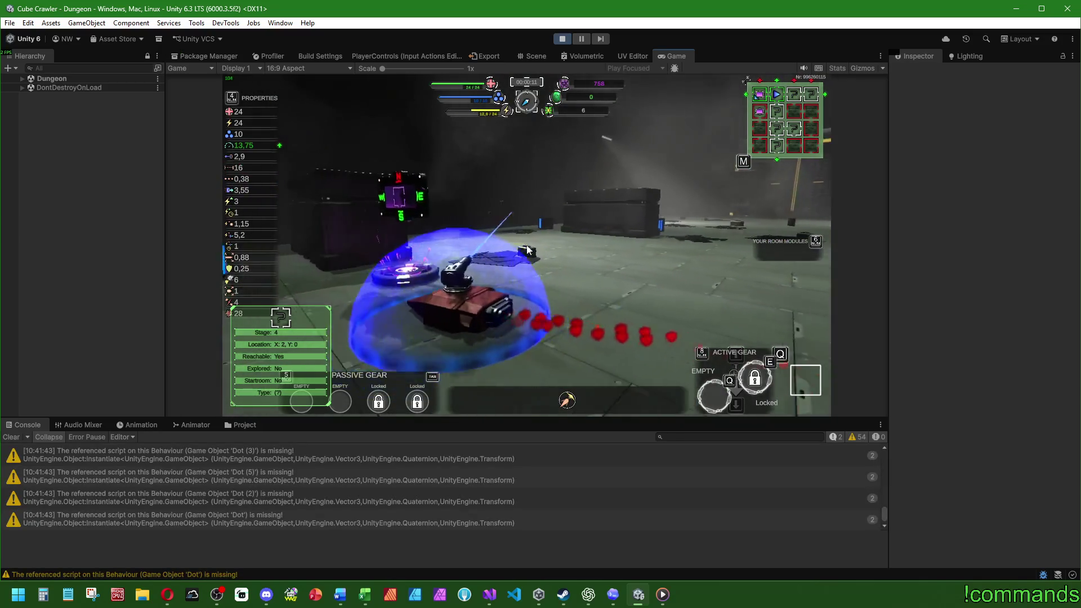
key(w)
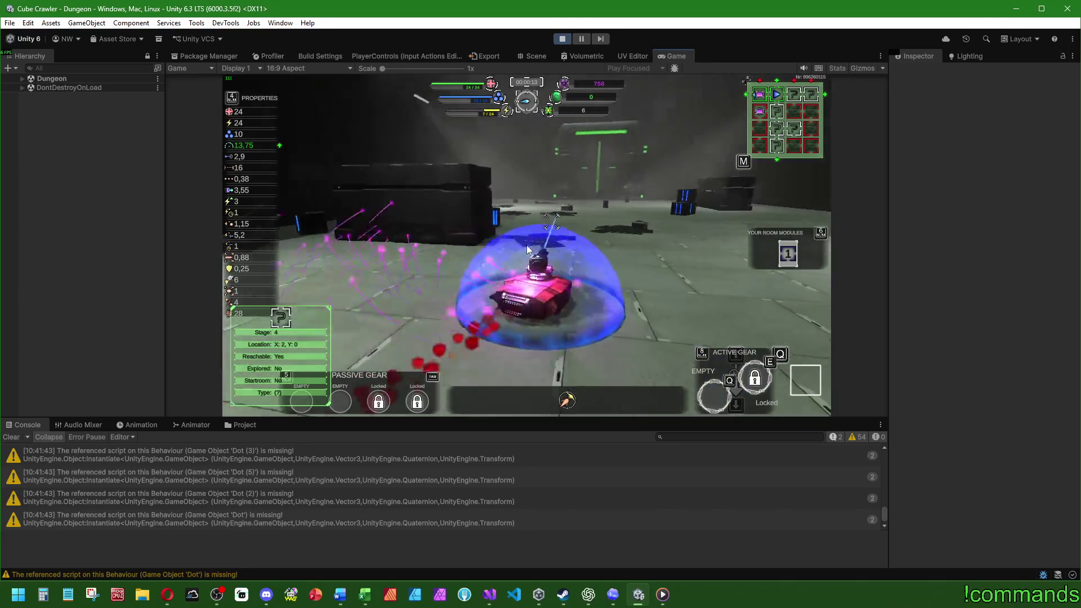
key(d)
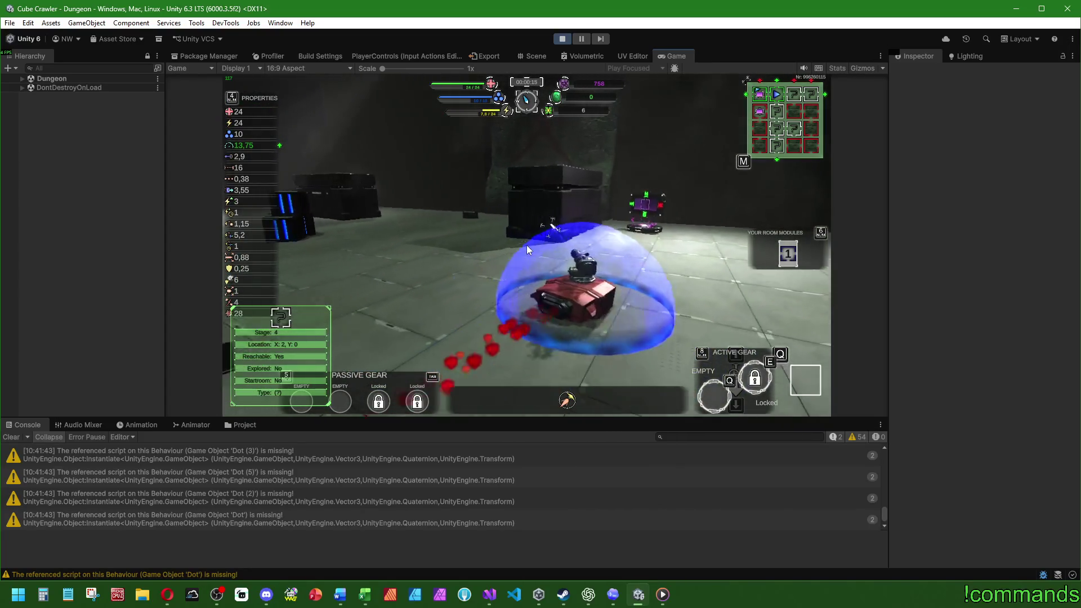
key(w)
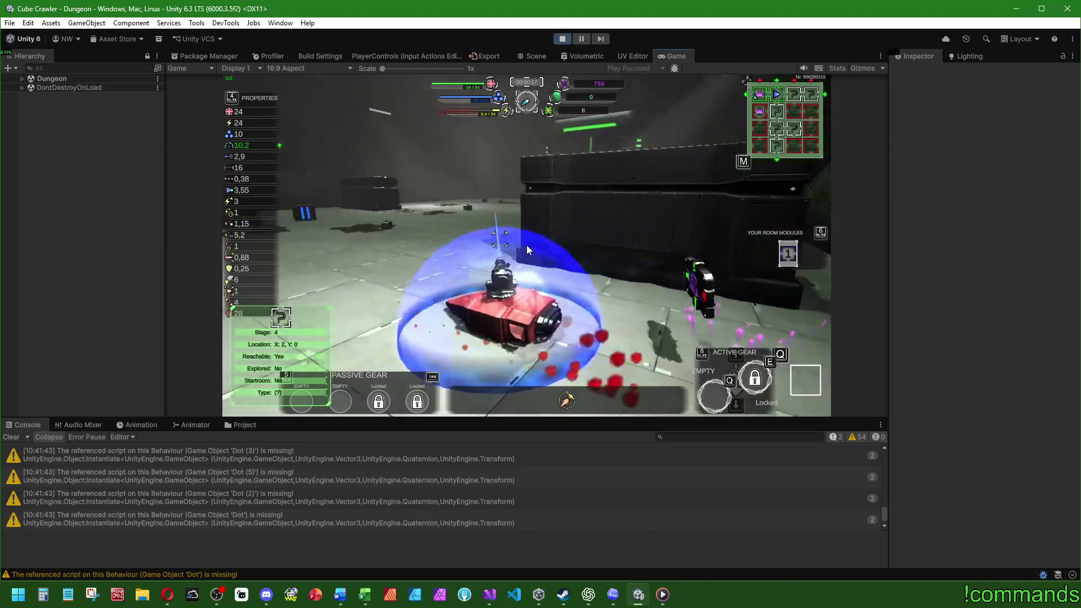
key(6)
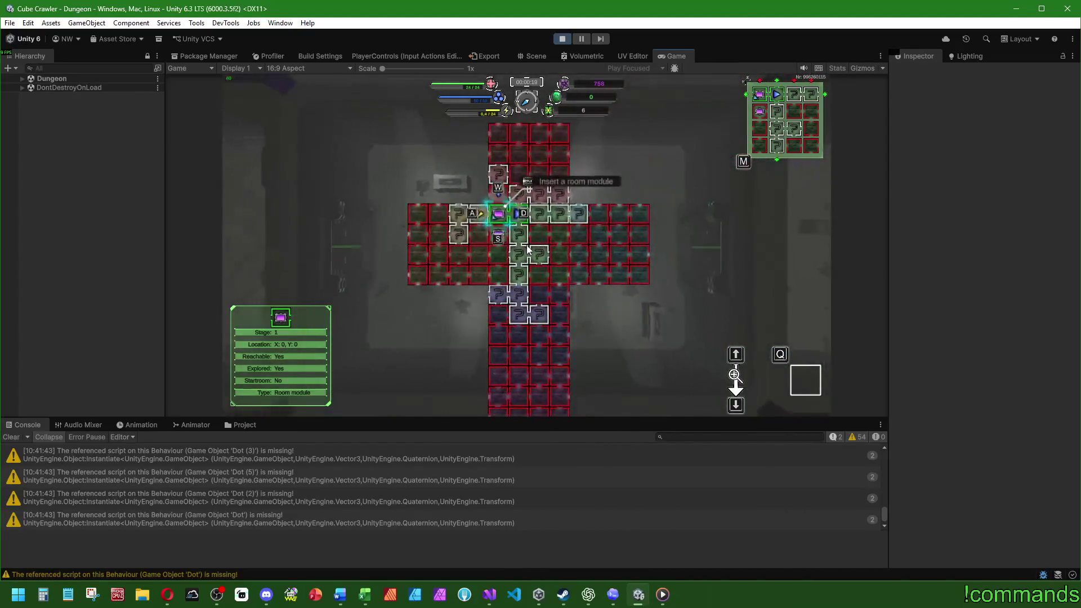
key(Return)
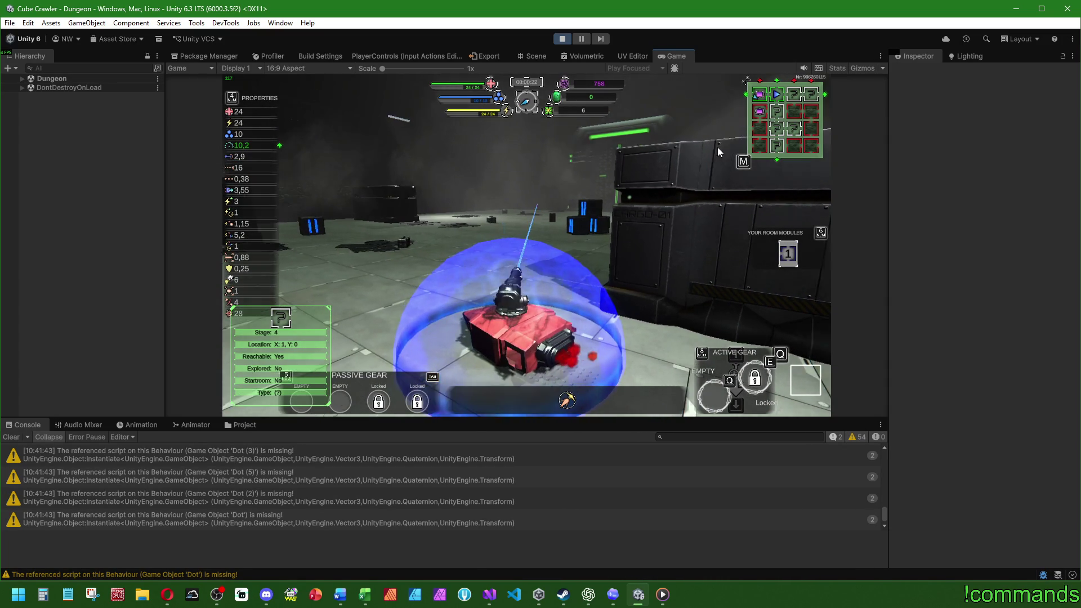
- Stop play mode and switch to Visual Studio
key(super)
click(129, 467)
key(ctrl+p)
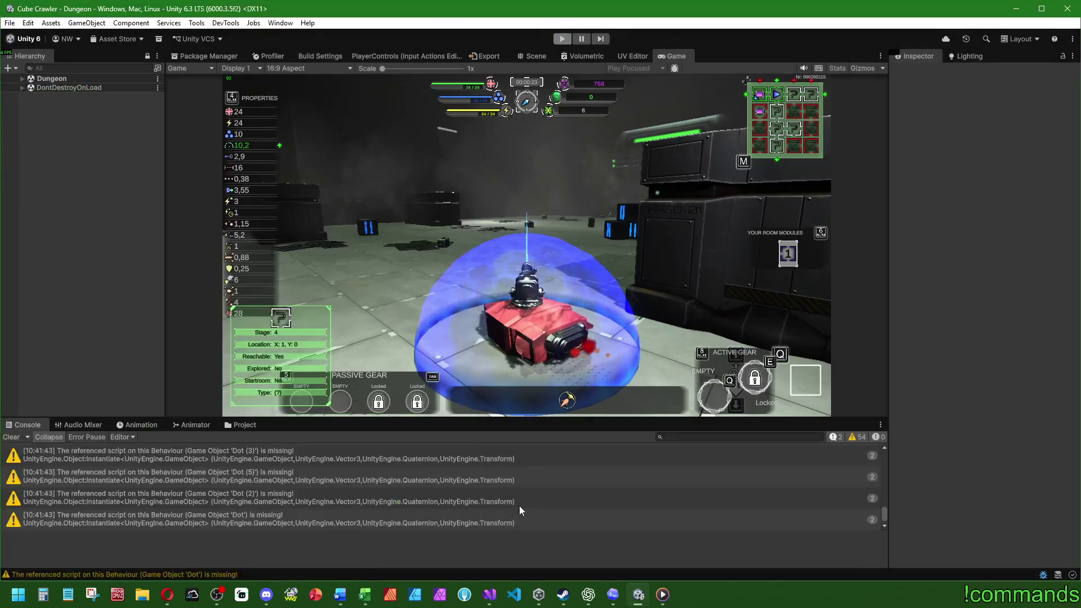
key(alt+Tab)
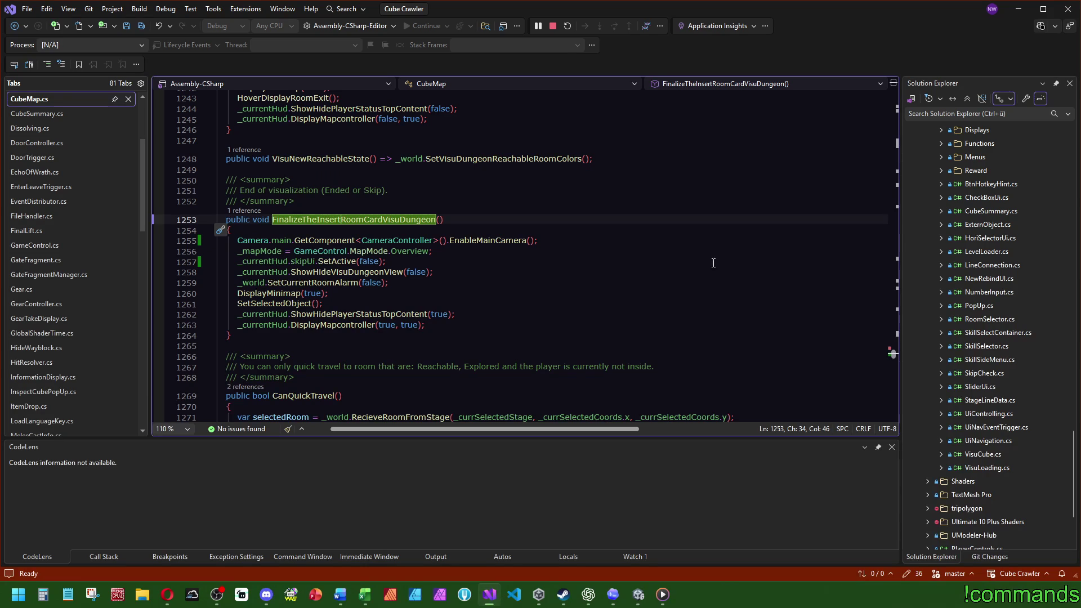
- In VisuStageController.cs, replace stepTime2 with stepTime1 on line 302 and save all
click(244, 210)
double_click(257, 165)
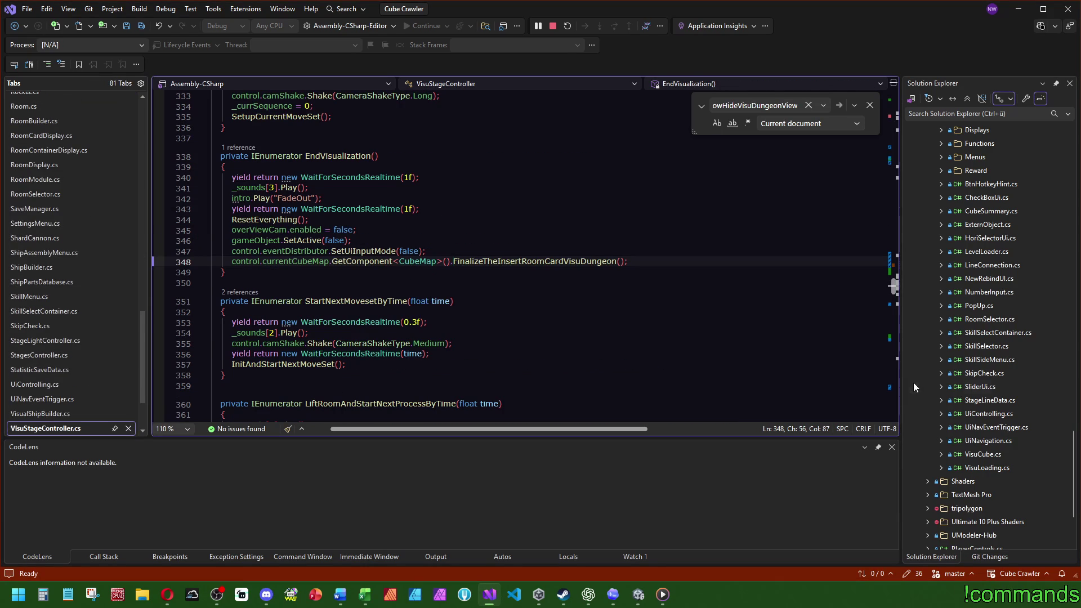
scroll(384, 272, up, 15)
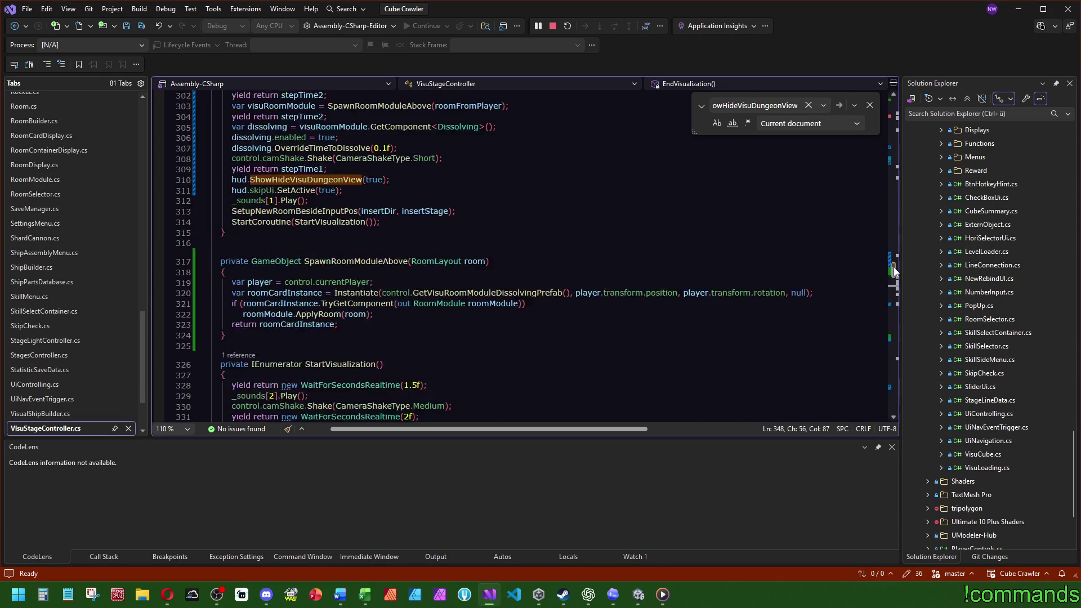
click(288, 270)
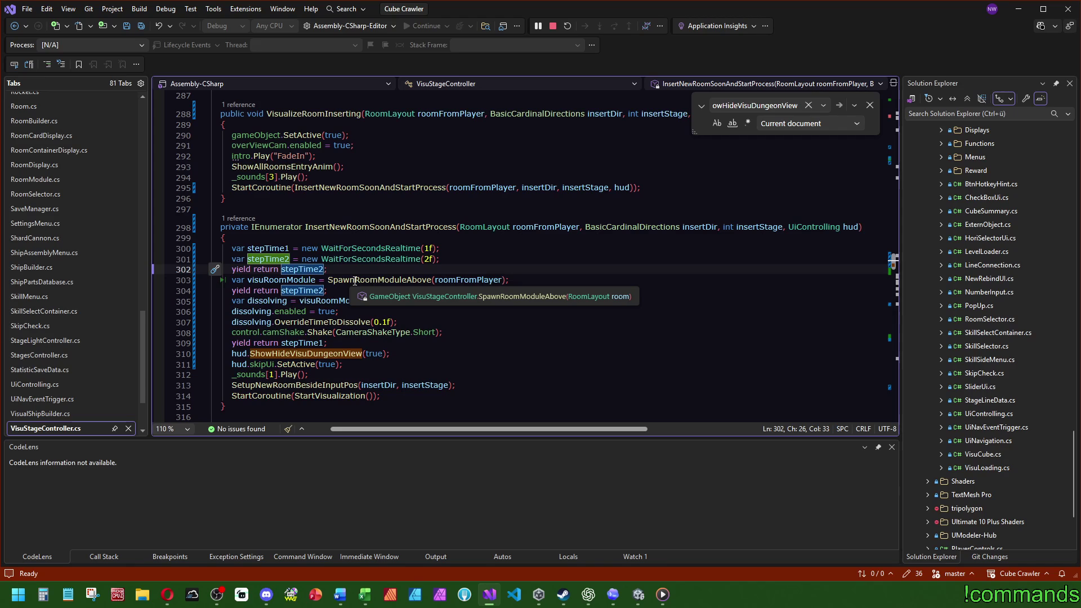
double_click(268, 248)
key(ctrl+c)
double_click(303, 269)
key(ctrl+v)
click(566, 259)
click(142, 27)
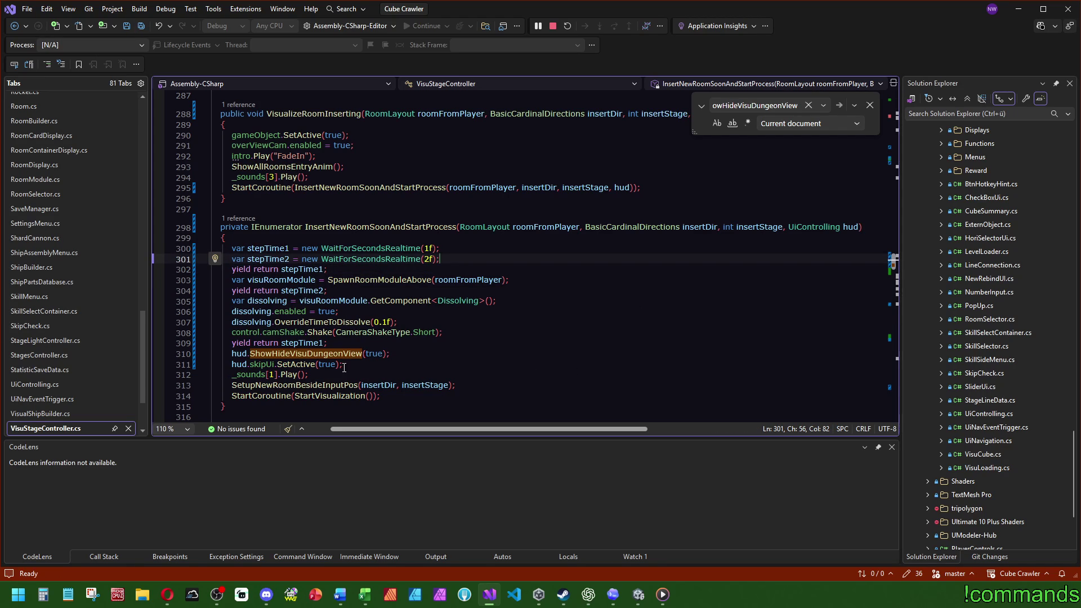
- Follow RemoveSkipAndWaitForVisuEnd and EndVisualization to FinalizeTheInsertRoomCardVisuDungeon in CubeMap.cs
drag(892, 260, 896, 343)
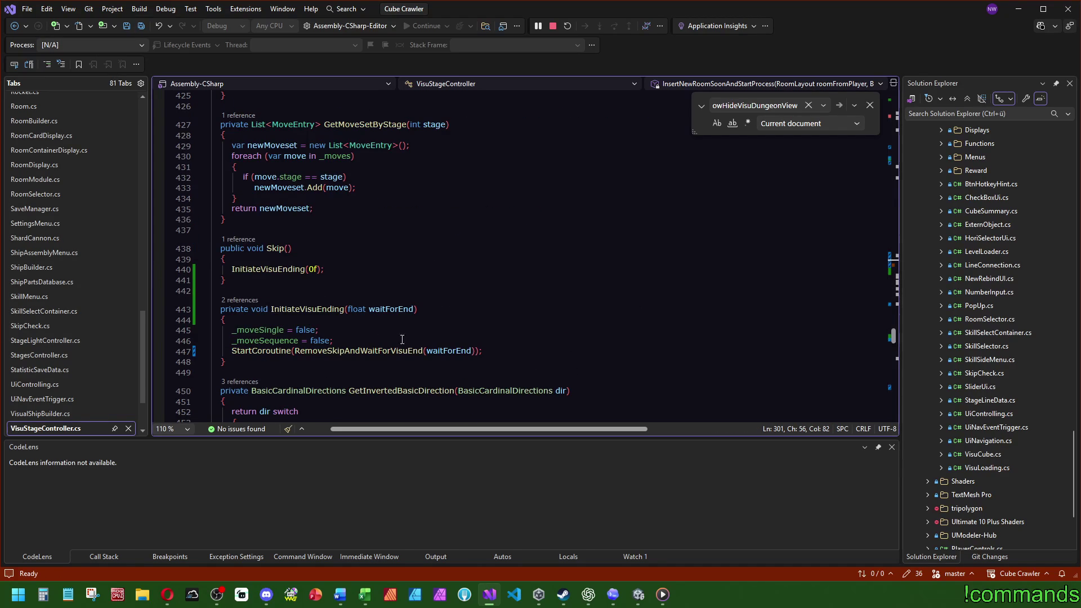
click(357, 351)
ctrl+click(358, 351)
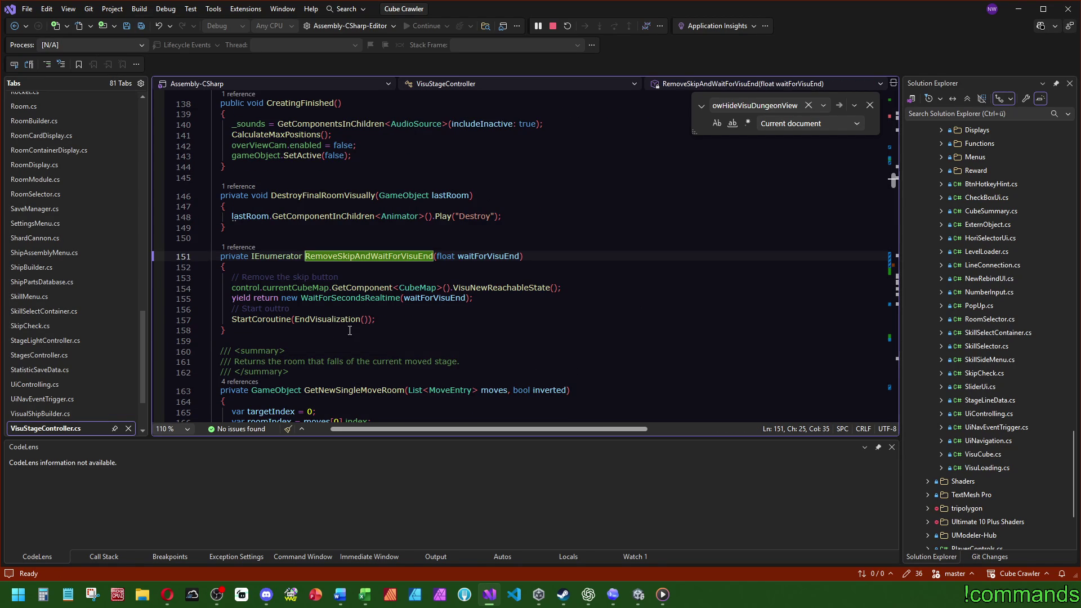
ctrl+click(330, 319)
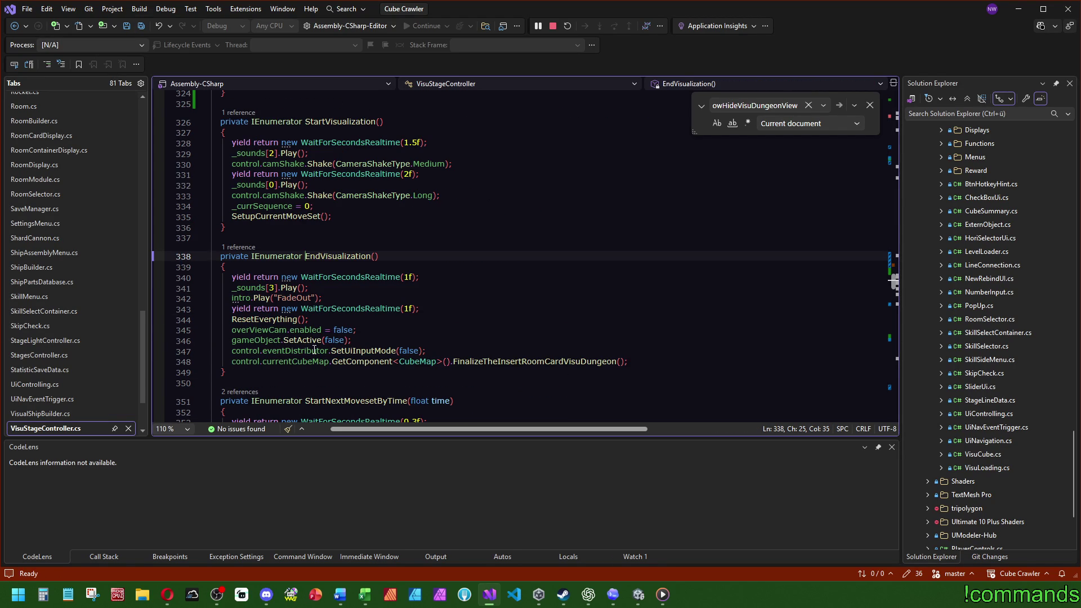
double_click(477, 362)
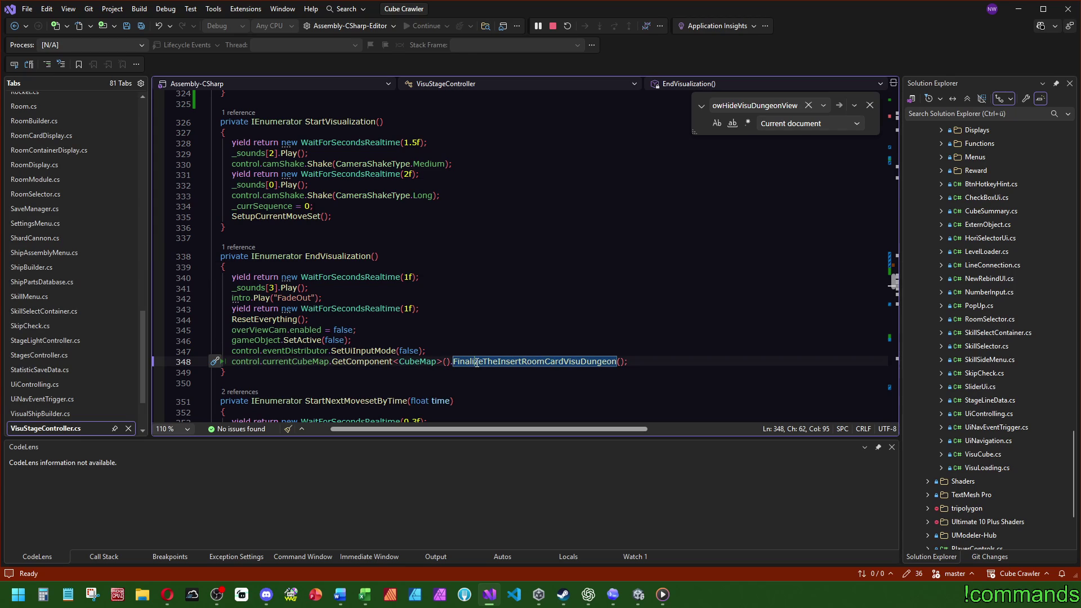
ctrl+click(477, 362)
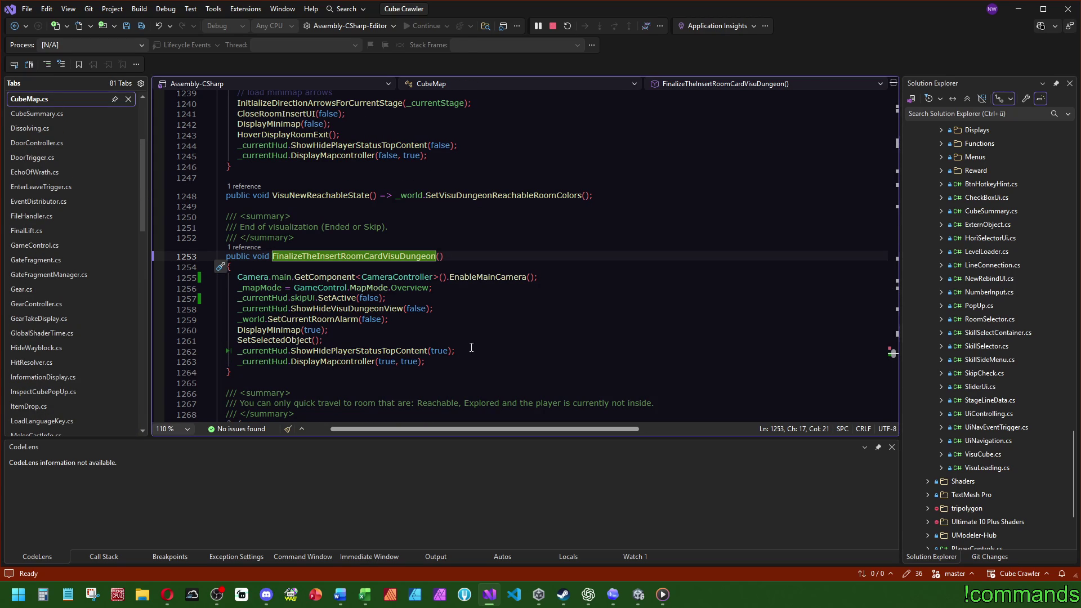
- Compare the DisplayMapcontroller calls and delete the _currentHud.DisplayMapcontroller(true, true) line
click(355, 363)
scroll(354, 362, up, 4)
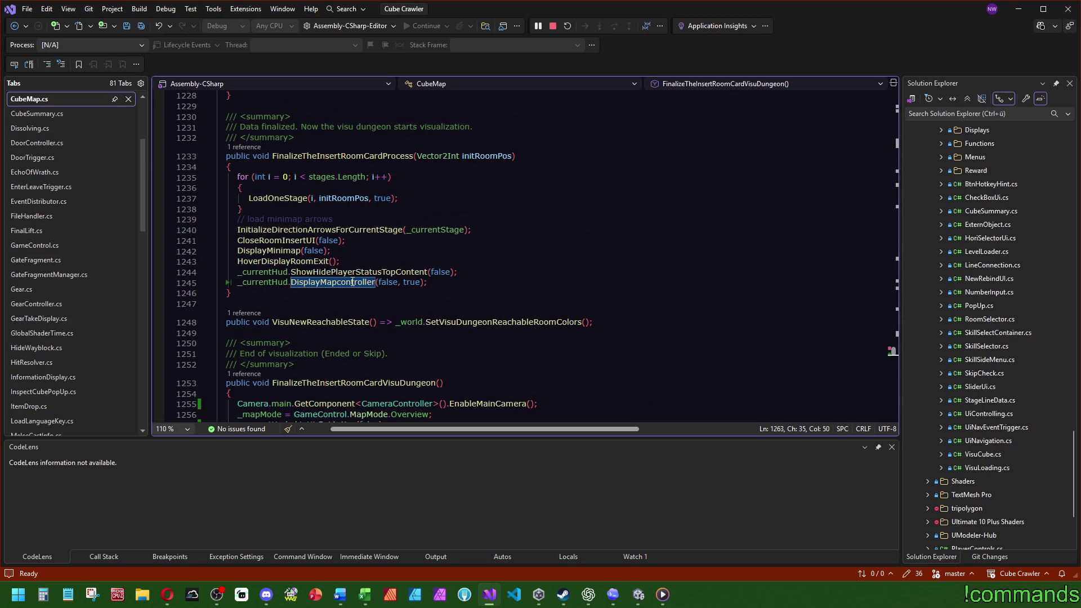
scroll(542, 307, down, 3)
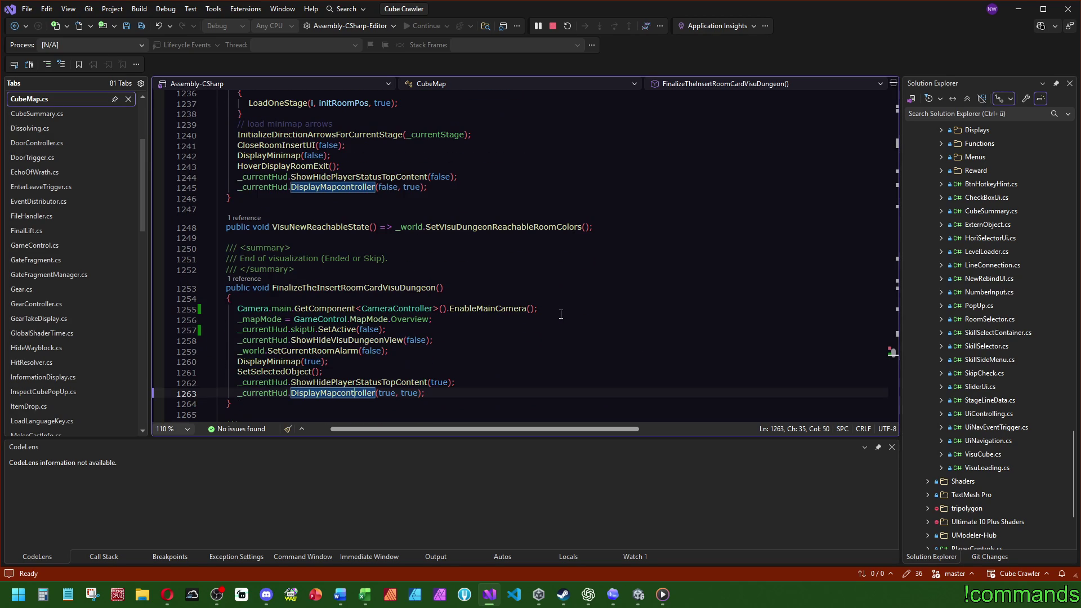
click(313, 187)
click(332, 269)
scroll(350, 297, down, 3)
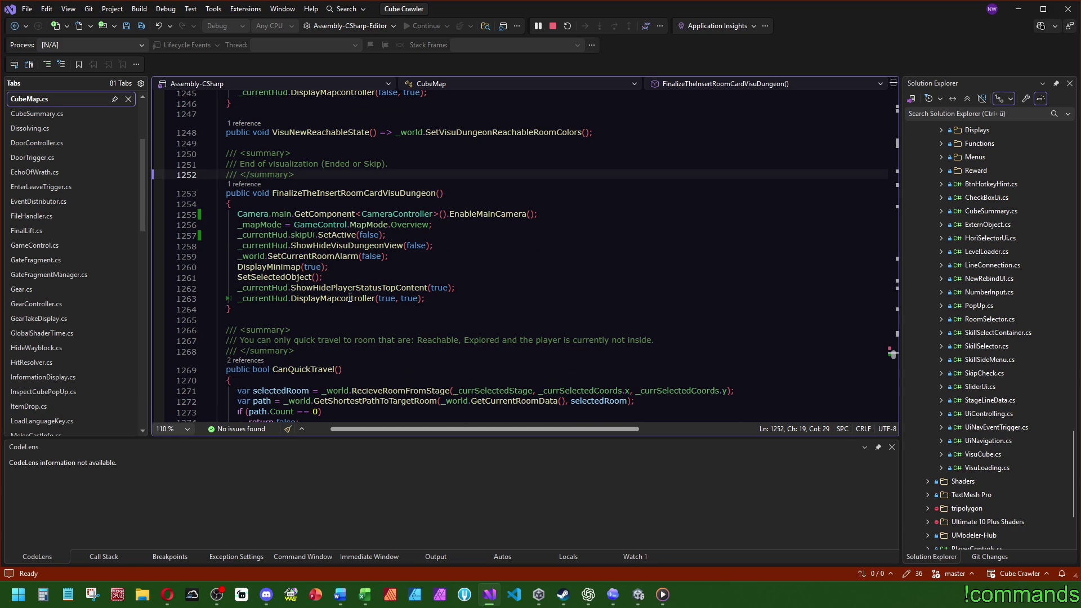
mouse_move(349, 298)
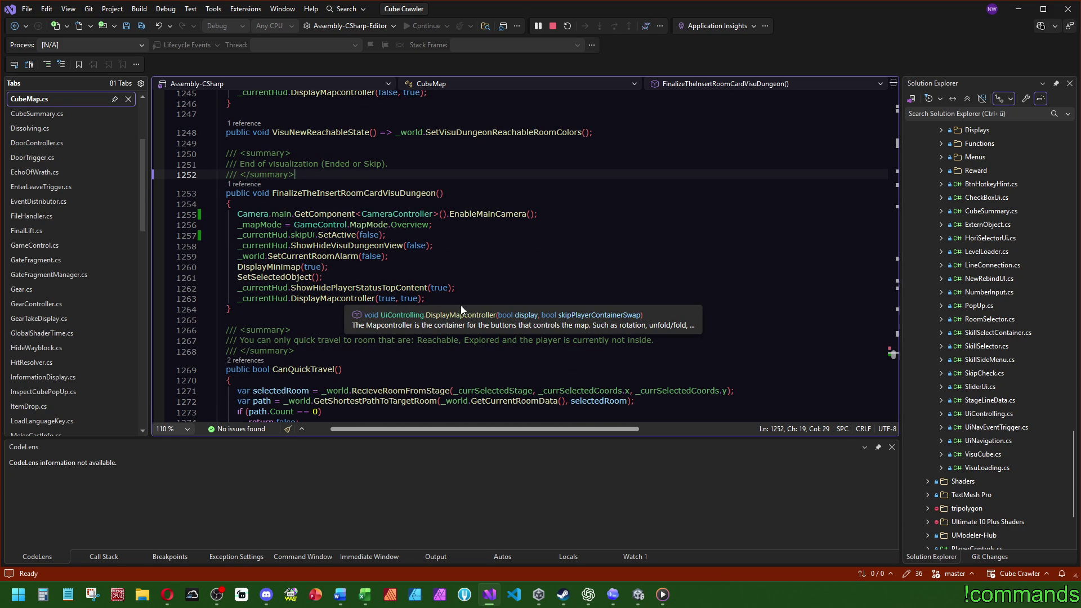
drag(457, 298, 216, 298)
key(Delete)
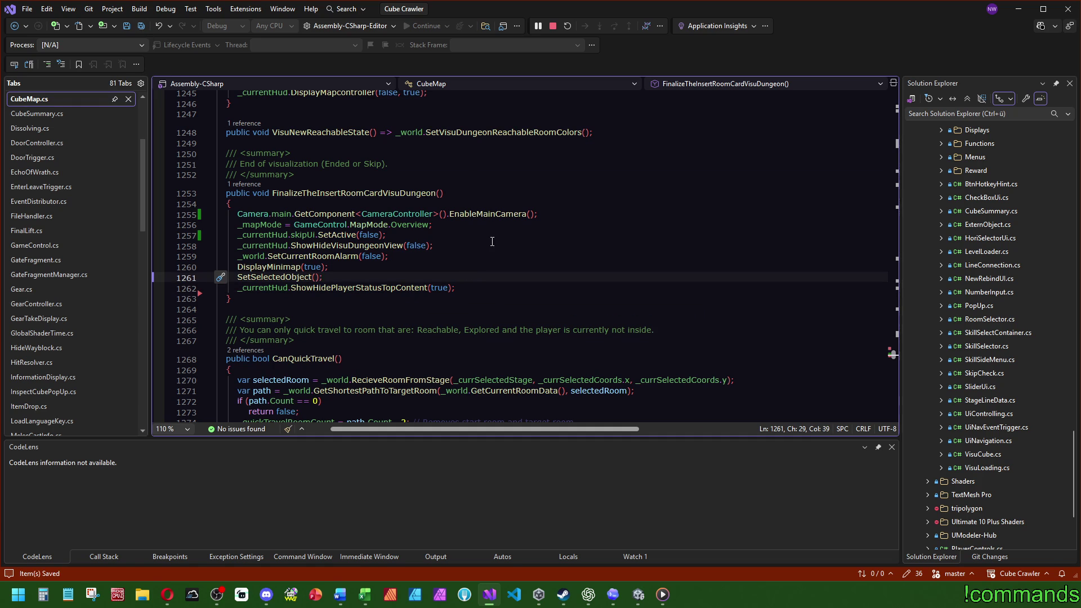
- Return to Unity and clear the old Console messages
scroll(484, 236, up, 1)
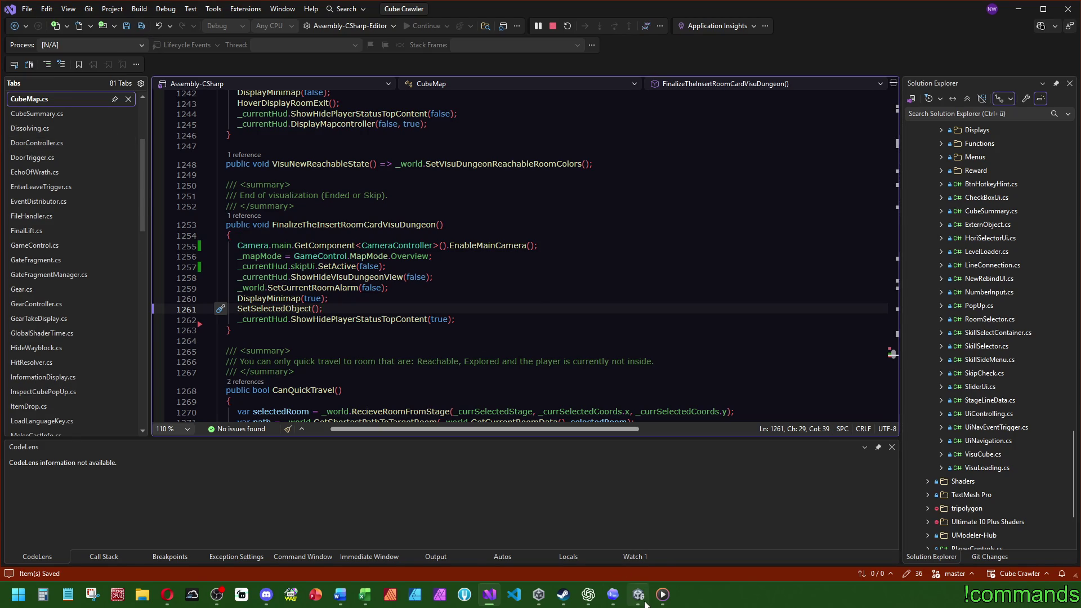
click(646, 602)
click(10, 437)
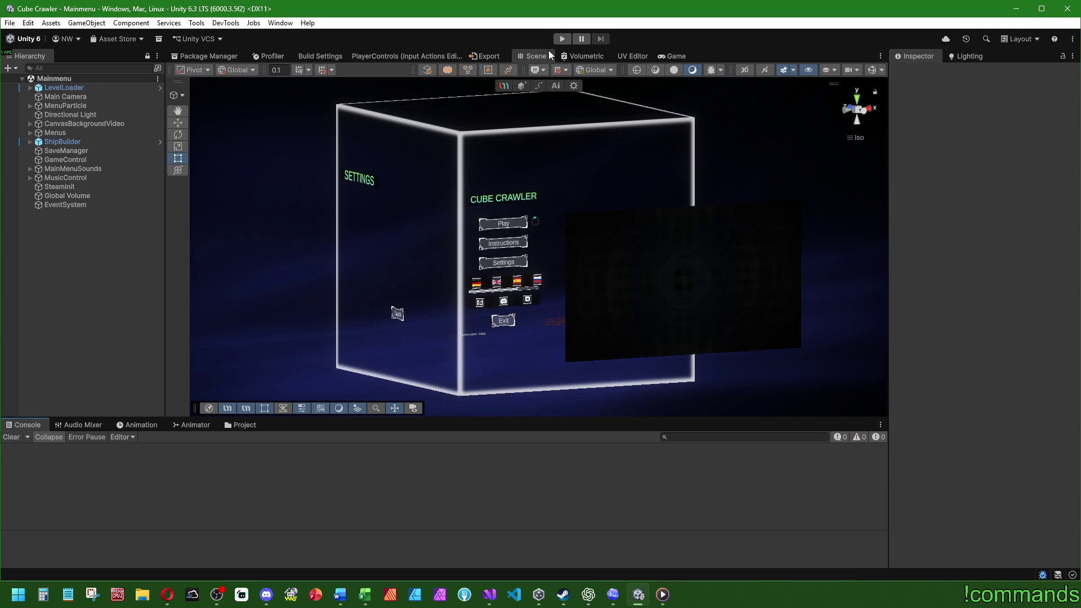
- Enter play mode and go from the main menu into the cube with the Preset 1 ship
click(562, 37)
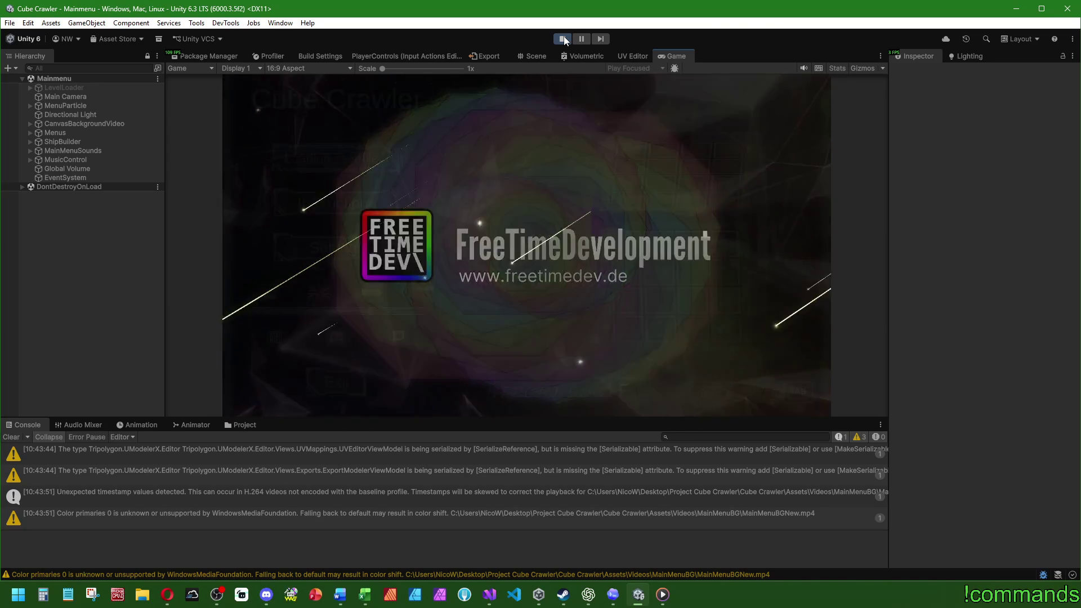
key(Return)
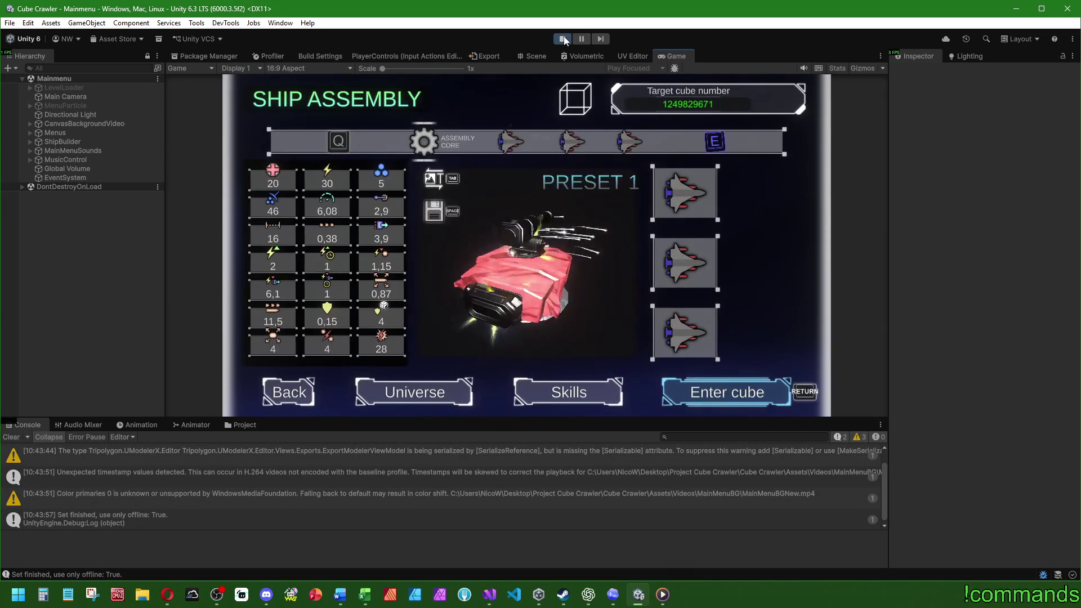
key(Return)
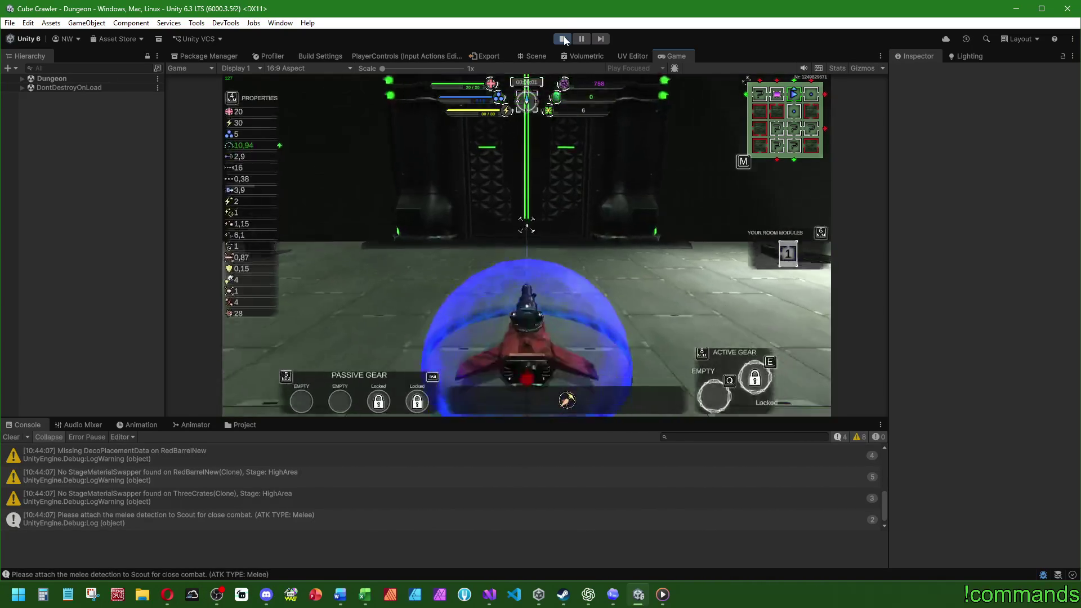
- Insert a room module facing West from the map, then stop play mode
key(m)
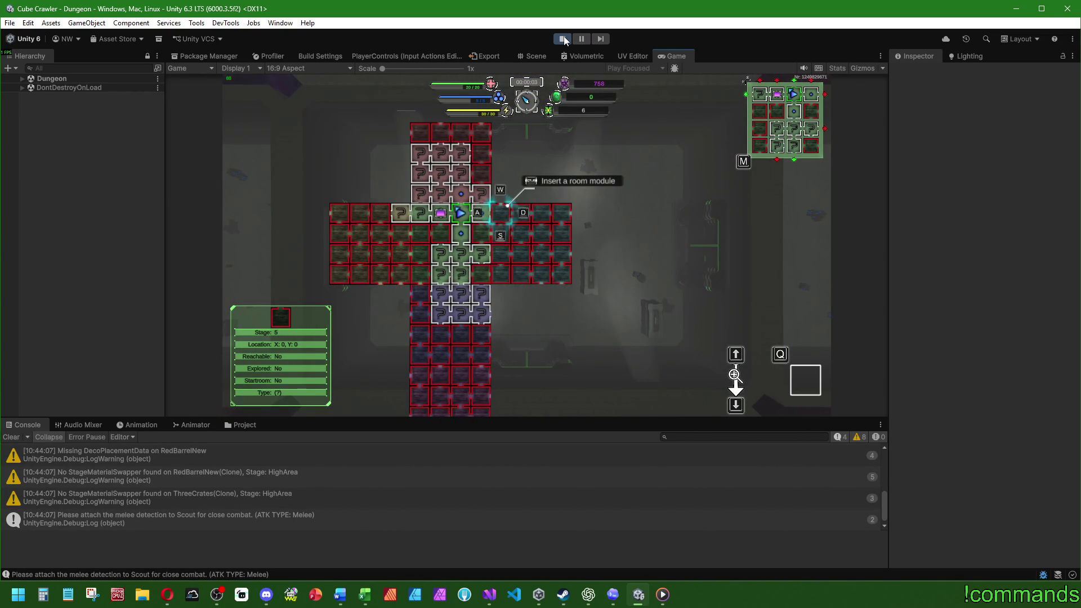
key(w)
key(w)
key(a)
key(q)
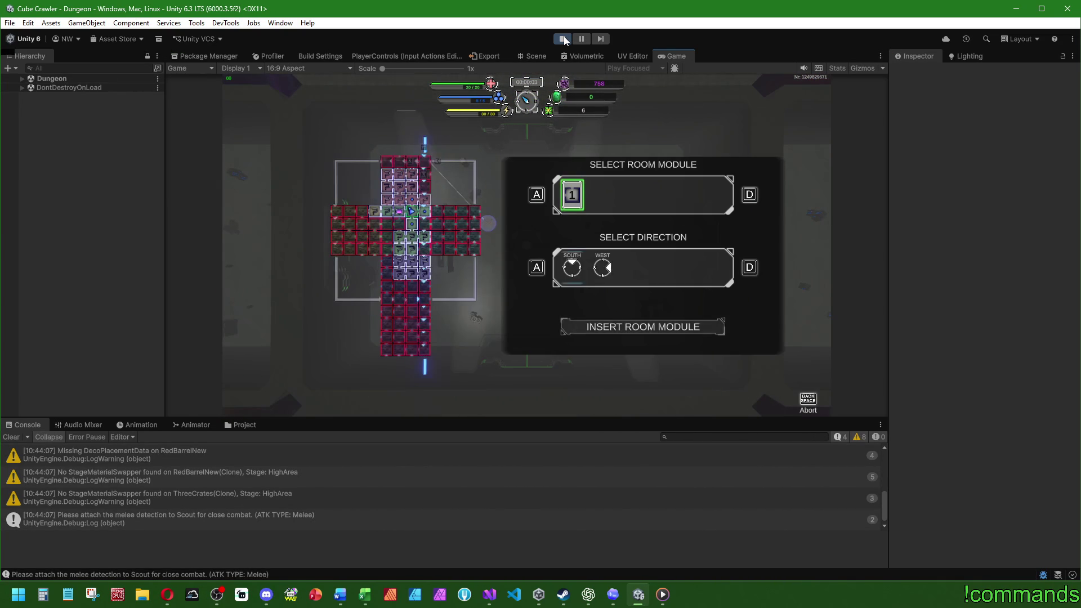
key(d)
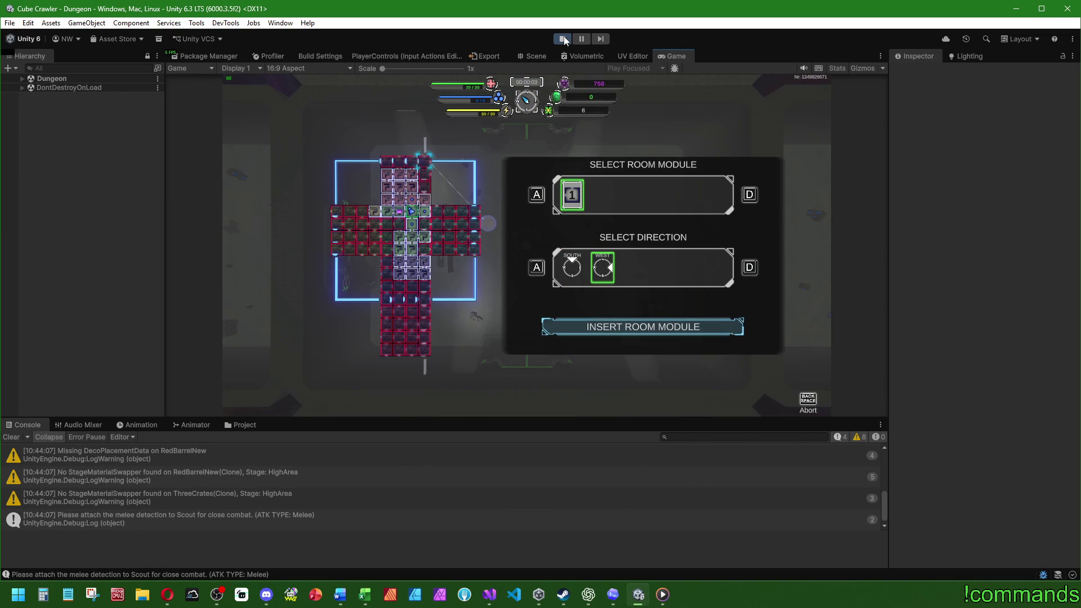
key(Return)
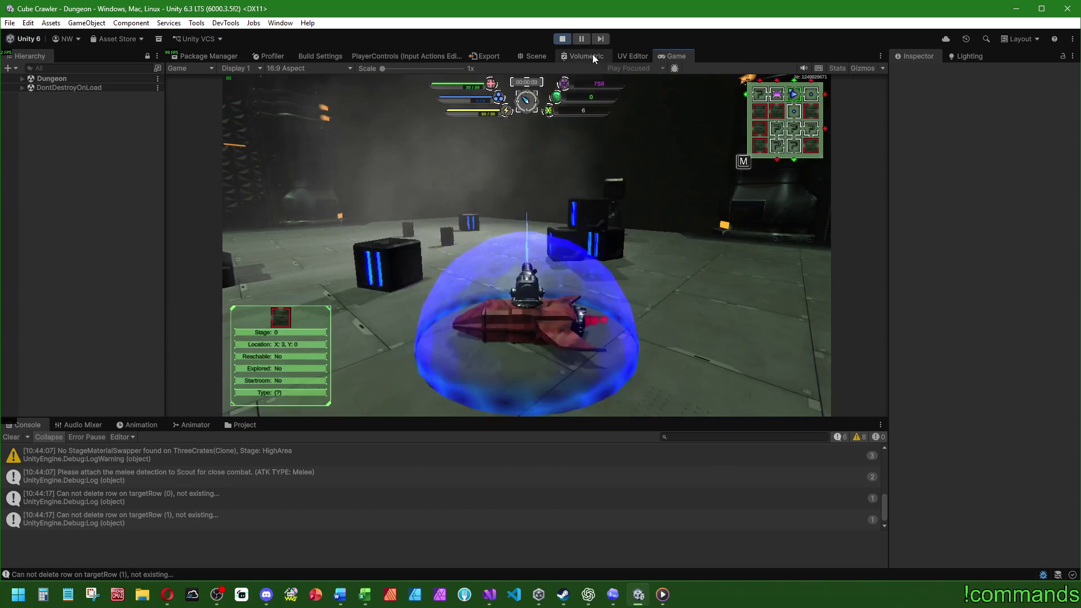
click(561, 39)
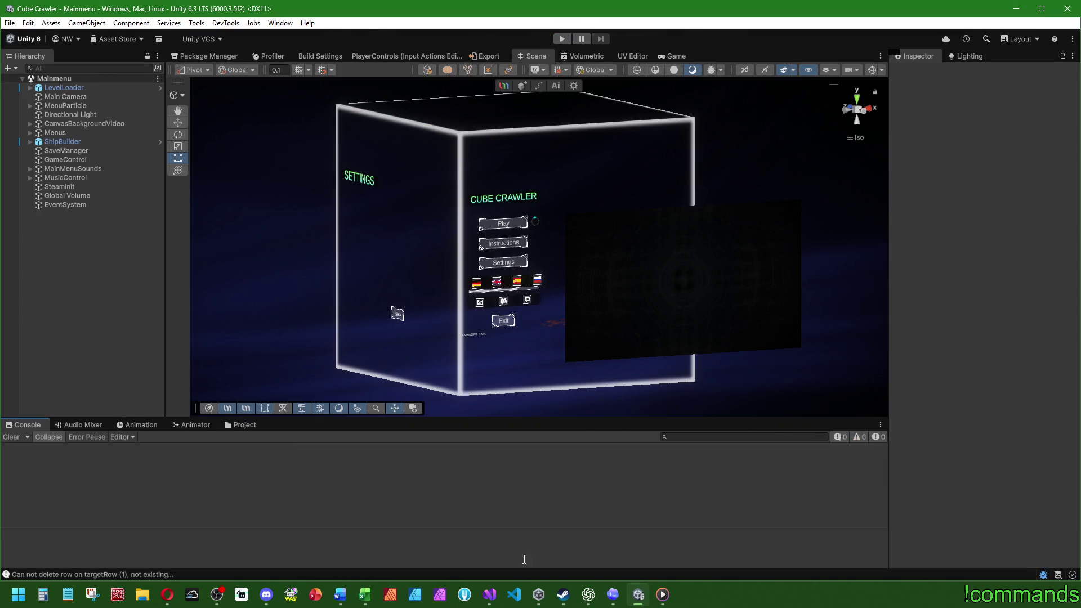
click(493, 601)
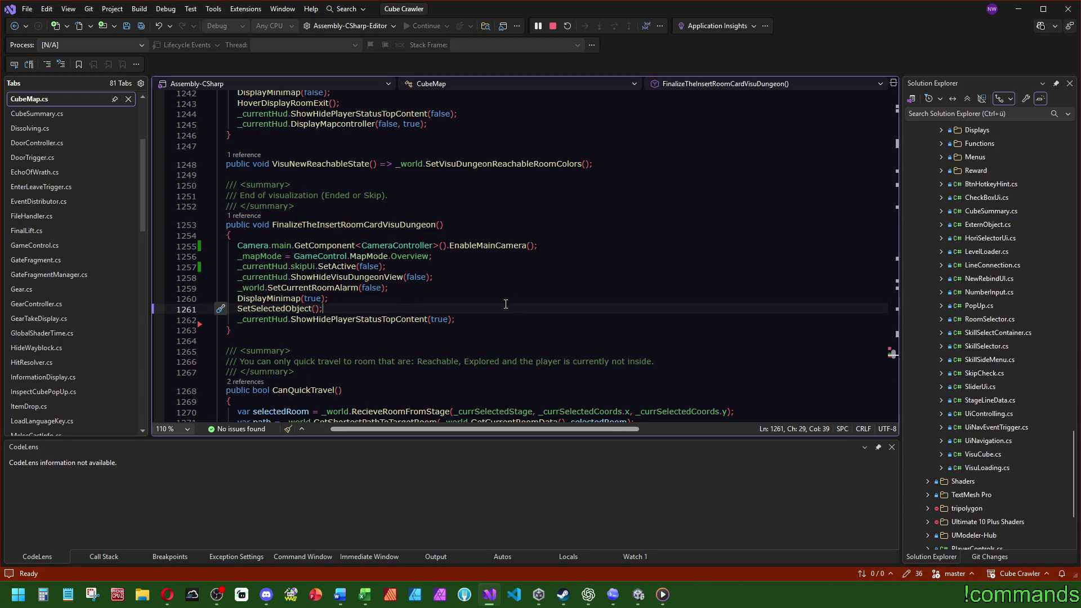
click(638, 594)
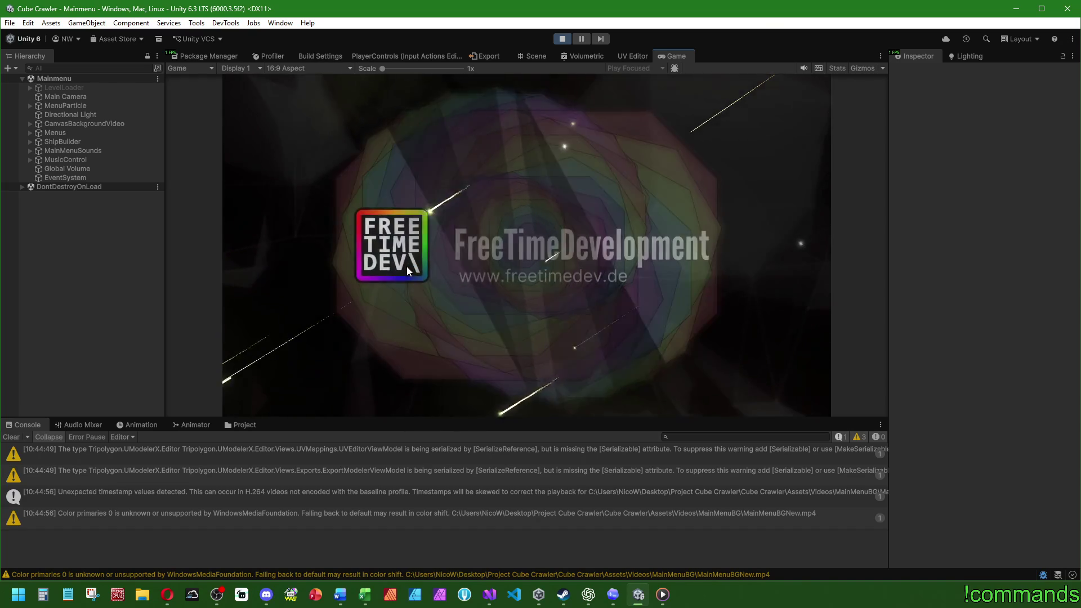
key(Return)
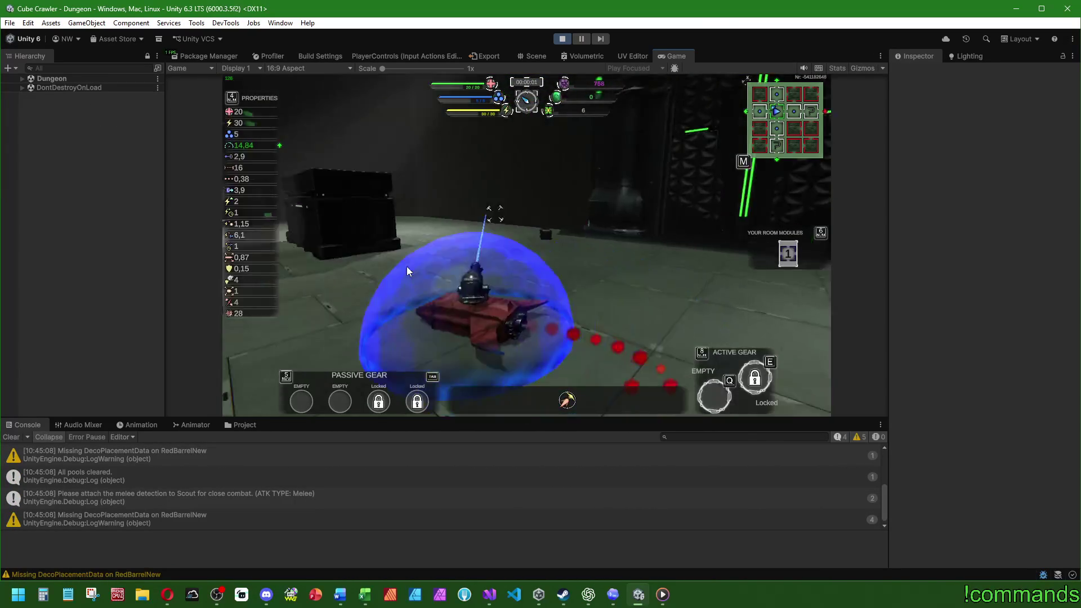
key(m)
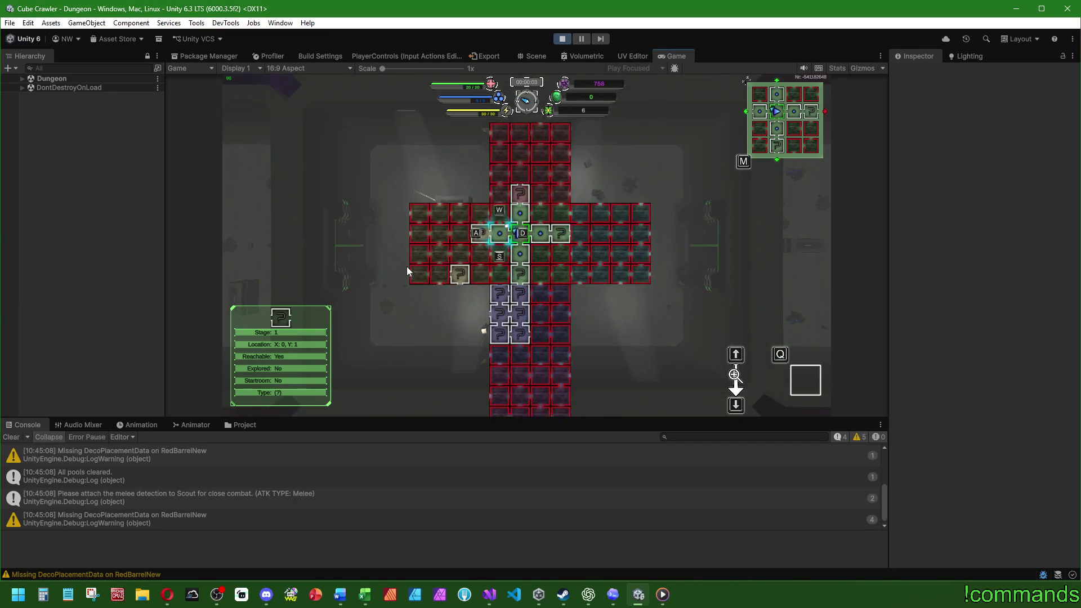
key(Insert)
key(m)
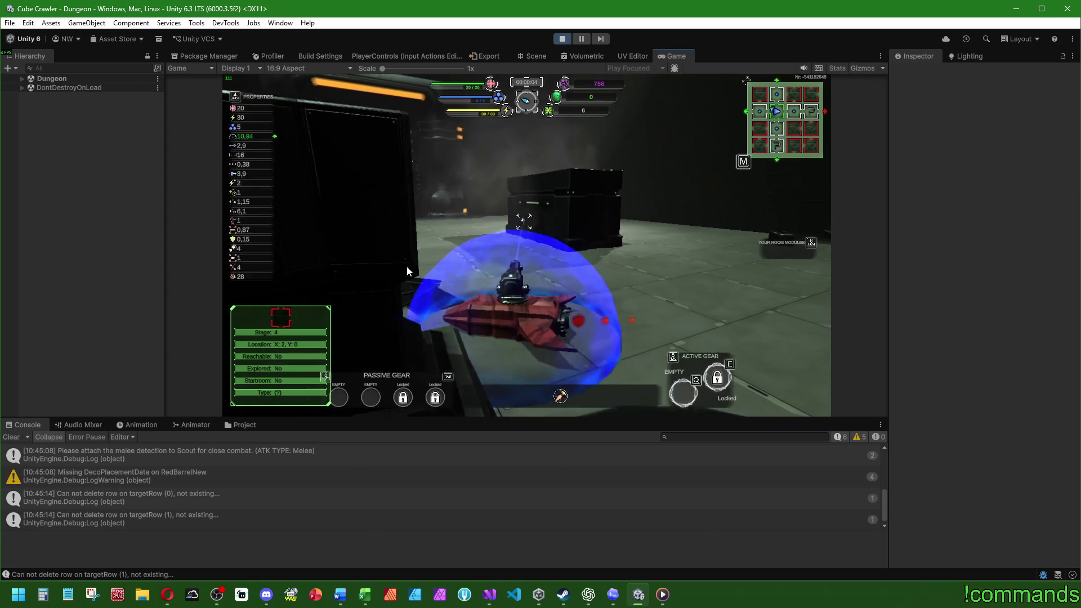
key(6)
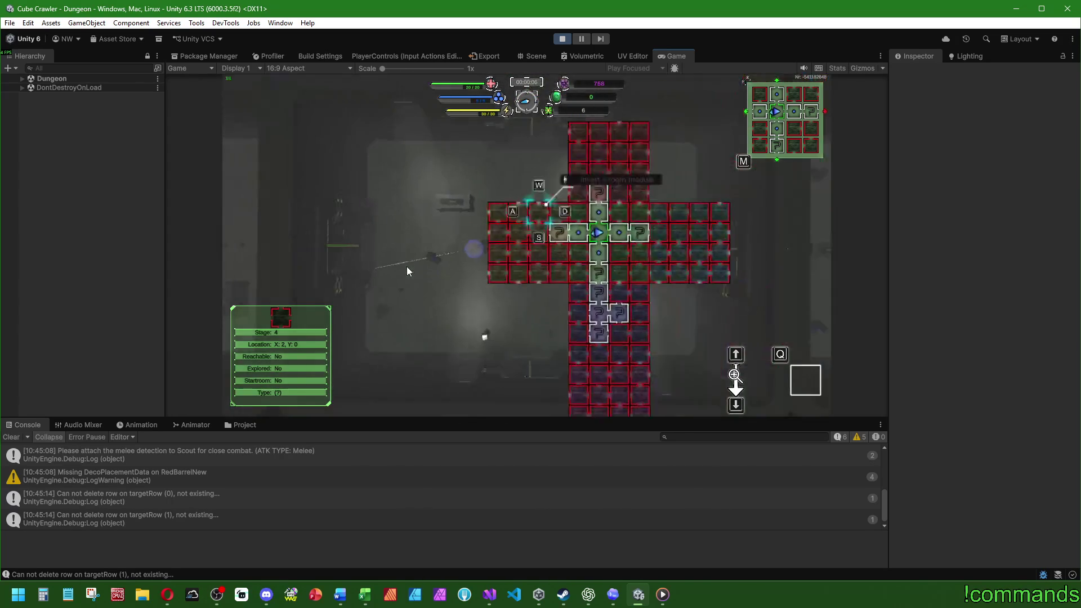
key(6)
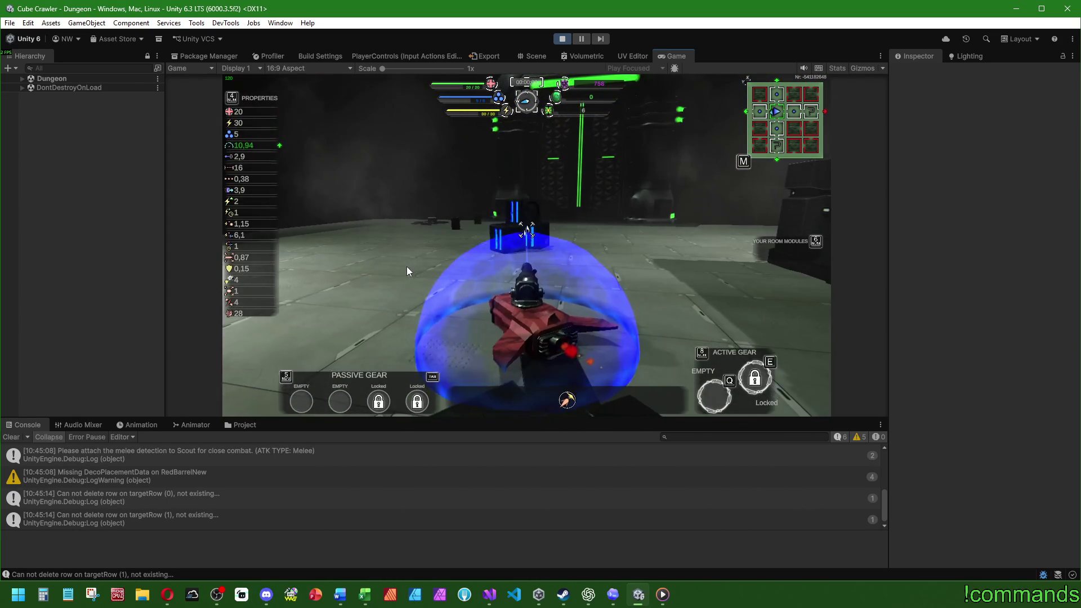
key(super)
click(562, 39)
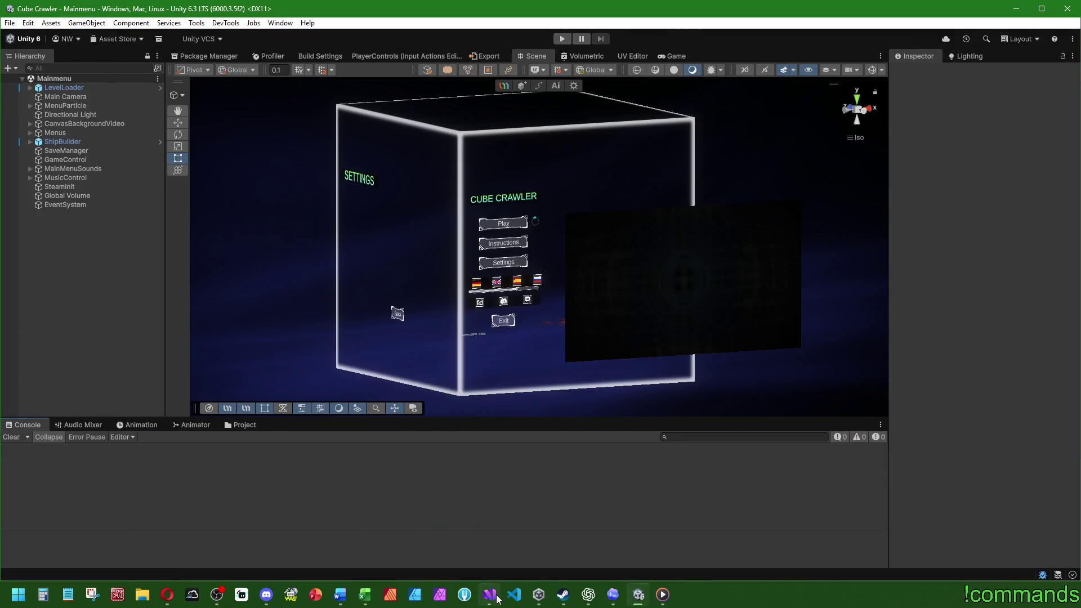
click(496, 596)
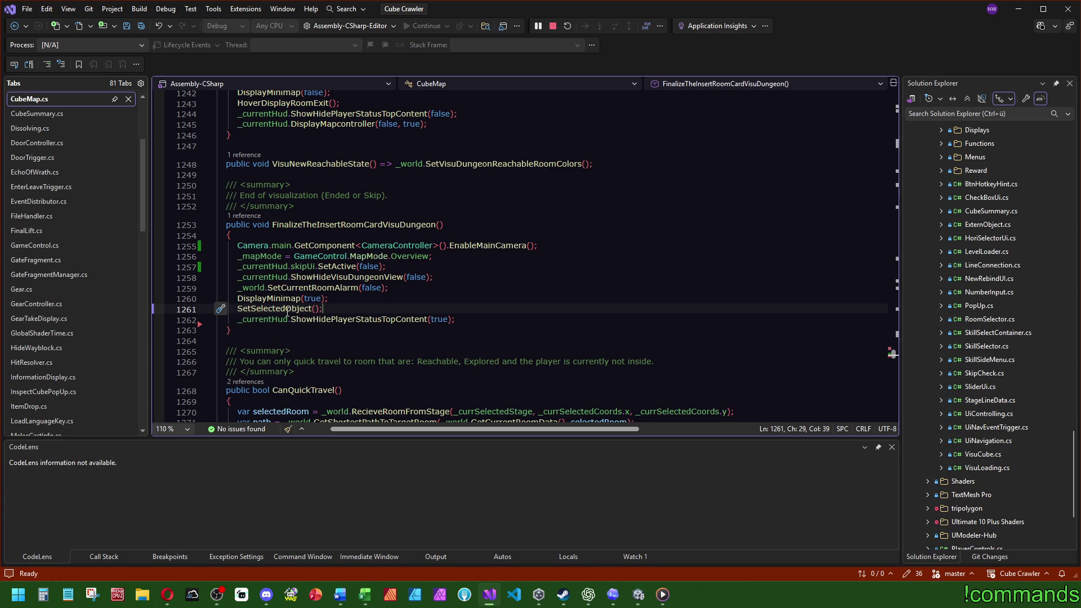
- Check SetSelectedObject's definition, delete its call line, and return to Unity to recompile
mouse_move(284, 308)
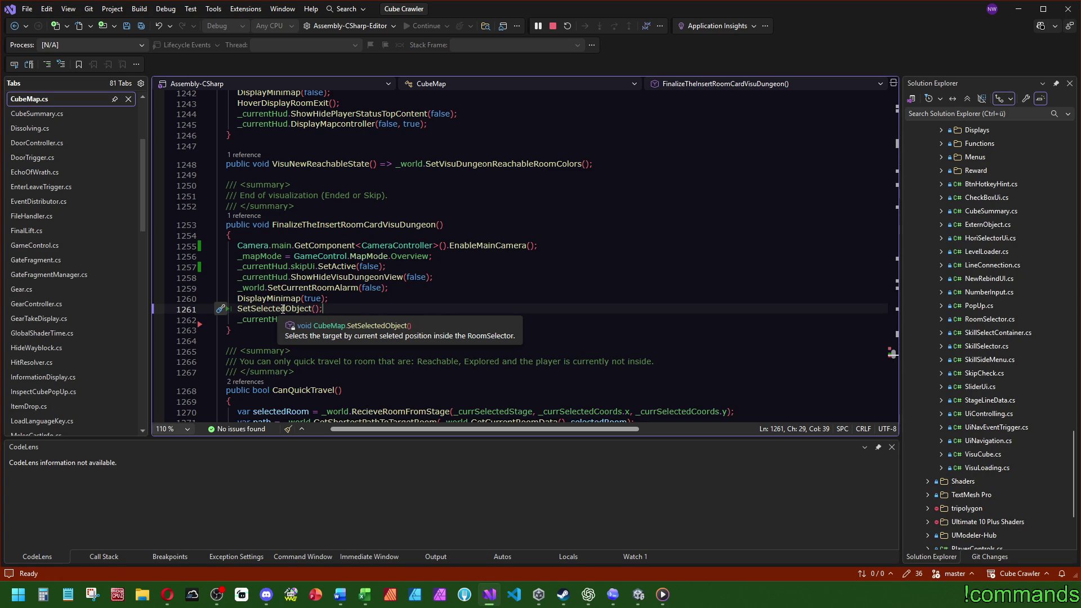
ctrl+click(283, 309)
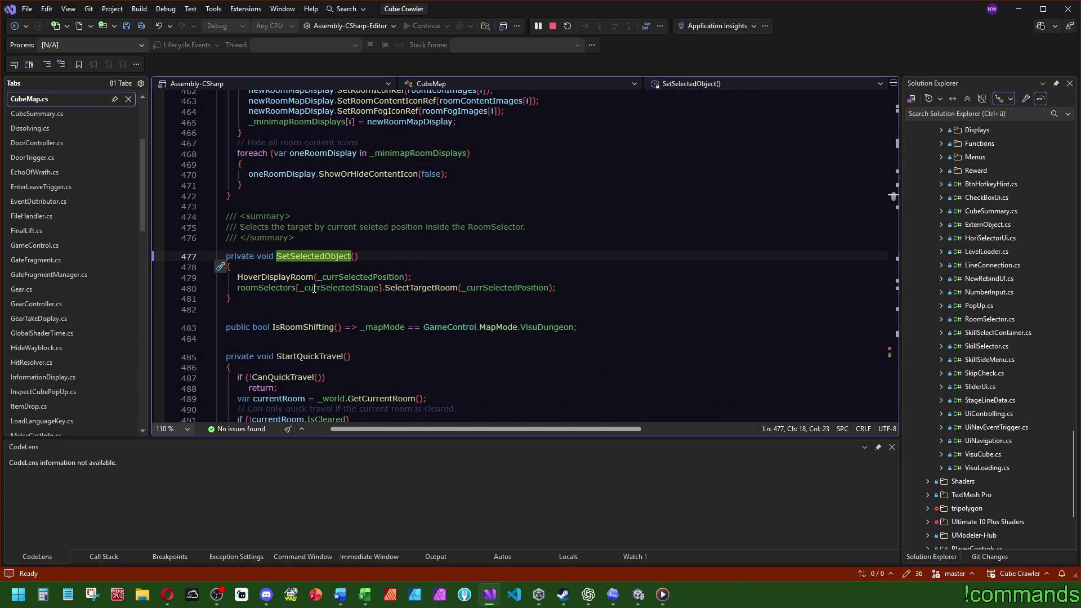
key(ctrl+minus)
drag(339, 256, 342, 251)
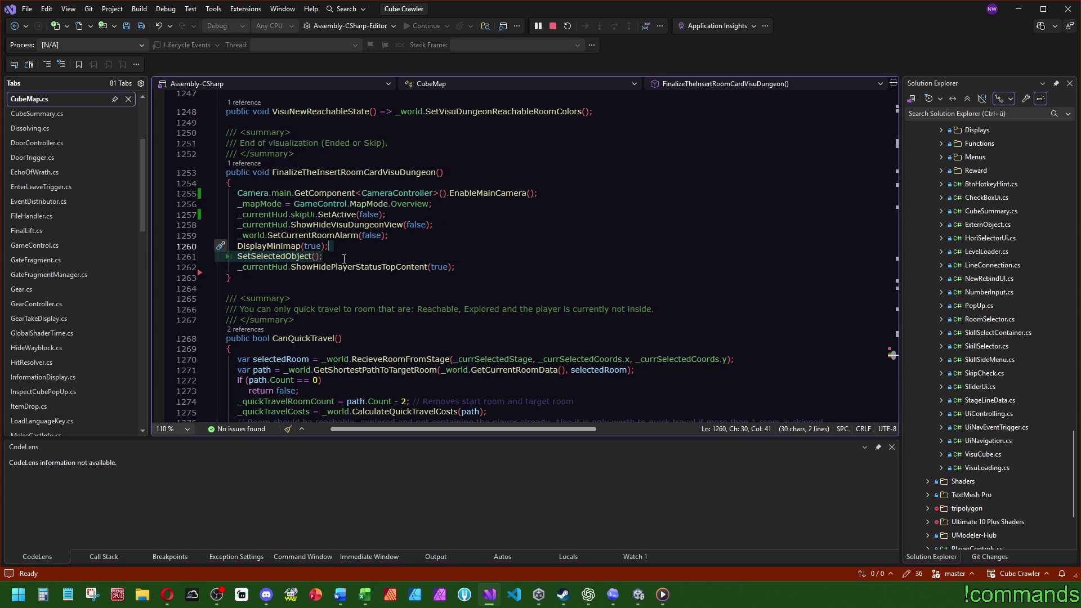
key(Delete)
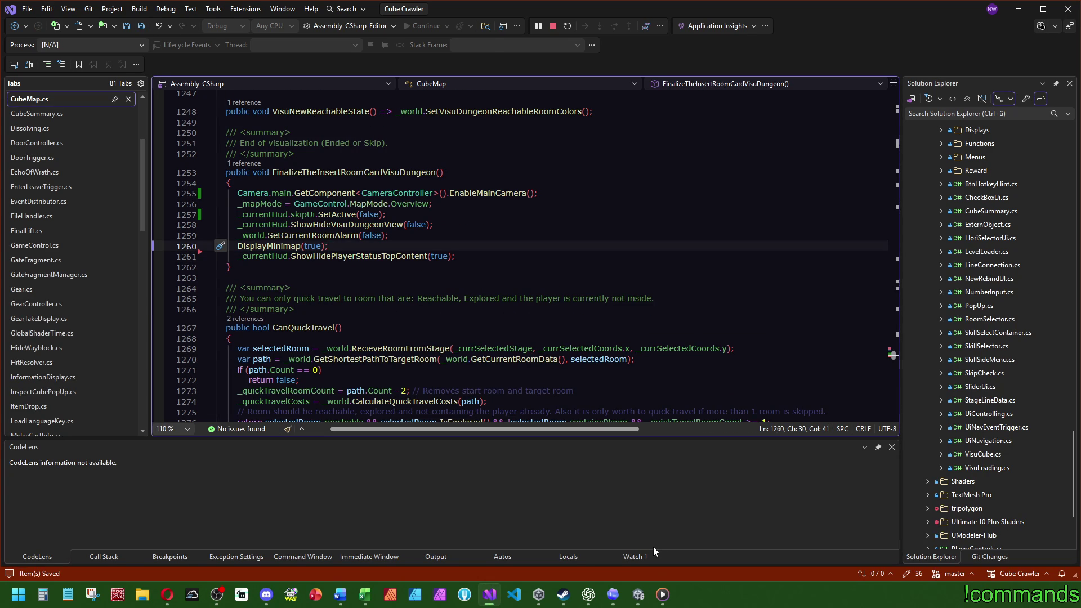
click(636, 598)
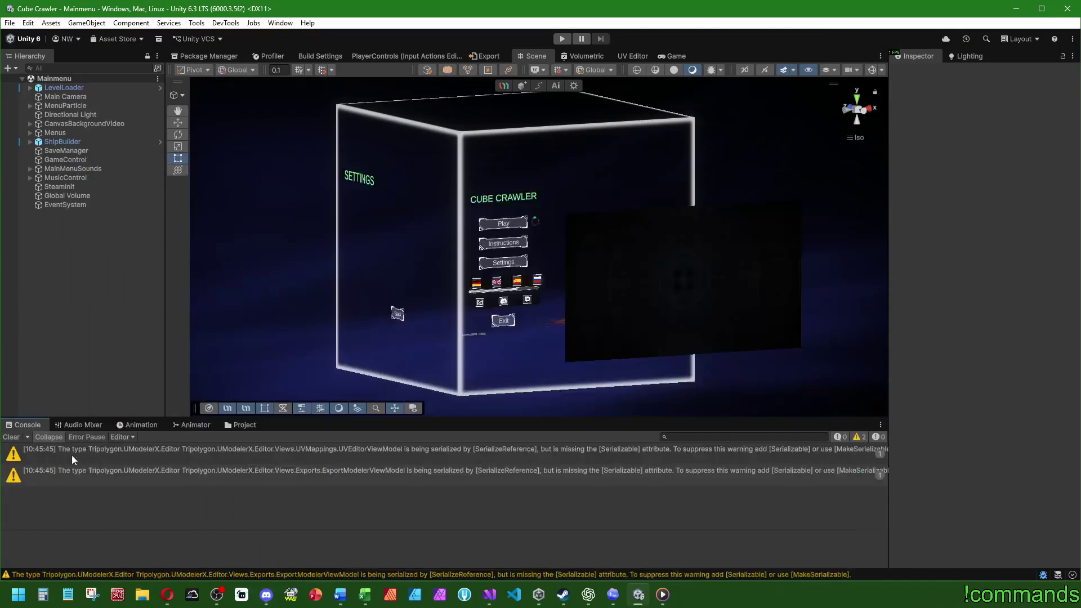
- Clear the Console, enter play mode, and start the game into the cube
click(10, 437)
click(560, 40)
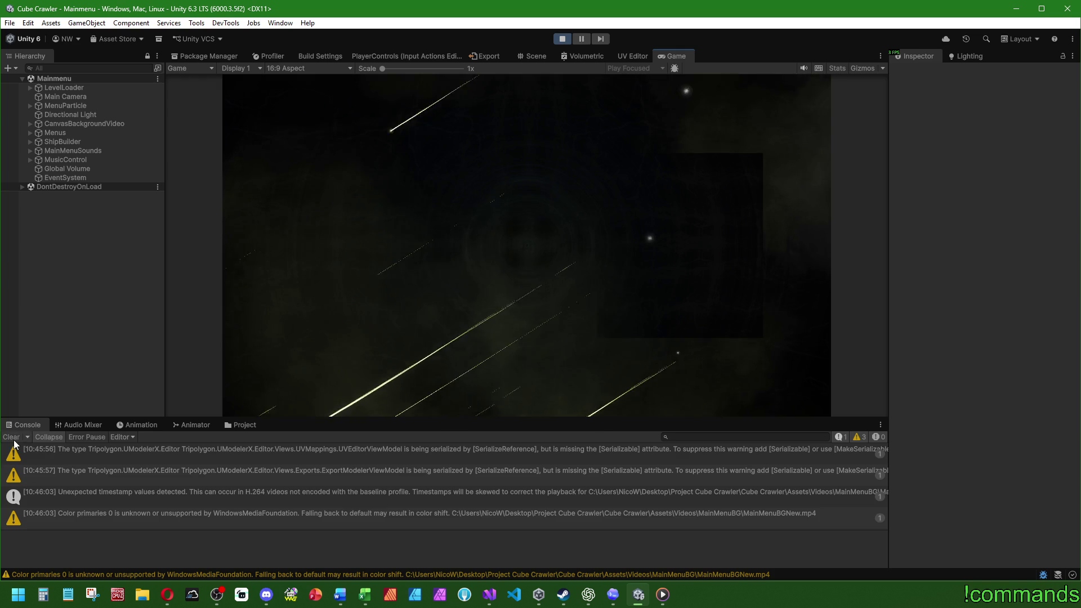
click(12, 438)
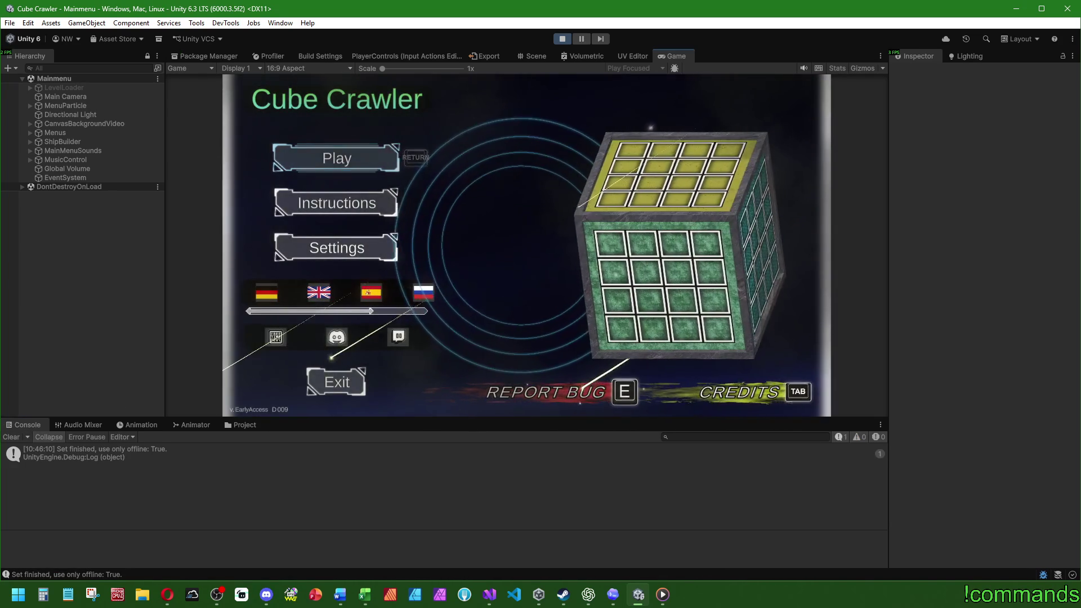
key(Return)
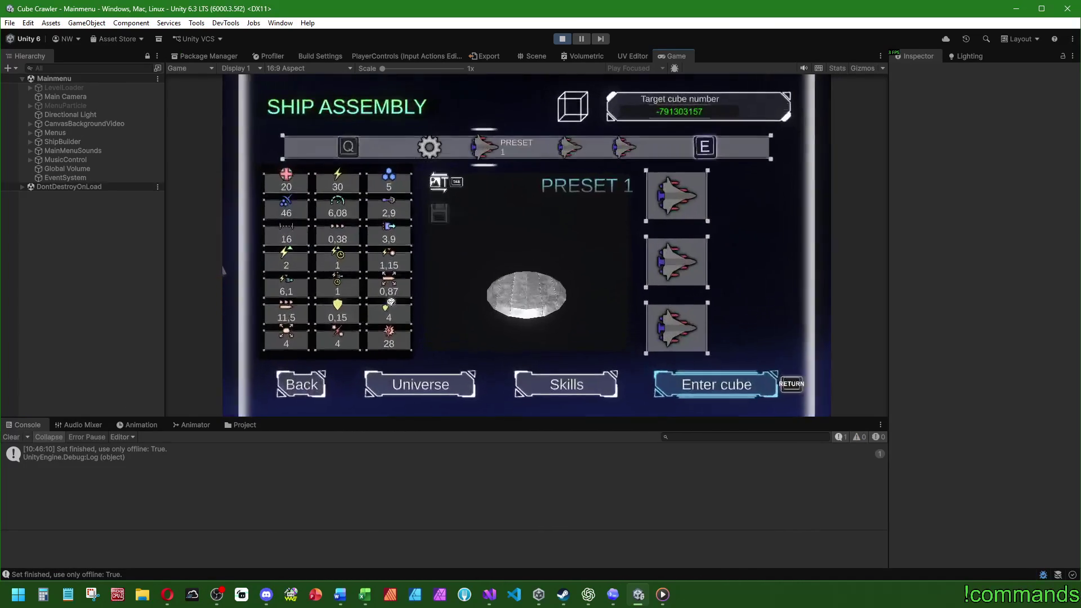
key(Return)
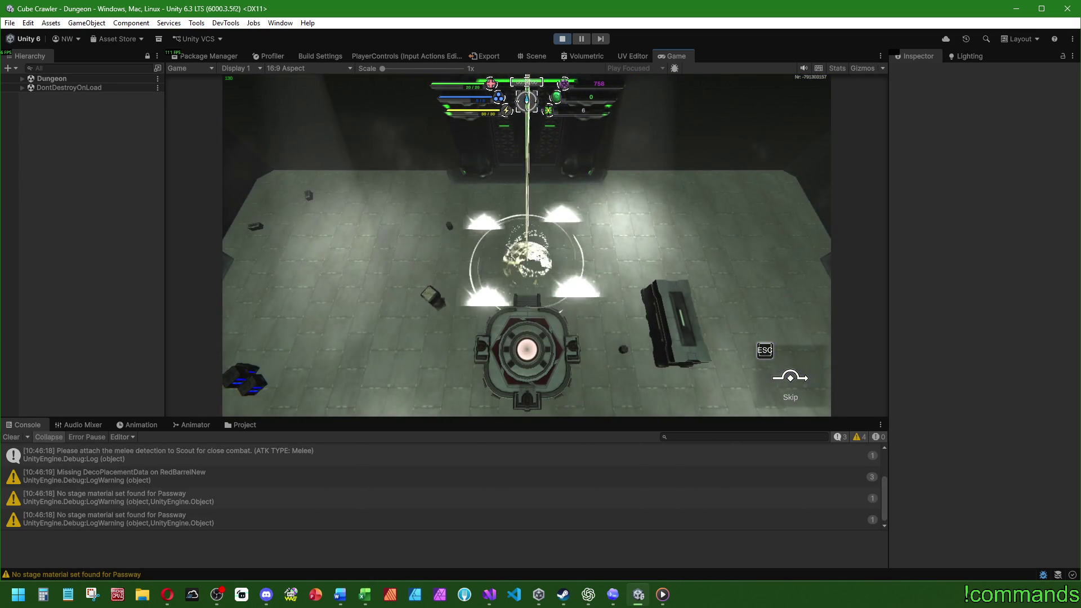
- Open the dungeon map, cycle to another room module, and insert it
key(m)
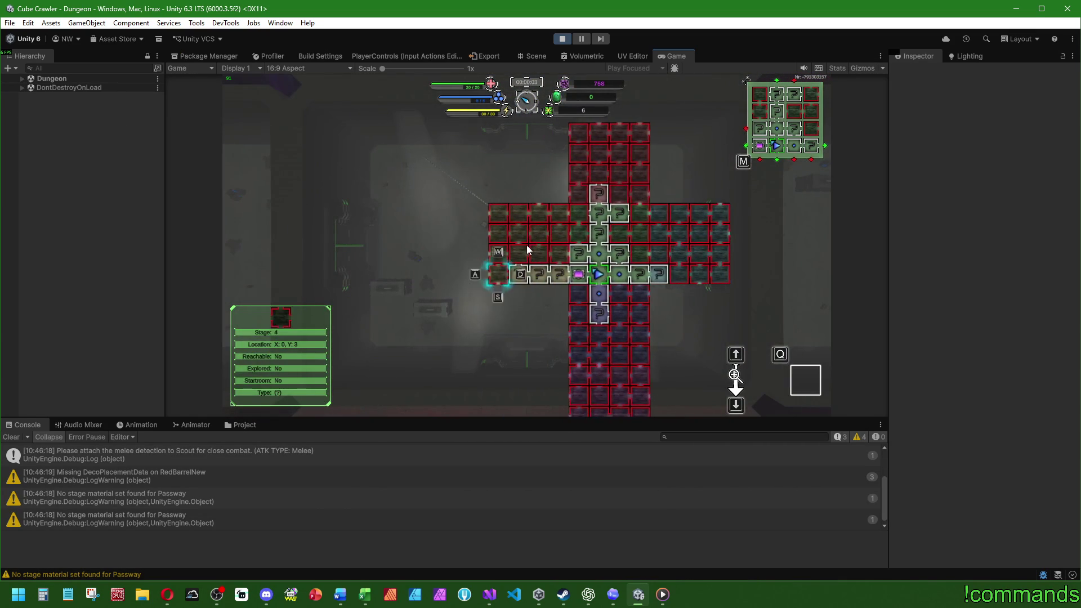
key(q)
key(s)
key(Return)
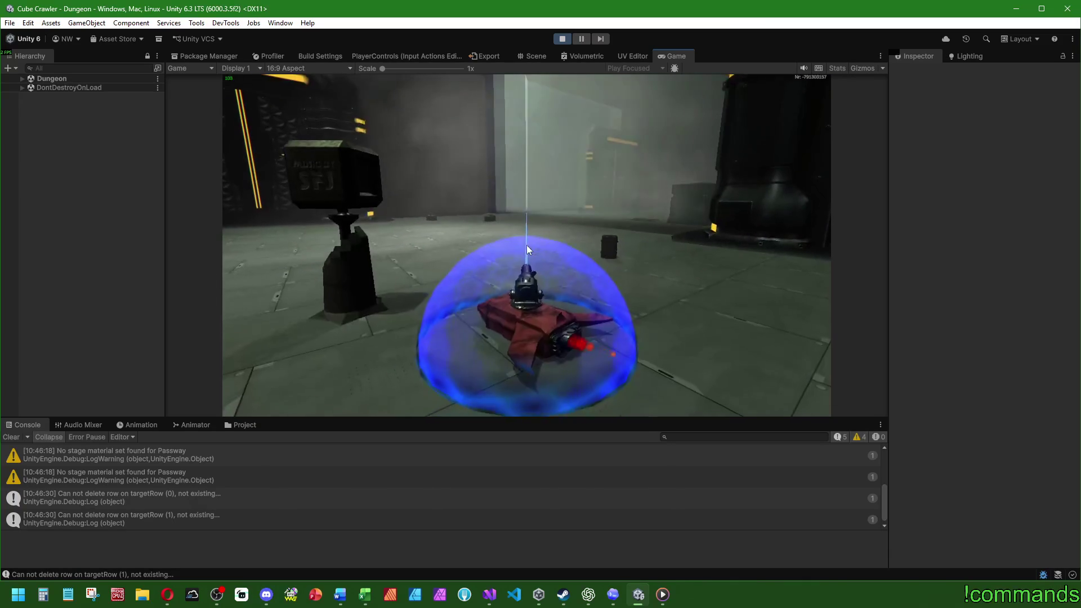
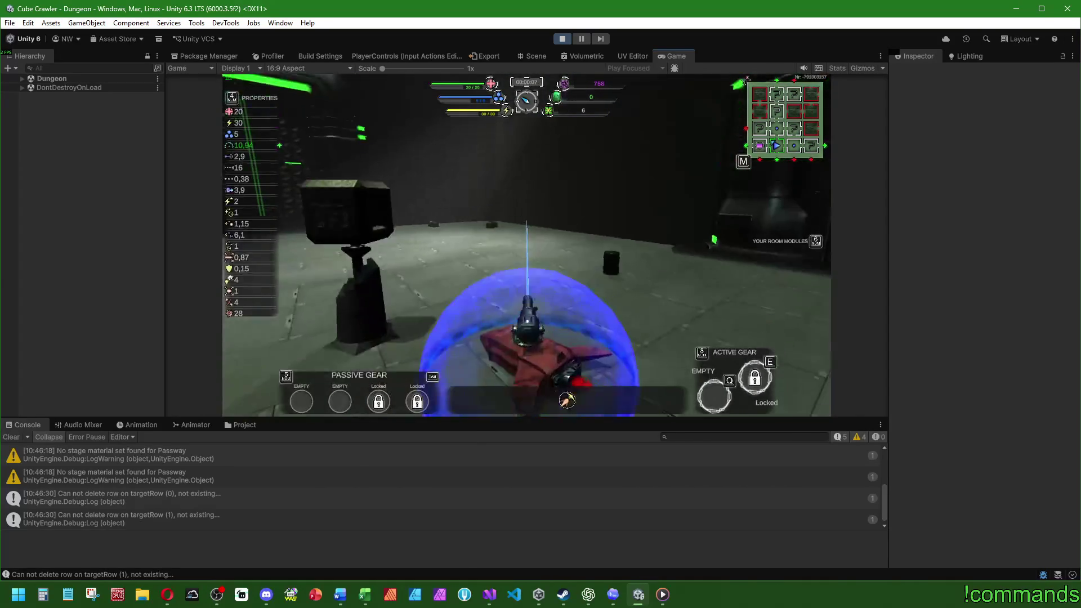
- Stop Unity's play session and bring Visual Studio with CubeMap.cs to the front
key(super)
click(562, 39)
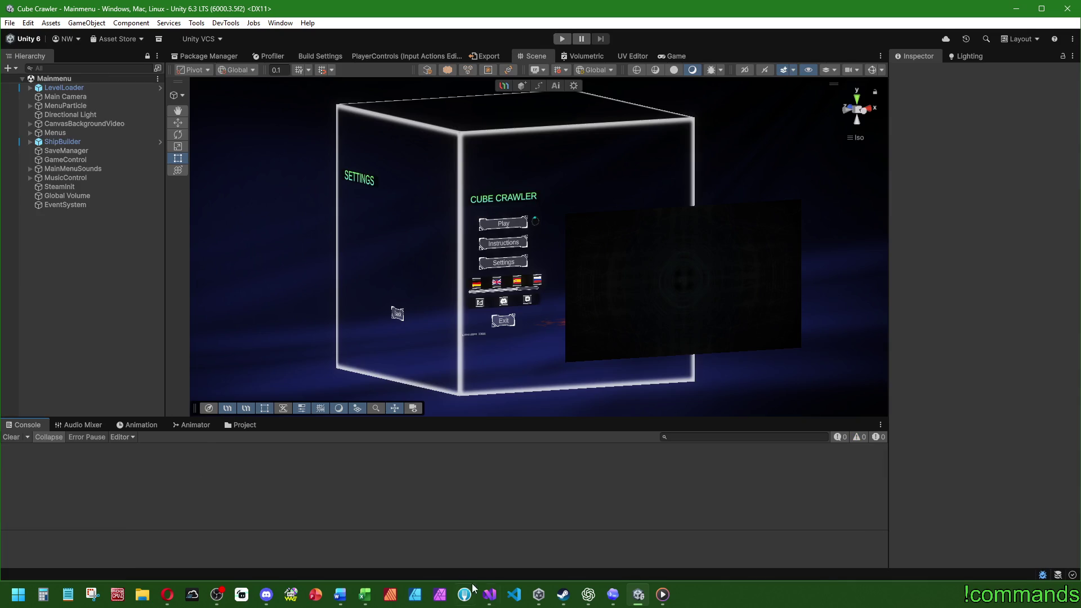
click(488, 590)
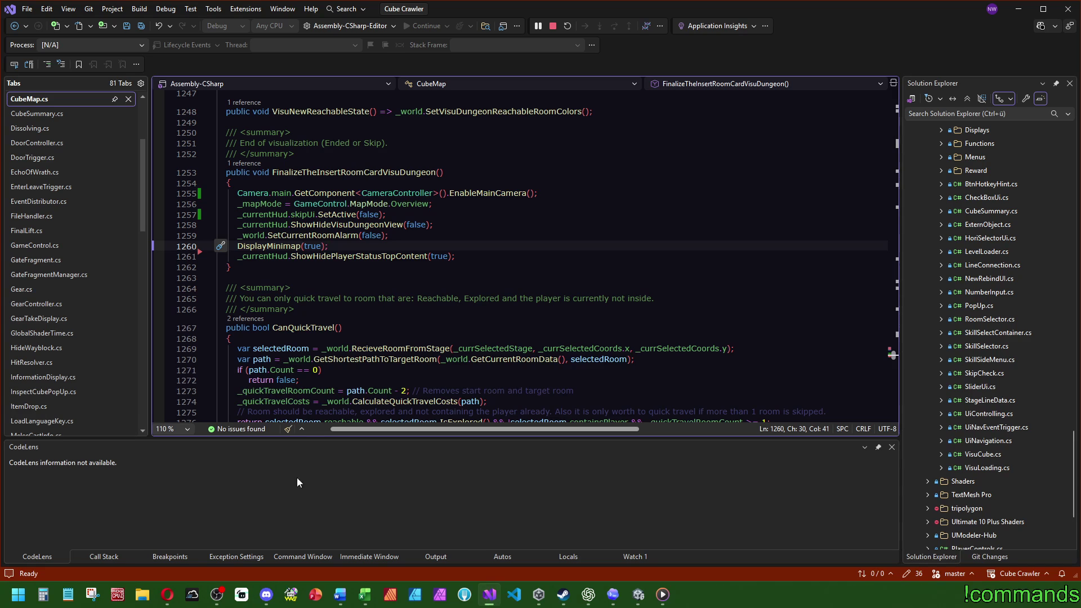
- Open VisuStageController.cs and search the document for _sounds to find where sounds play
scroll(99, 369, down, 10)
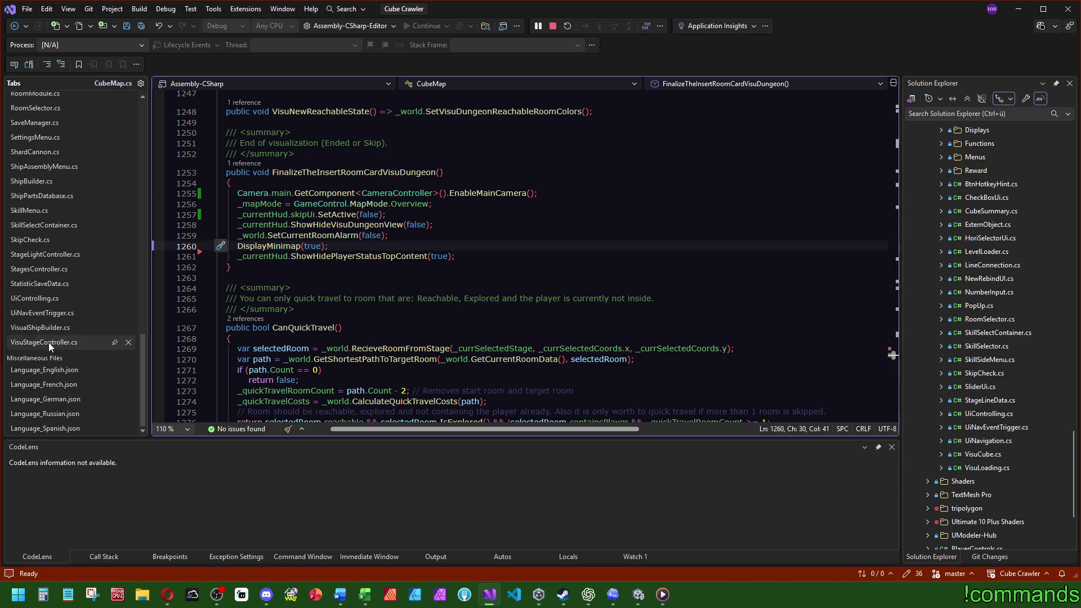
click(50, 343)
drag(895, 281, 896, 124)
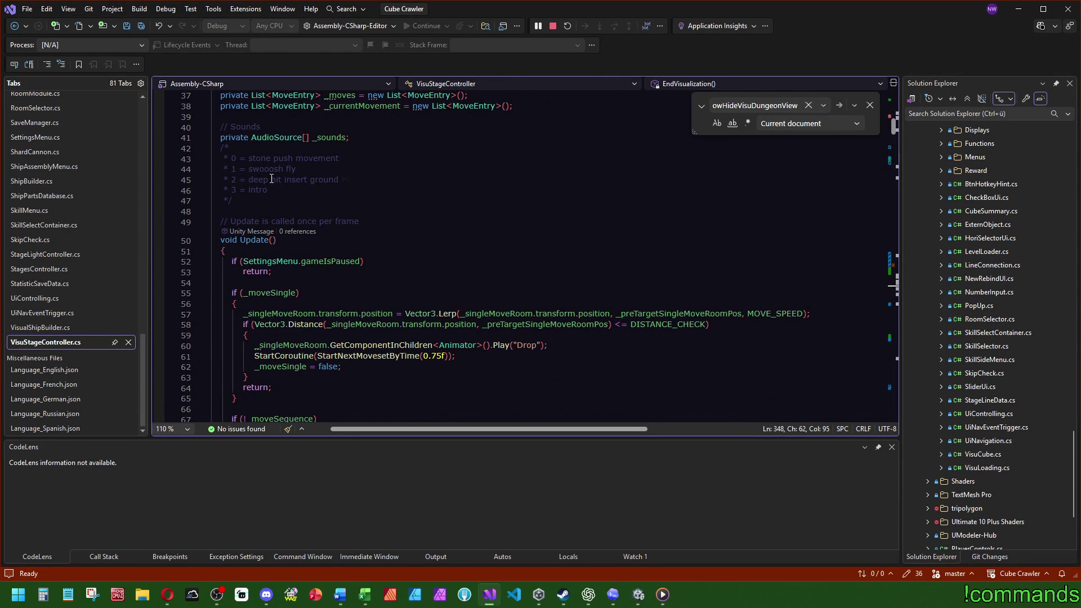
double_click(331, 137)
key(ctrl+f)
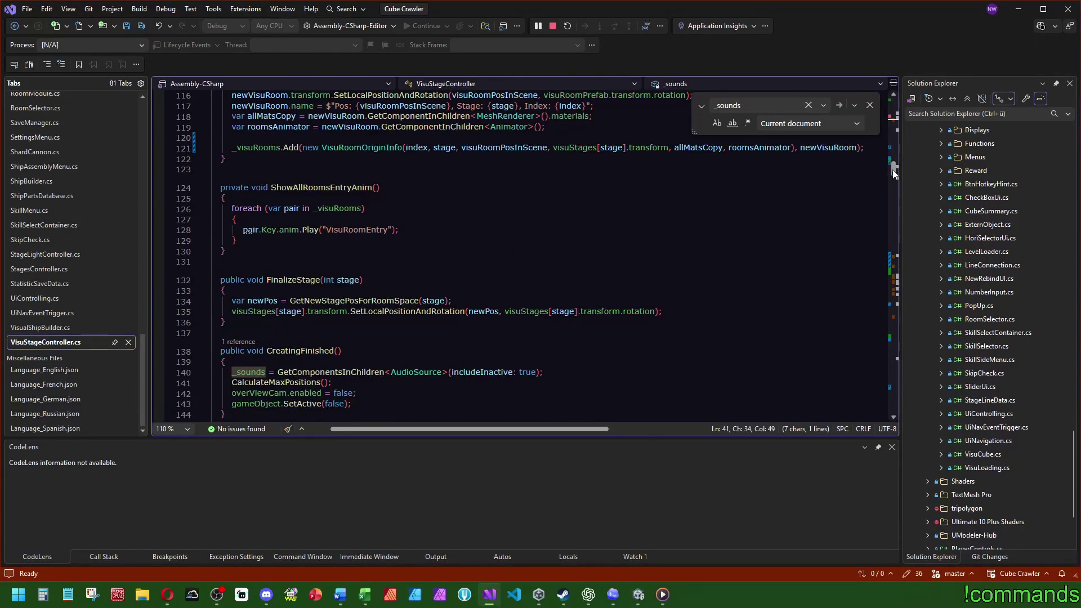
drag(895, 130, 897, 171)
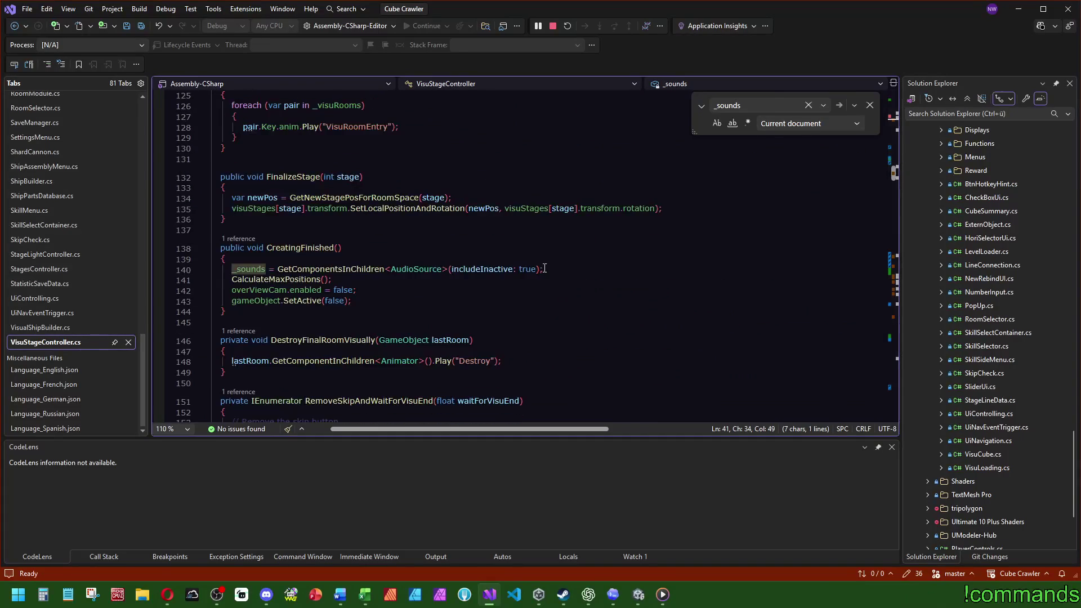
click(895, 268)
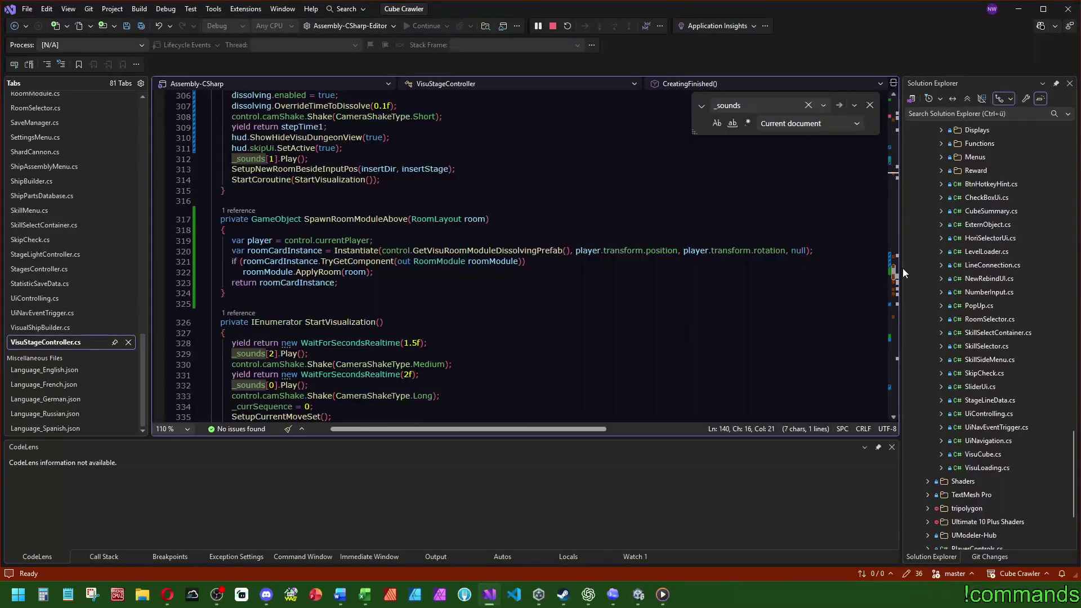
click(470, 355)
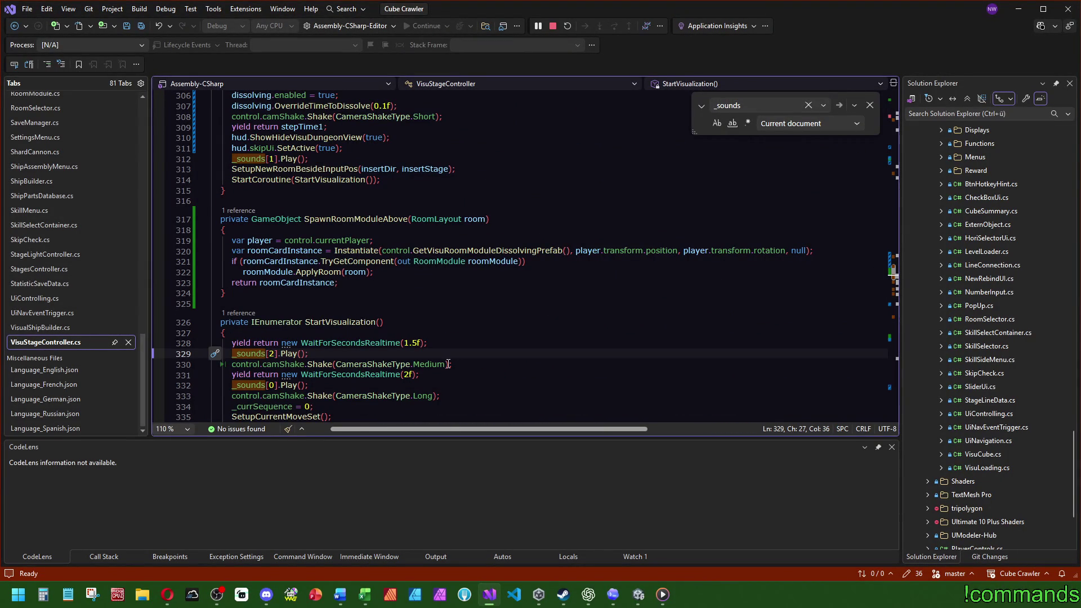
key(Escape)
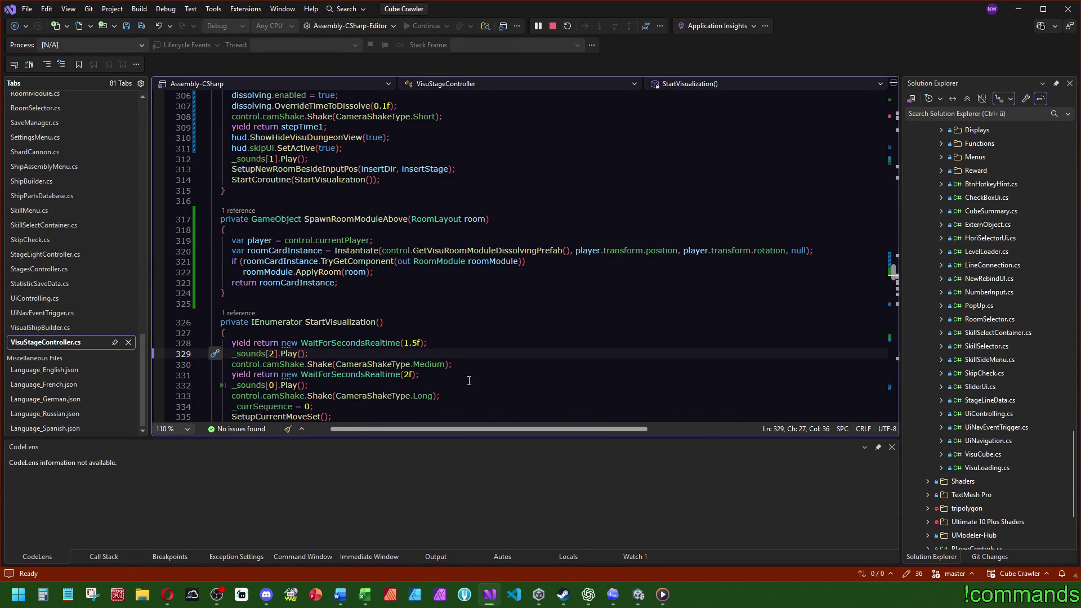
- Search _sounds again from line 329 and scroll through its matches
drag(893, 272, 895, 128)
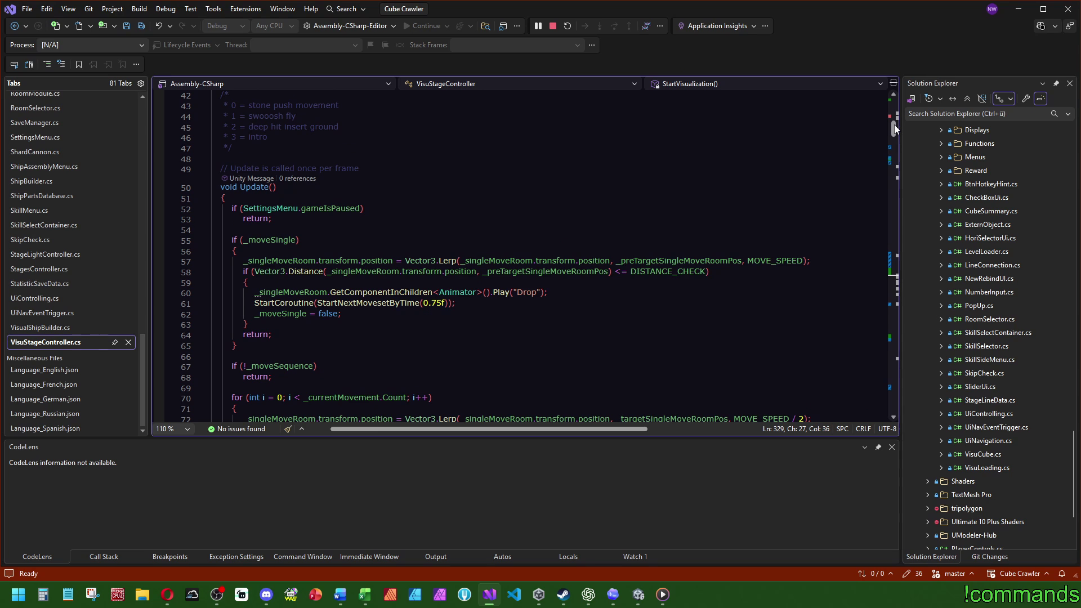
drag(894, 124, 911, 272)
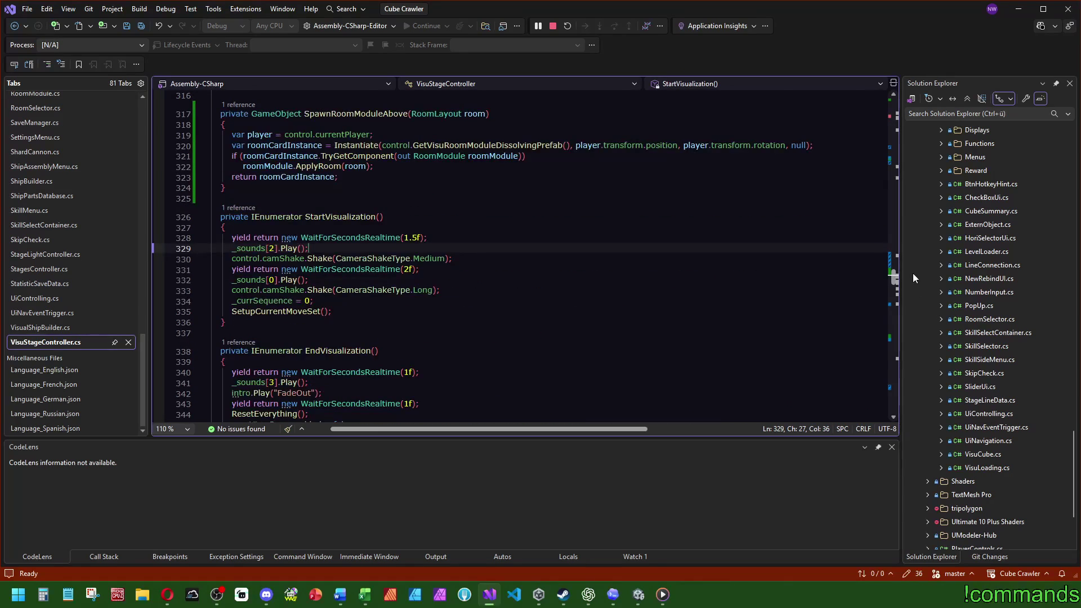
mouse_move(913, 272)
mouse_down()
mouse_move(896, 299)
mouse_move(903, 271)
mouse_up()
double_click(246, 292)
key(ctrl+f)
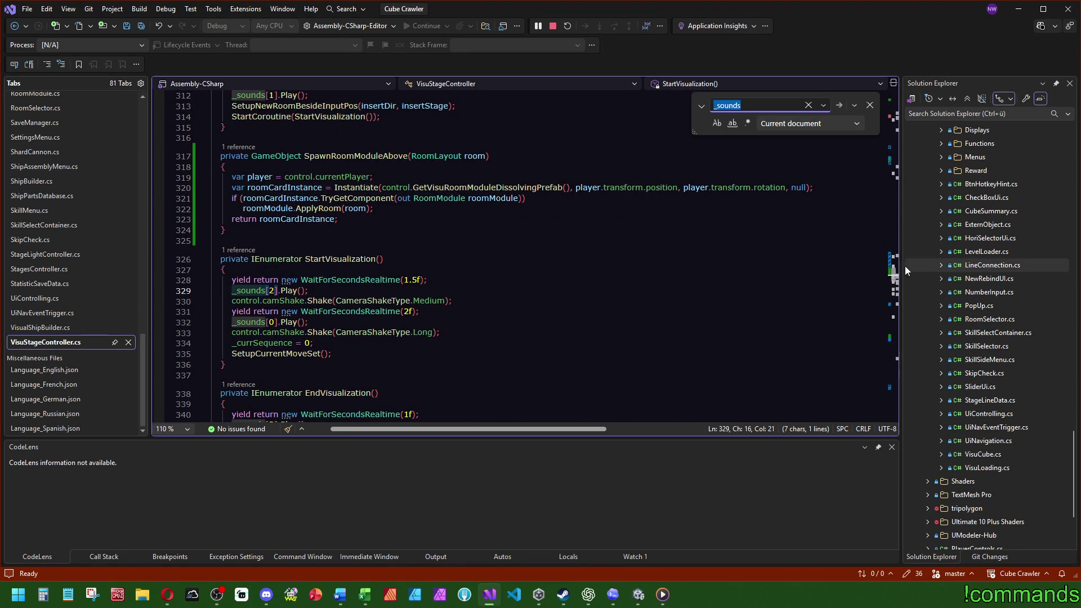
scroll(895, 265, up, 8)
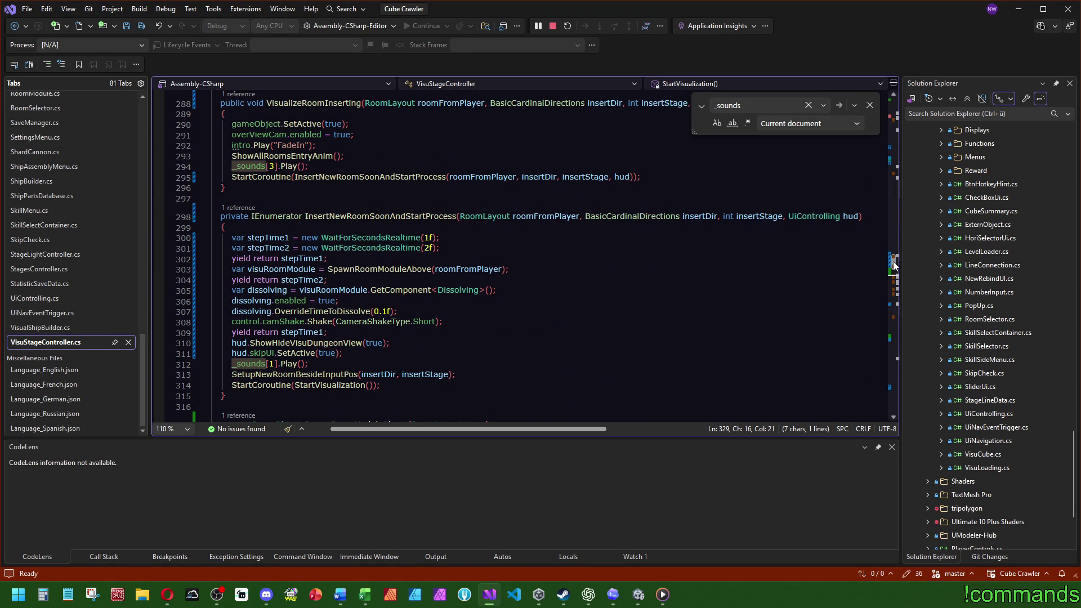
scroll(895, 266, down, 1)
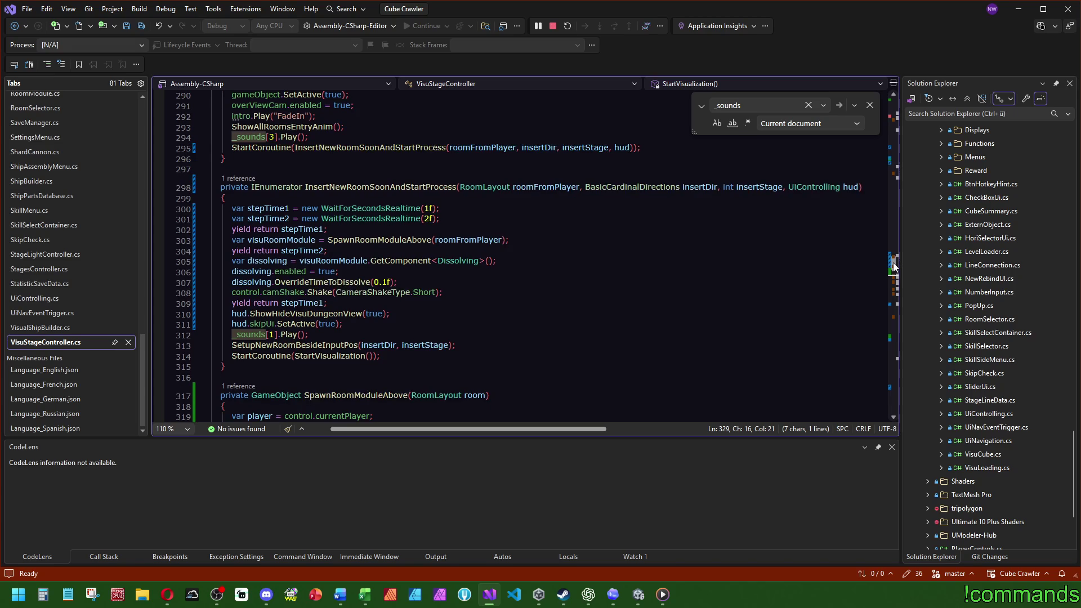
mouse_move(894, 267)
mouse_down()
mouse_move(896, 316)
mouse_move(917, 88)
mouse_up()
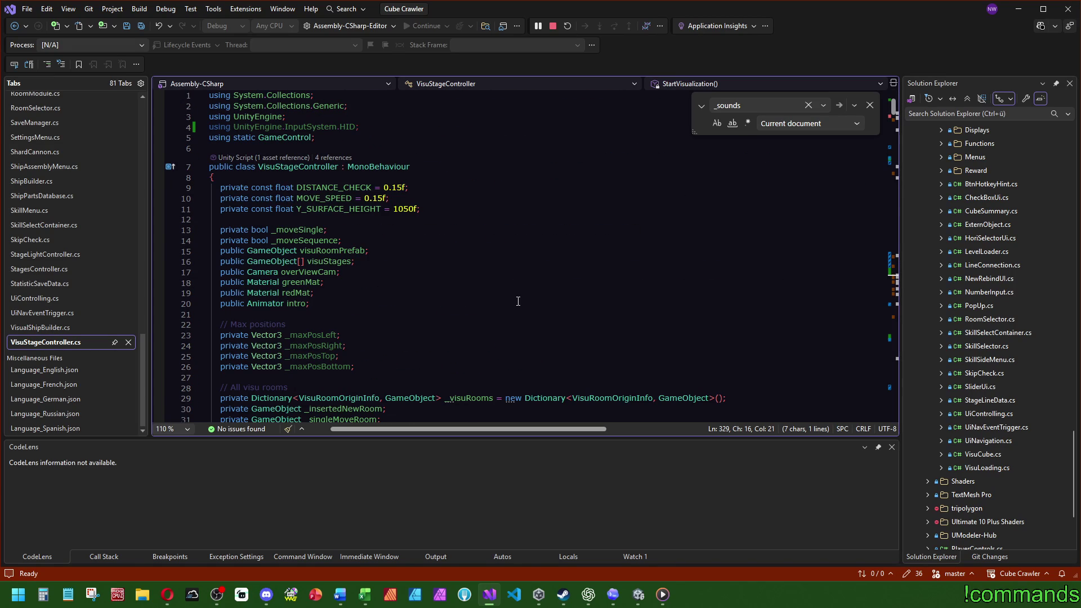
- Delete the unused 'using UnityEngine.InputSystem.HID;' line
drag(378, 115, 366, 127)
key(BackSpace)
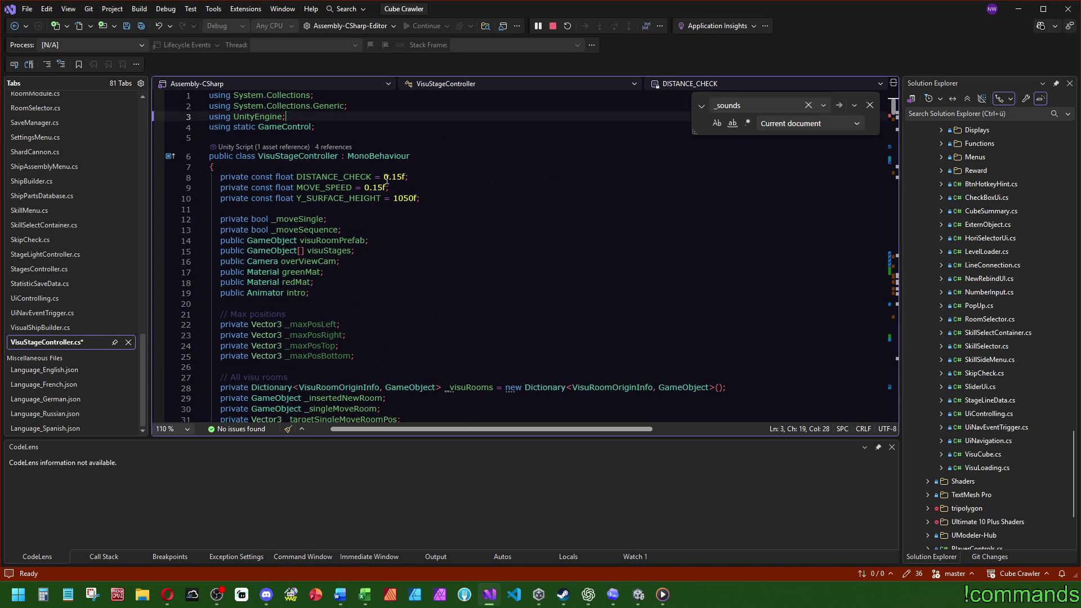
click(479, 258)
scroll(448, 276, down, 6)
scroll(443, 264, up, 5)
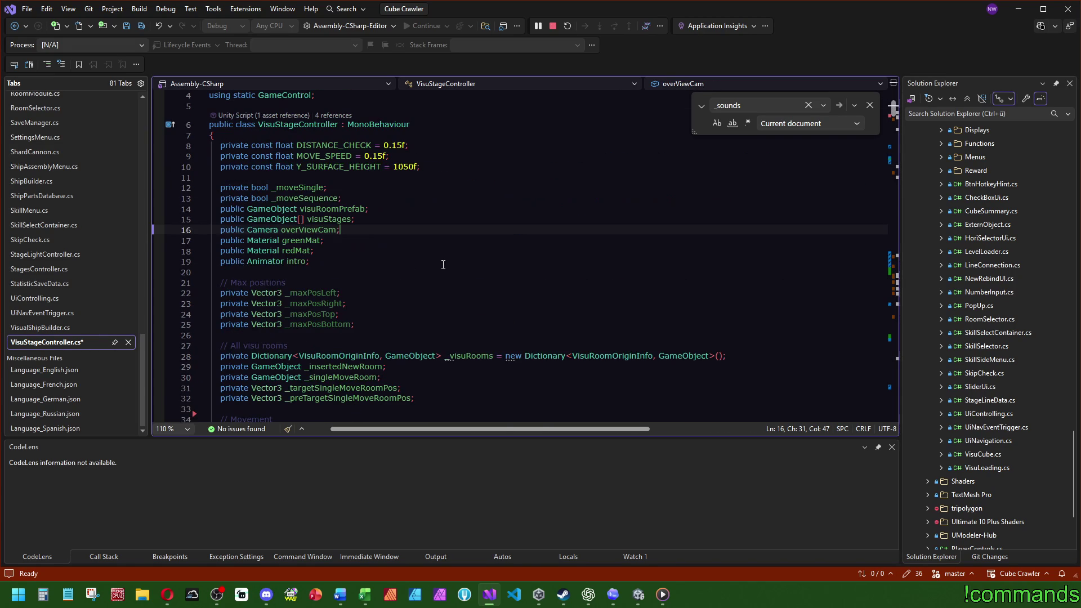
- Search the document for _maxPosBottom and check MOVE_SPEED on line 56
double_click(324, 325)
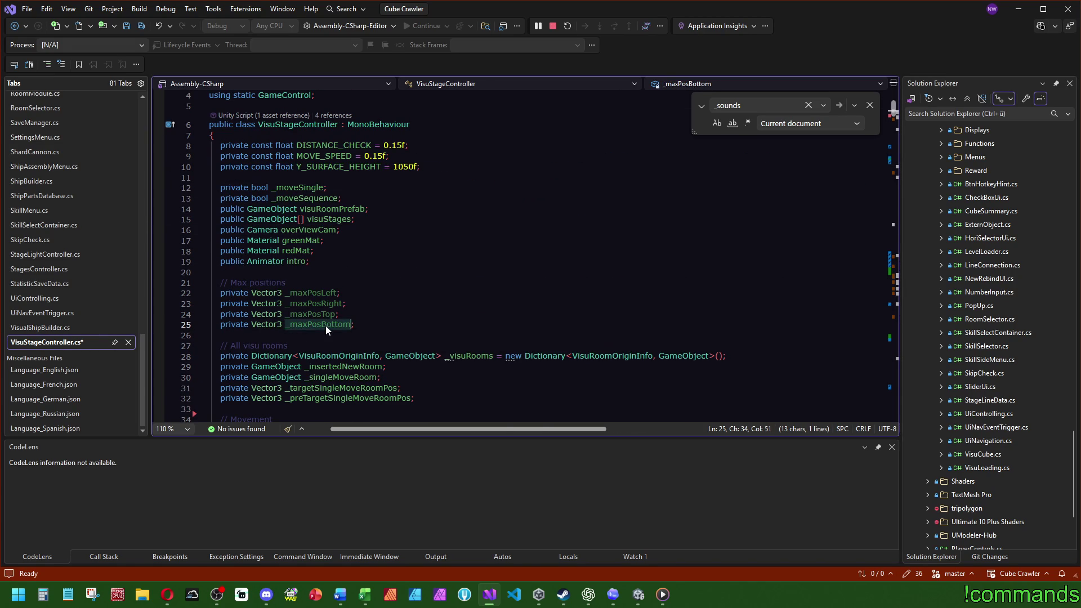
key(ctrl+f)
mouse_move(894, 108)
mouse_down()
mouse_move(909, 221)
mouse_move(907, 99)
mouse_move(905, 129)
mouse_up()
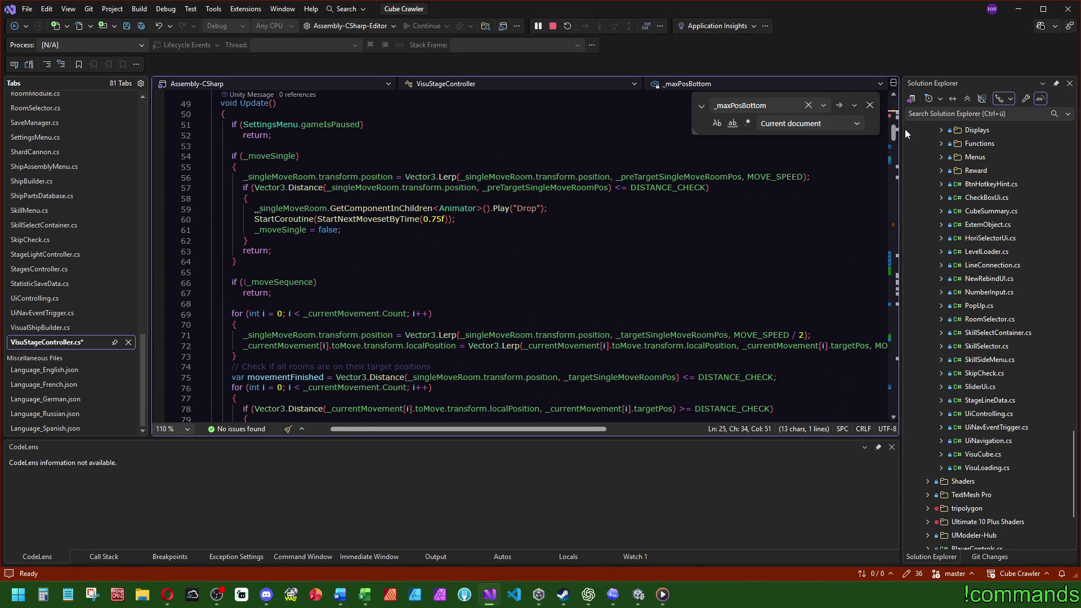
double_click(775, 177)
drag(893, 144, 892, 107)
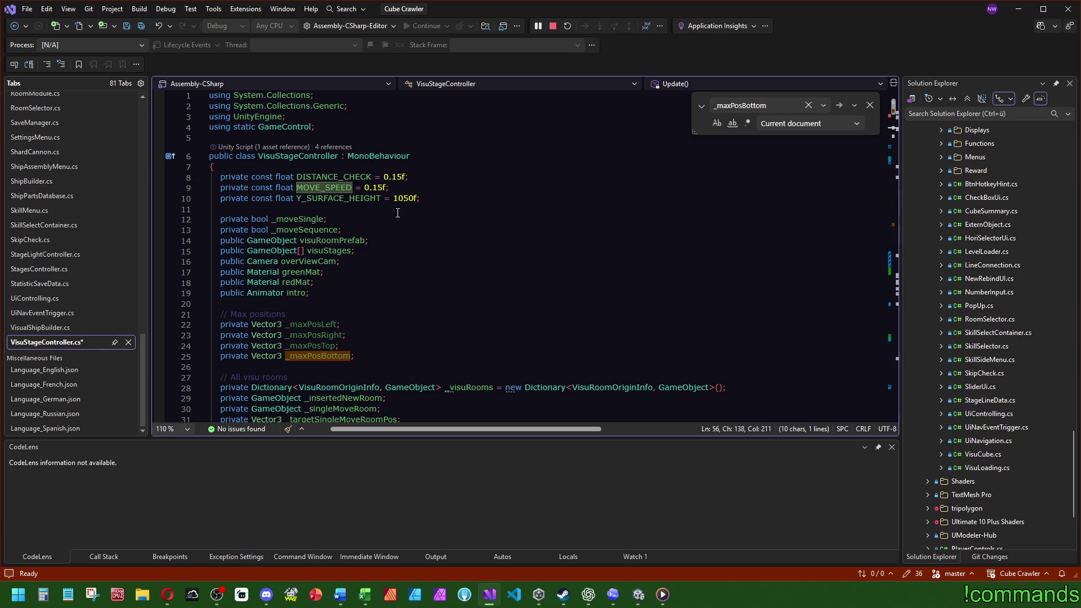
scroll(641, 268, down, 13)
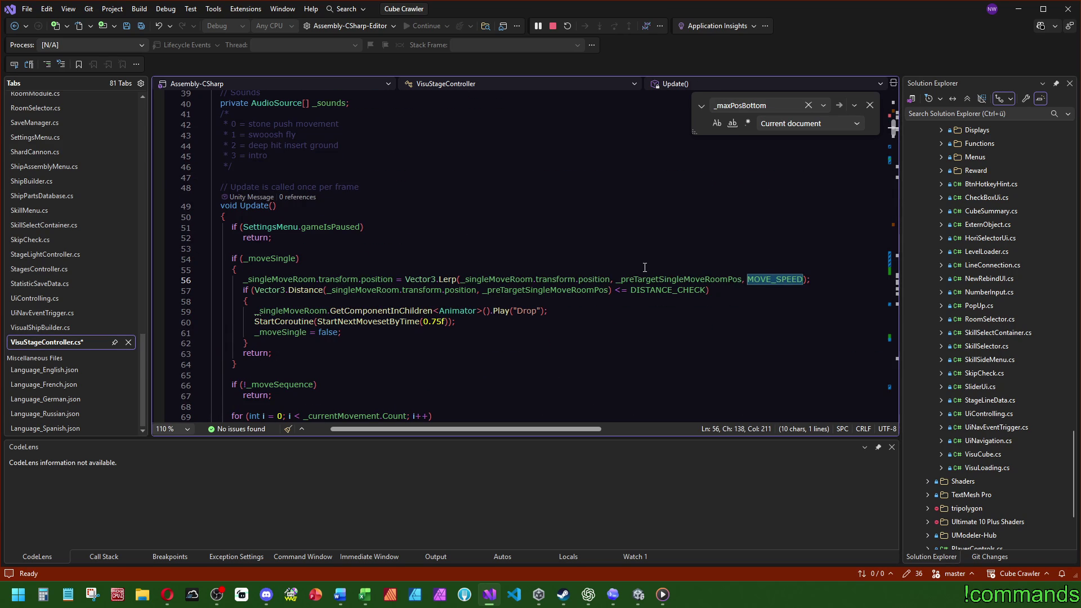
- Save all files and review the Update() room-movement code
click(141, 26)
scroll(642, 260, up, 13)
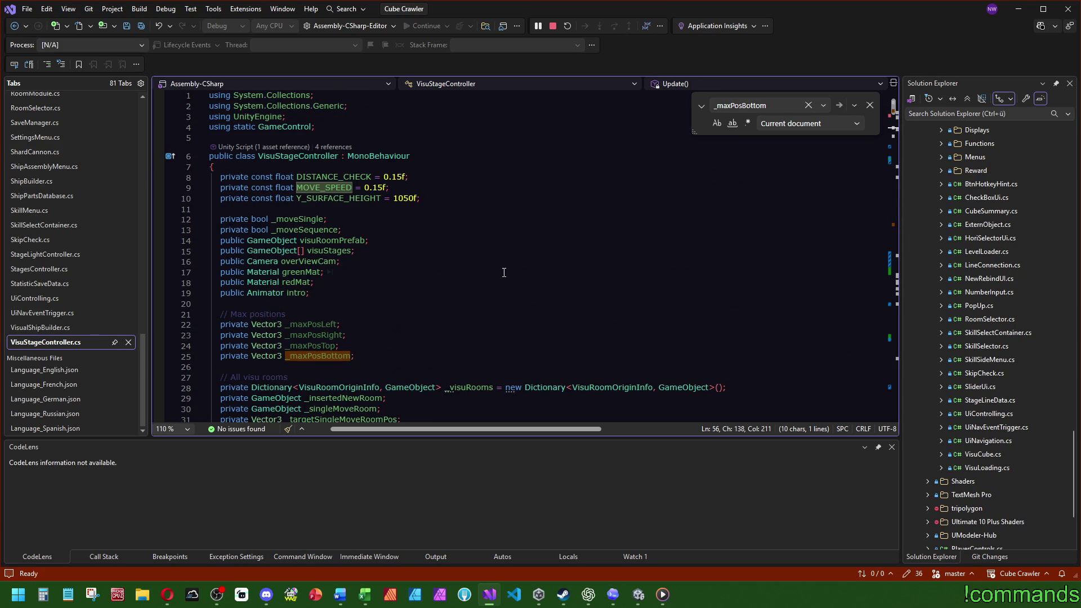
mouse_move(894, 107)
mouse_down()
mouse_move(907, 224)
mouse_move(906, 116)
mouse_move(902, 127)
mouse_up()
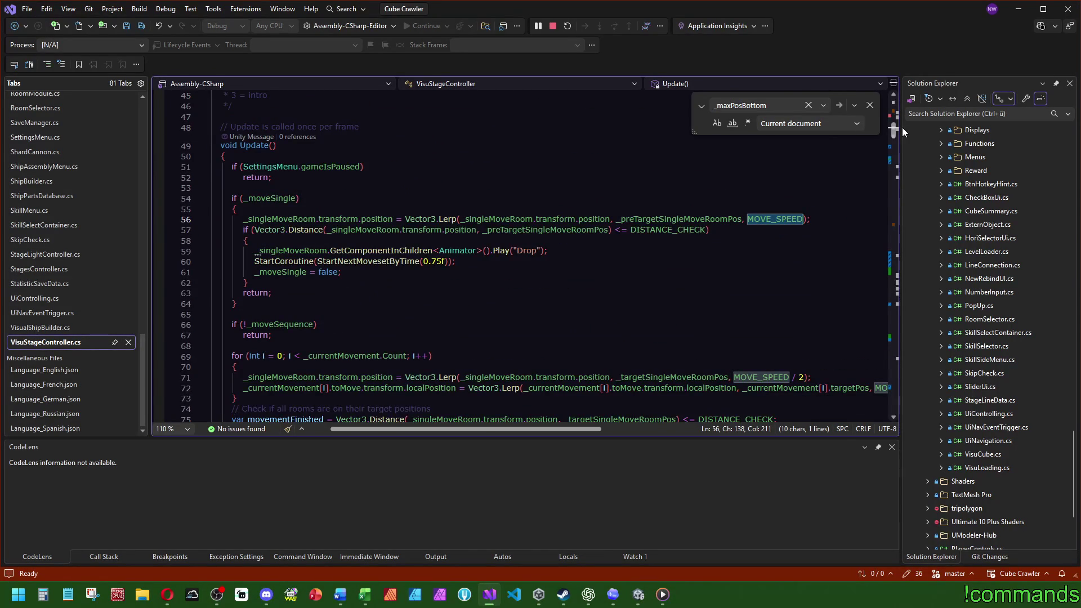
scroll(901, 127, down, 2)
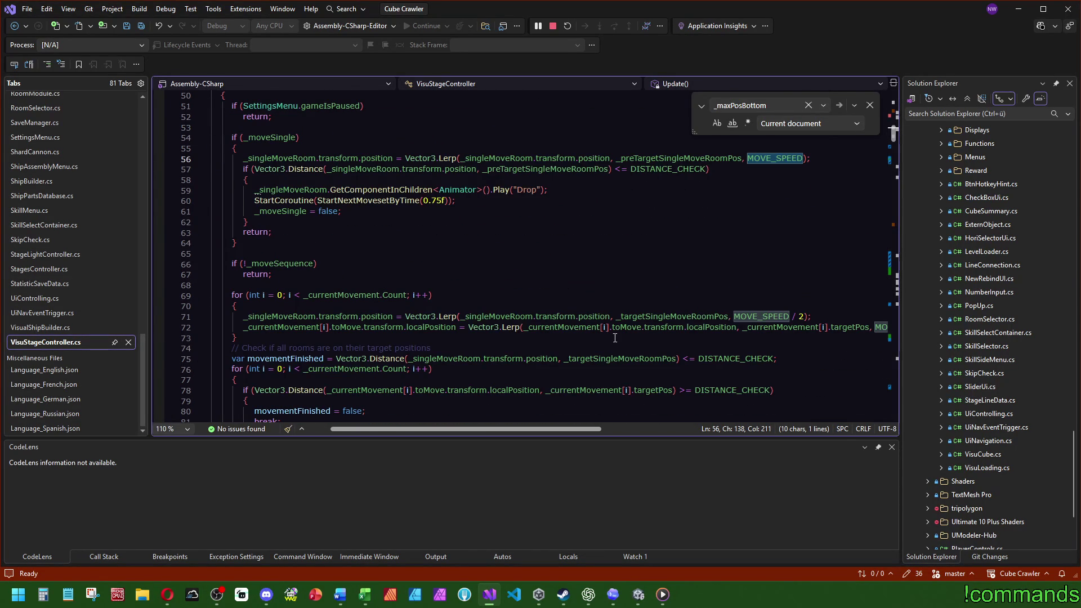
mouse_move(458, 426)
mouse_down()
mouse_move(503, 431)
mouse_move(442, 439)
mouse_up()
scroll(525, 391, down, 3)
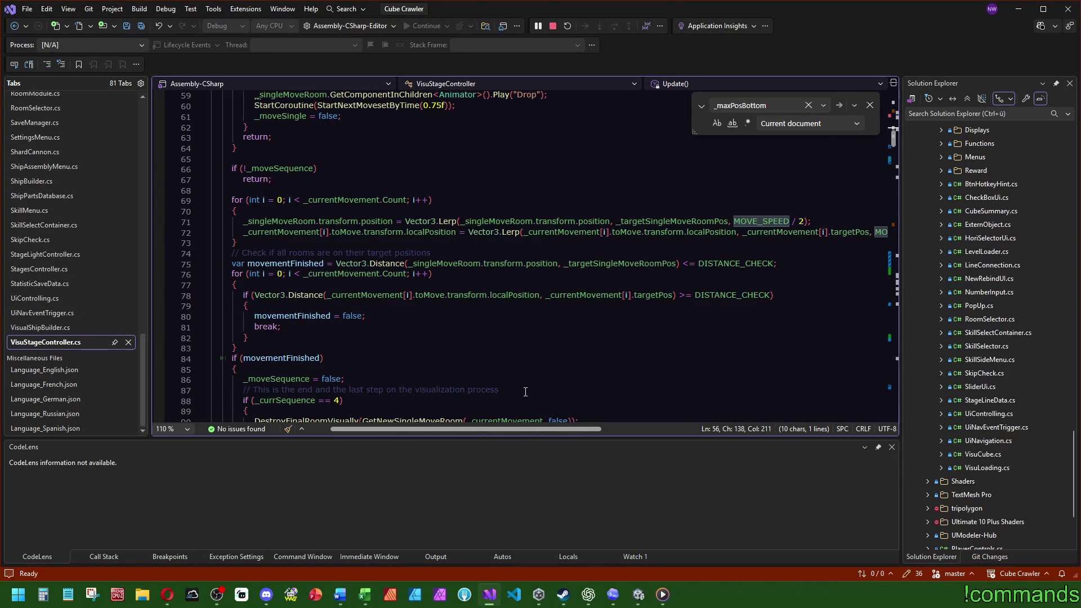
scroll(526, 391, down, 6)
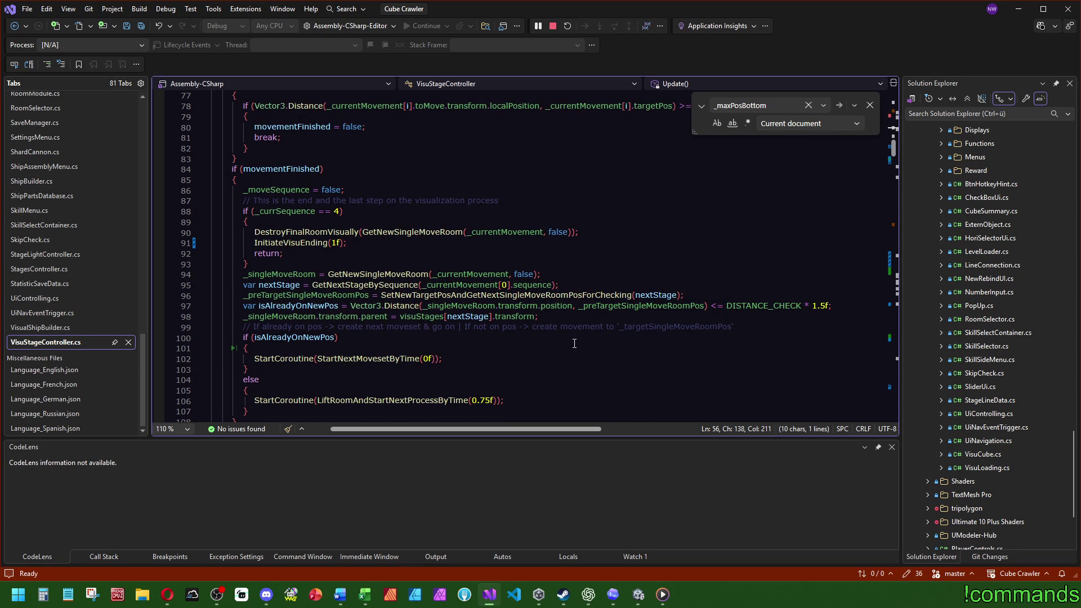
scroll(563, 346, up, 6)
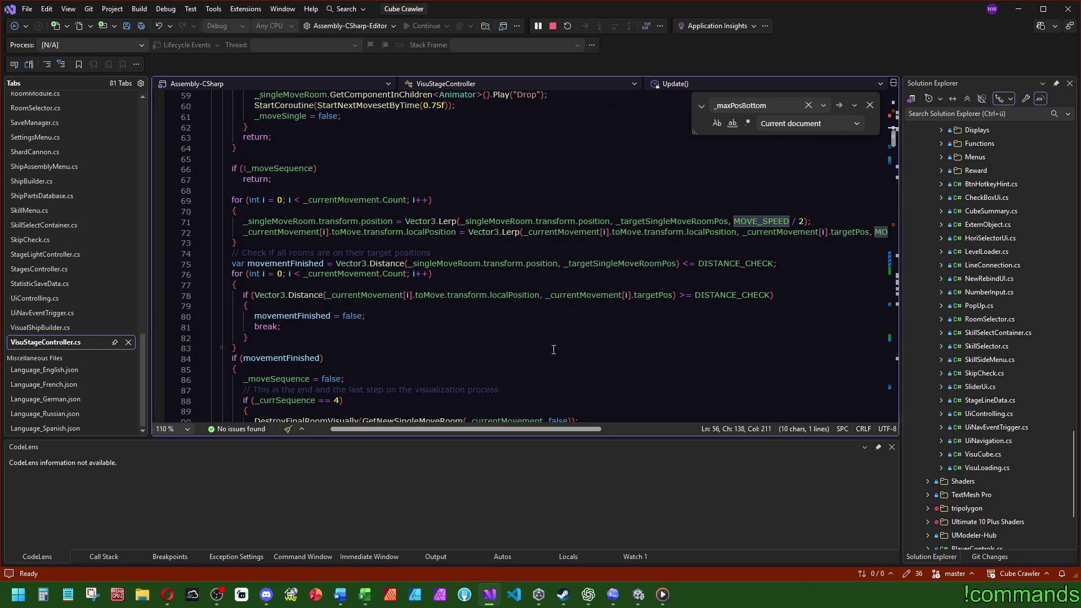
scroll(557, 349, up, 5)
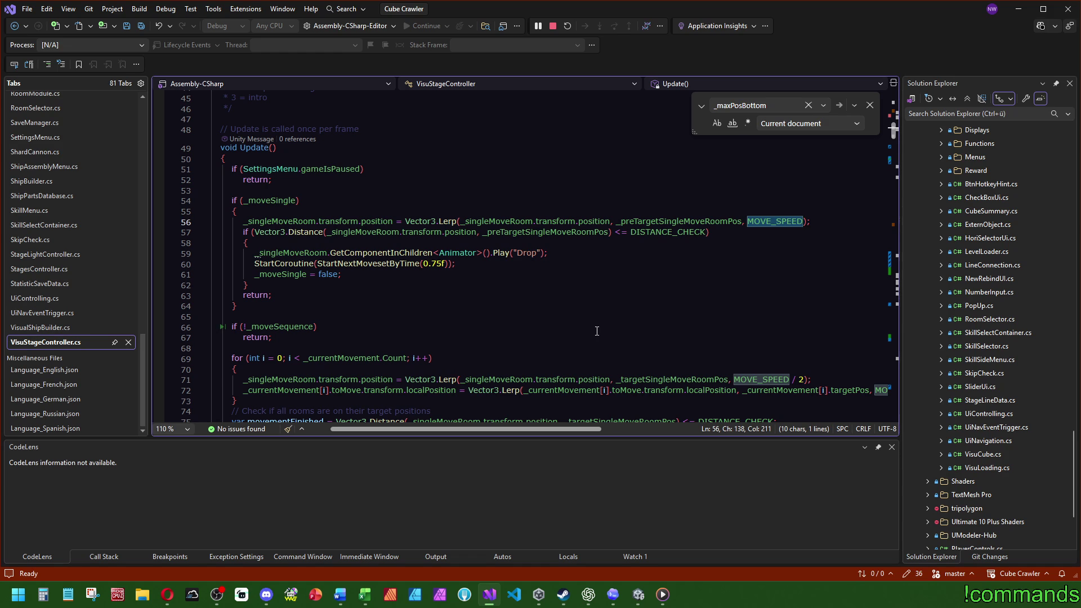
scroll(597, 331, down, 3)
- Search VisuStageController.cs for Animator and scan further down the file
double_click(466, 162)
key(ctrl+f)
click(892, 162)
drag(890, 162, 903, 293)
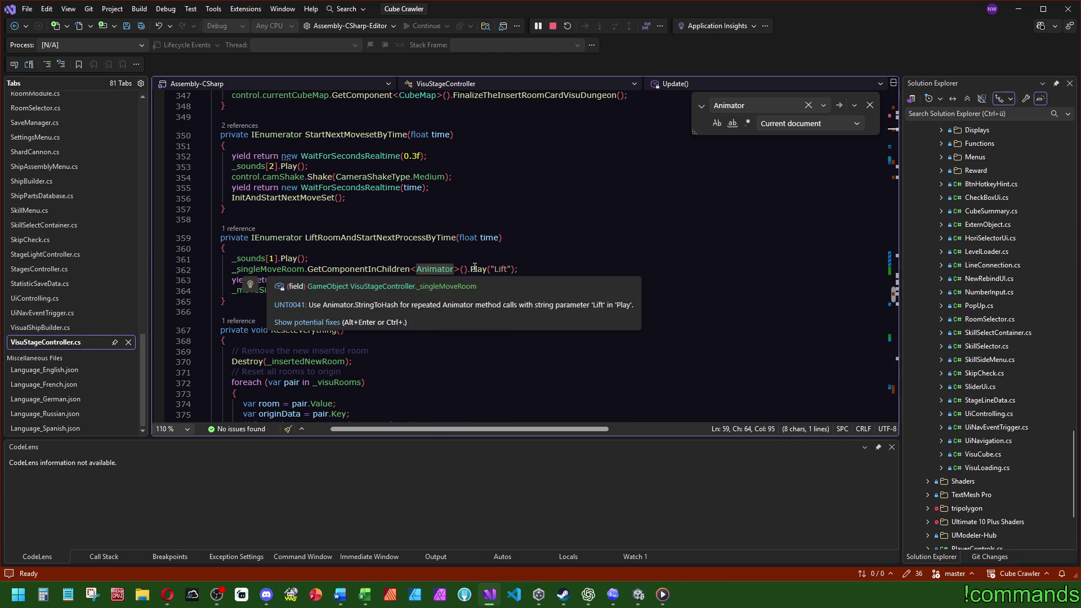
- Search the document for .Play( calls, reviewing the code around lines 362 and 395
click(488, 269)
key(shift+Right)
key(ctrl+f)
click(896, 320)
drag(896, 320, 895, 295)
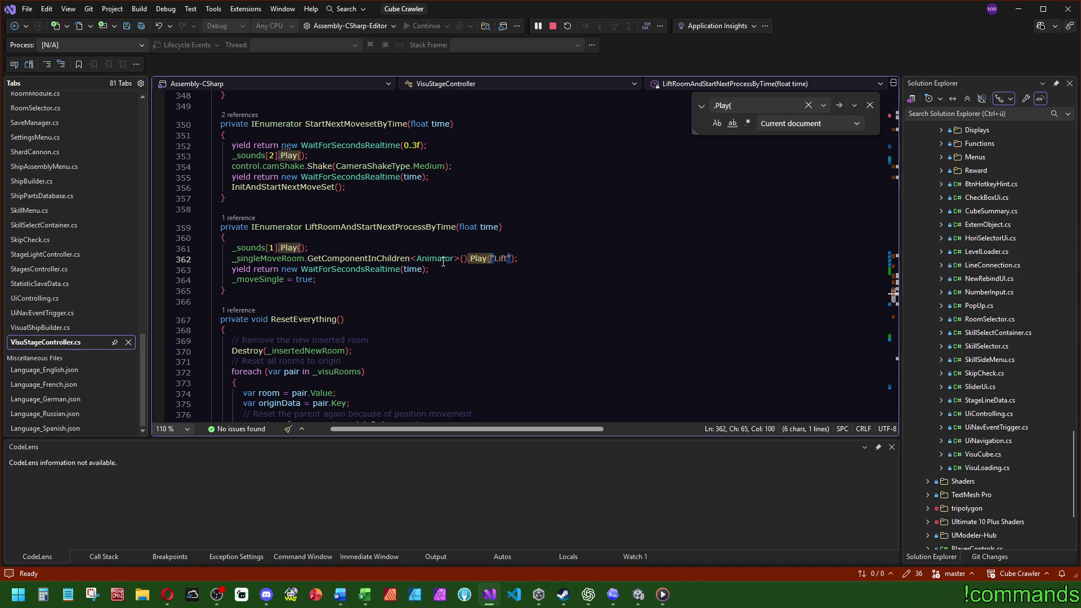
drag(890, 296, 900, 258)
click(252, 238)
key(Escape)
- Search for the .Play call on line 291, save all files, and select MOVE_SPEED's 15
drag(252, 230, 277, 230)
key(ctrl+f)
drag(899, 260, 916, 129)
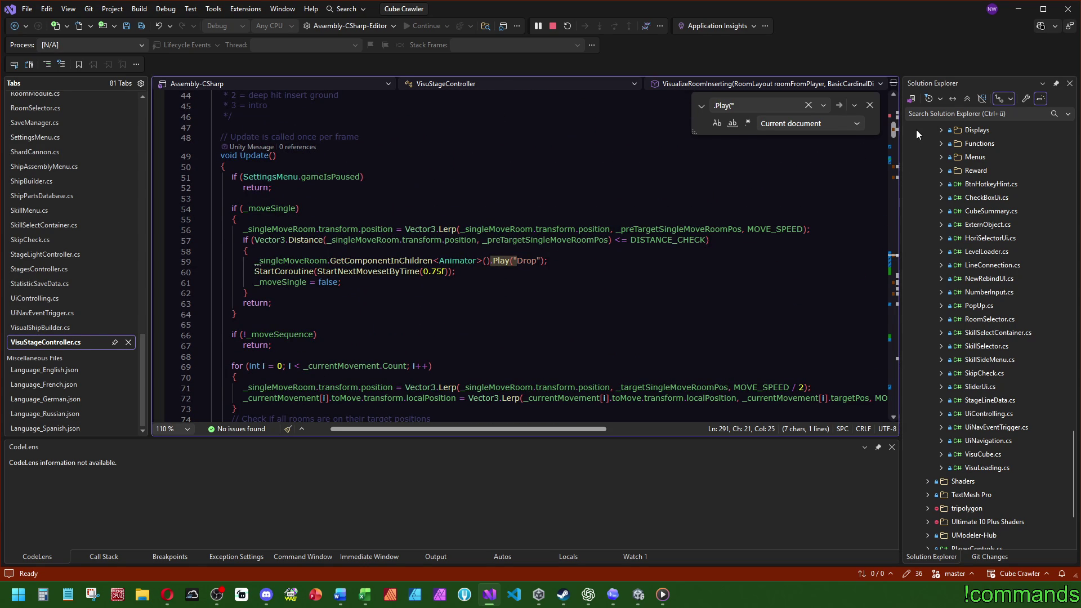
drag(916, 129, 917, 130)
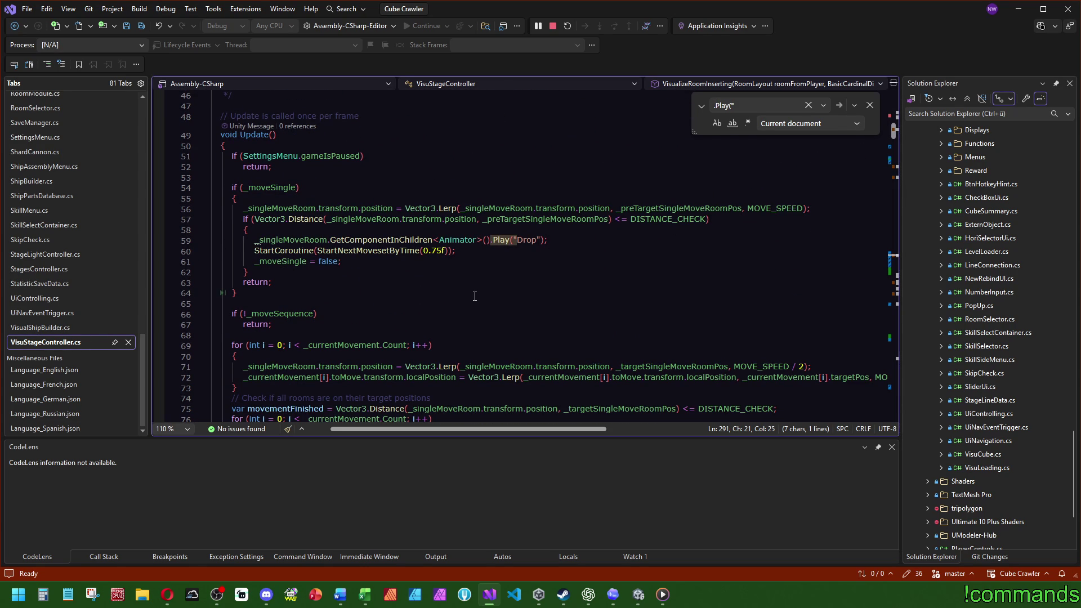
click(144, 27)
scroll(736, 226, up, 15)
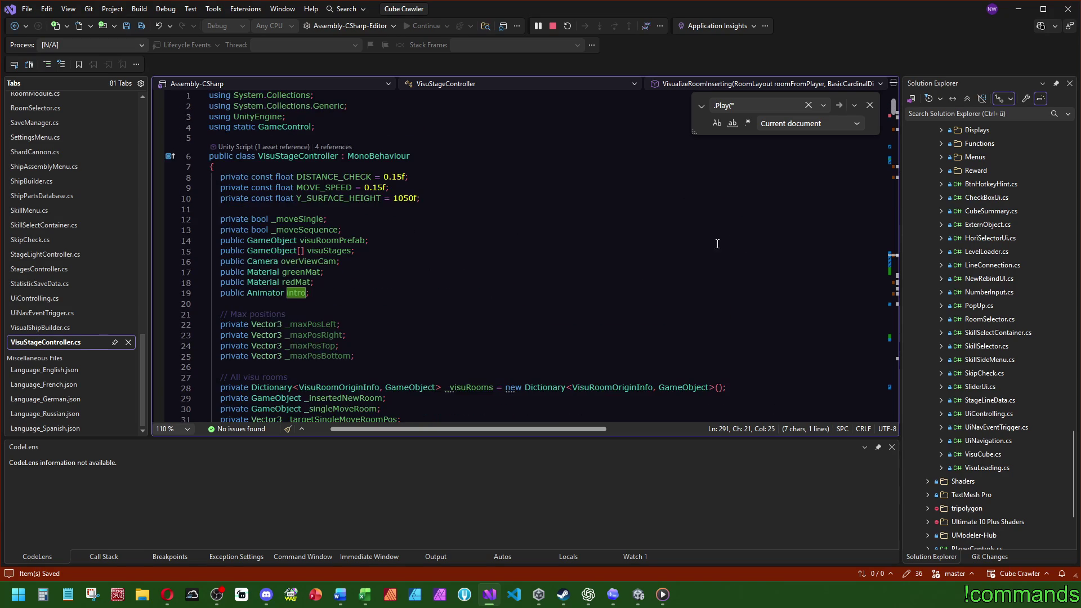
mouse_move(385, 188)
mouse_down()
mouse_move(374, 188)
mouse_move(401, 177)
mouse_up()
- Set DISTANCE_CHECK to 0.2f in VisuStageController.cs and save the file
text(1)
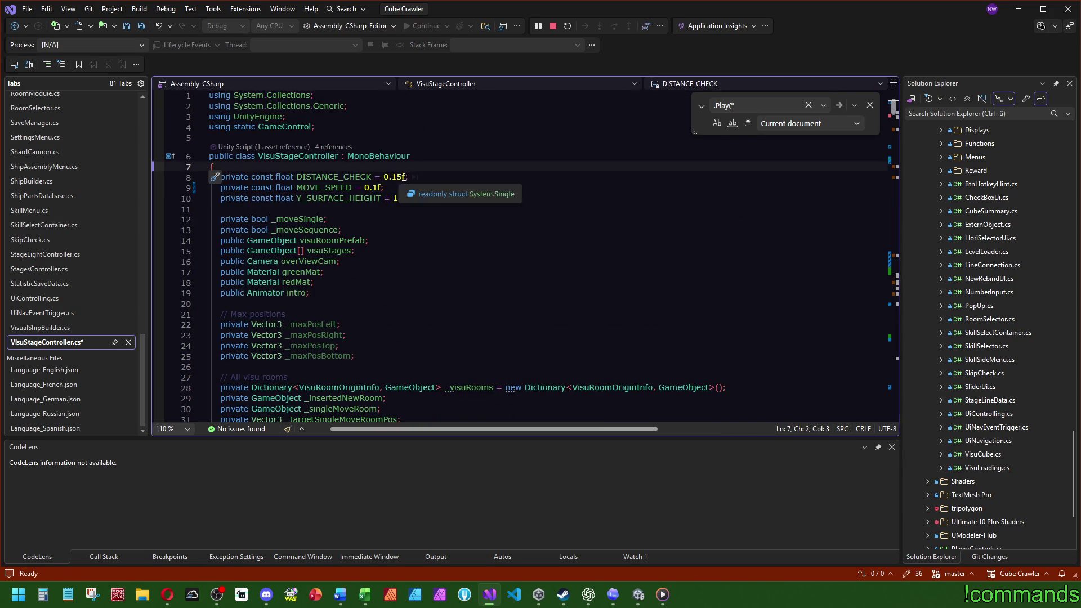
key(BackSpace)
click(413, 143)
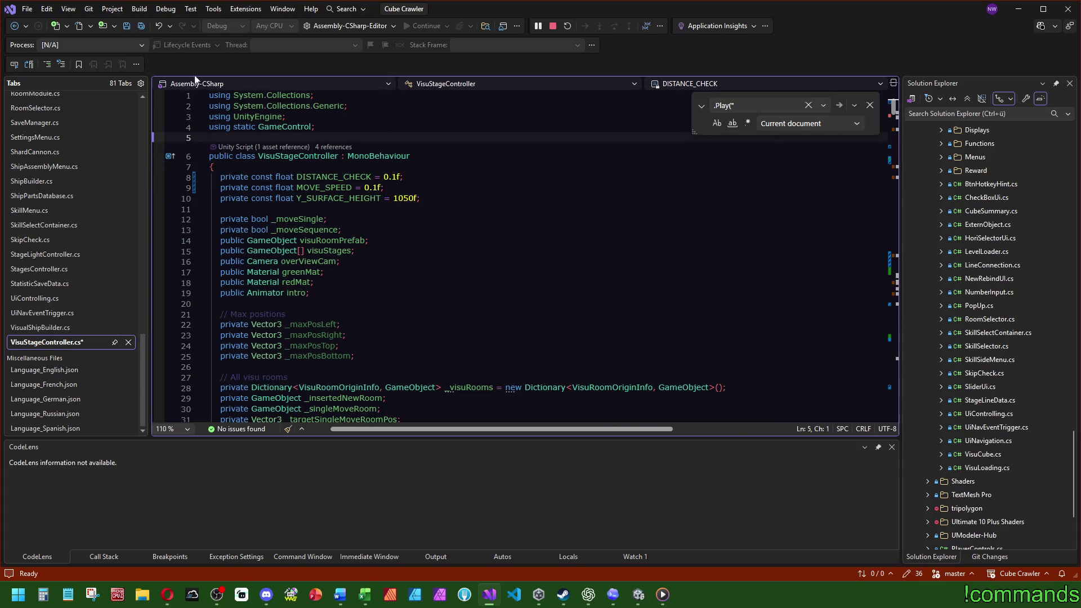
double_click(334, 177)
scroll(576, 295, down, 9)
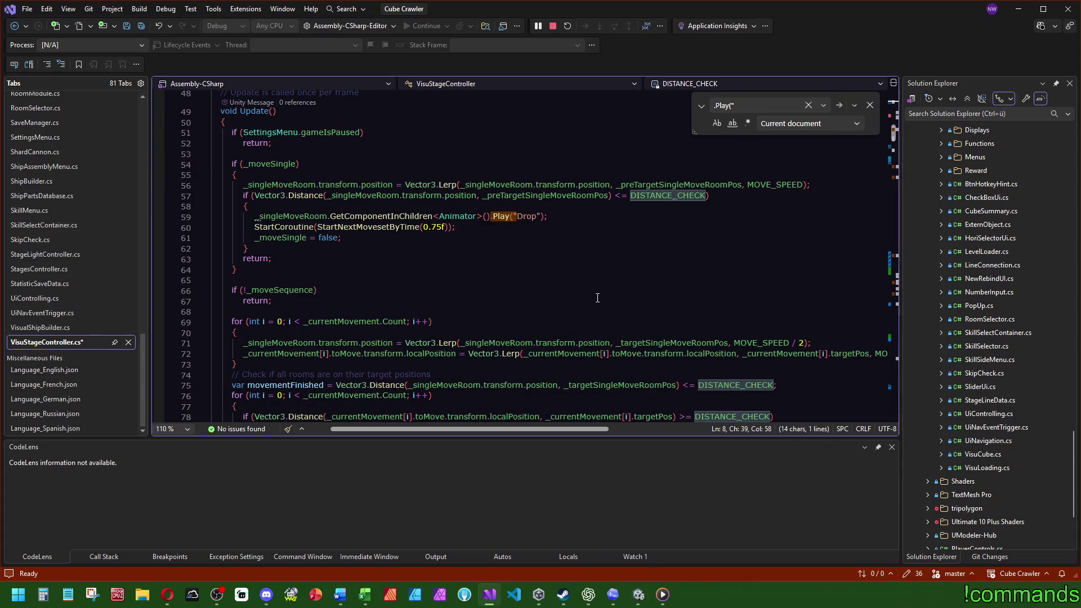
scroll(575, 295, up, 9)
click(396, 177)
key(BackSpace)
text(2f;)
key(Up)
click(126, 26)
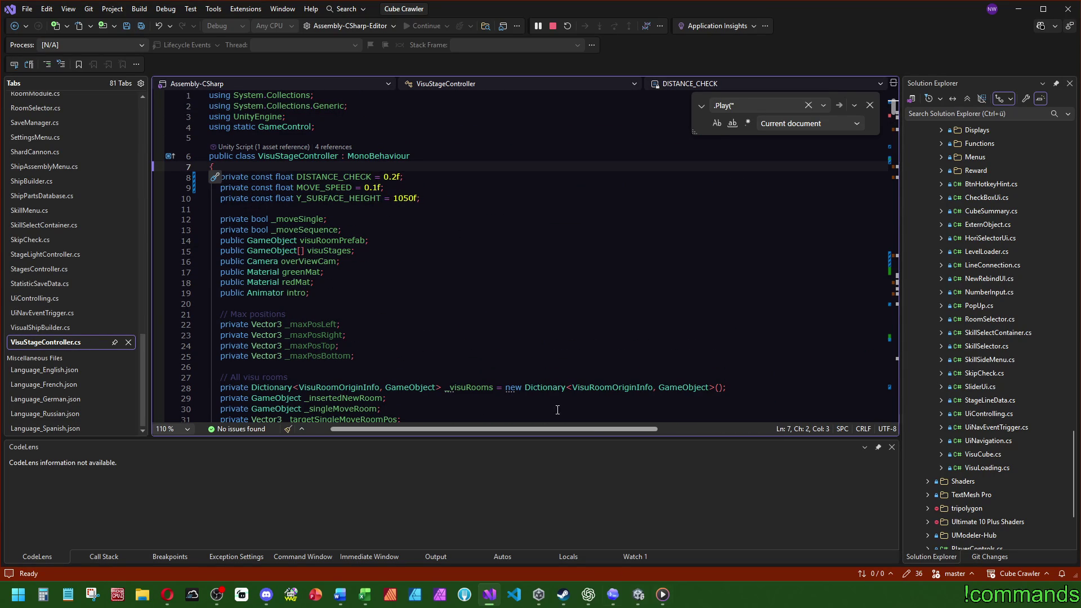
- Change MOVE_SPEED to 0.2f and save all files
click(376, 188)
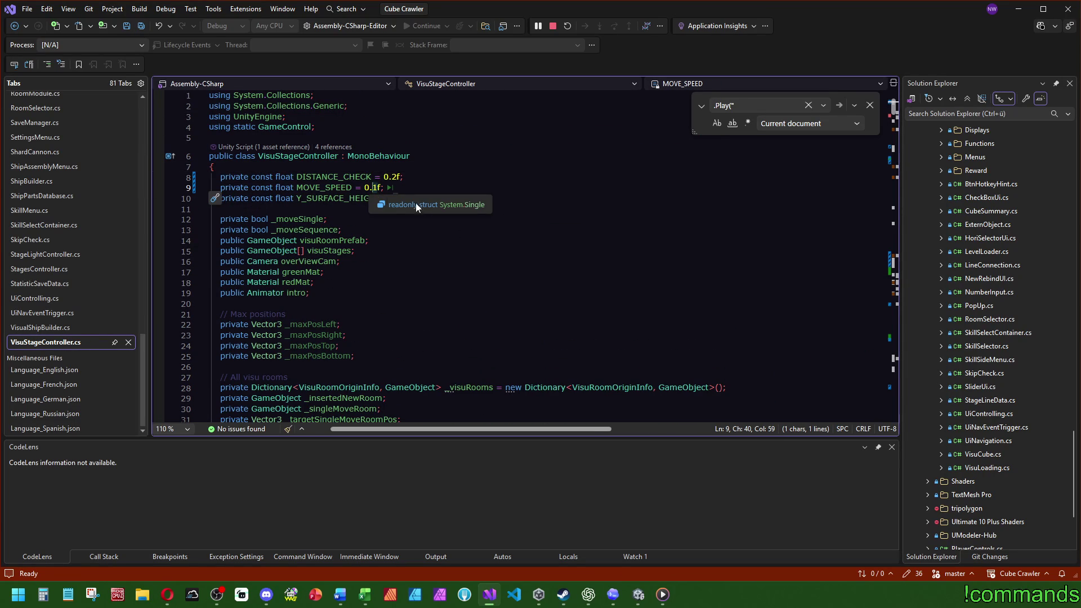
key(BackSpace)
text(2)
click(140, 27)
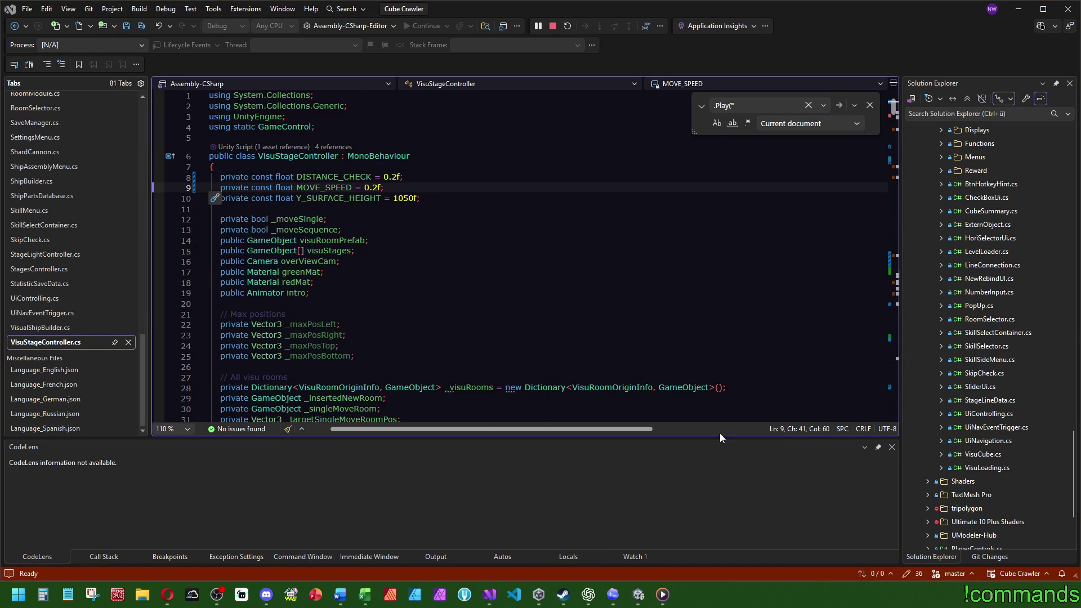
click(464, 595)
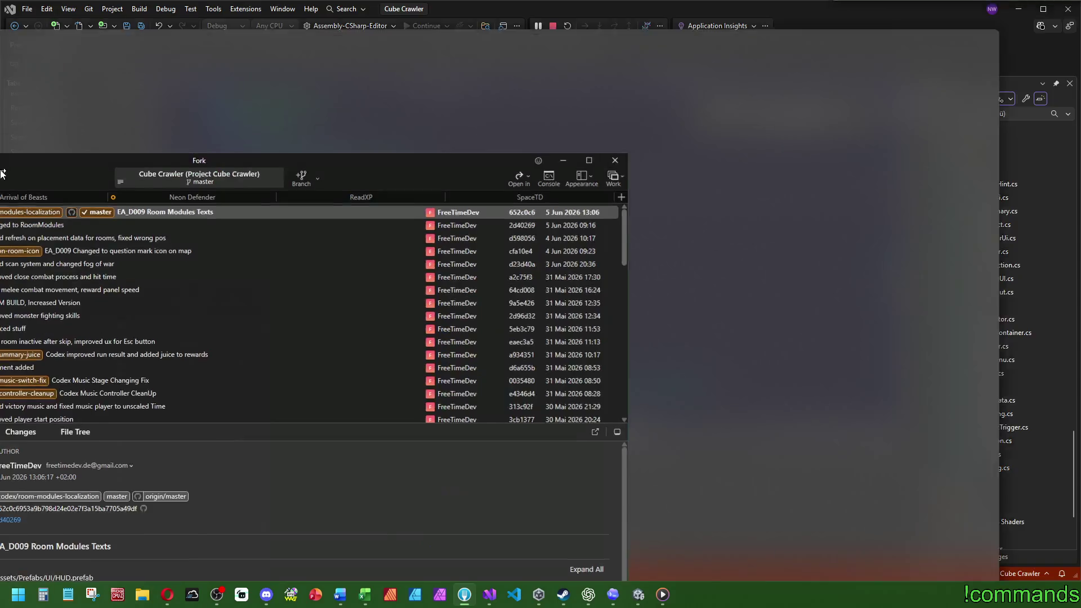
- Review the VisuStageController.cs diff in Fork's Local Changes, confirming the 0.15f-to-0.2f constants
click(124, 74)
scroll(263, 195, down, 5)
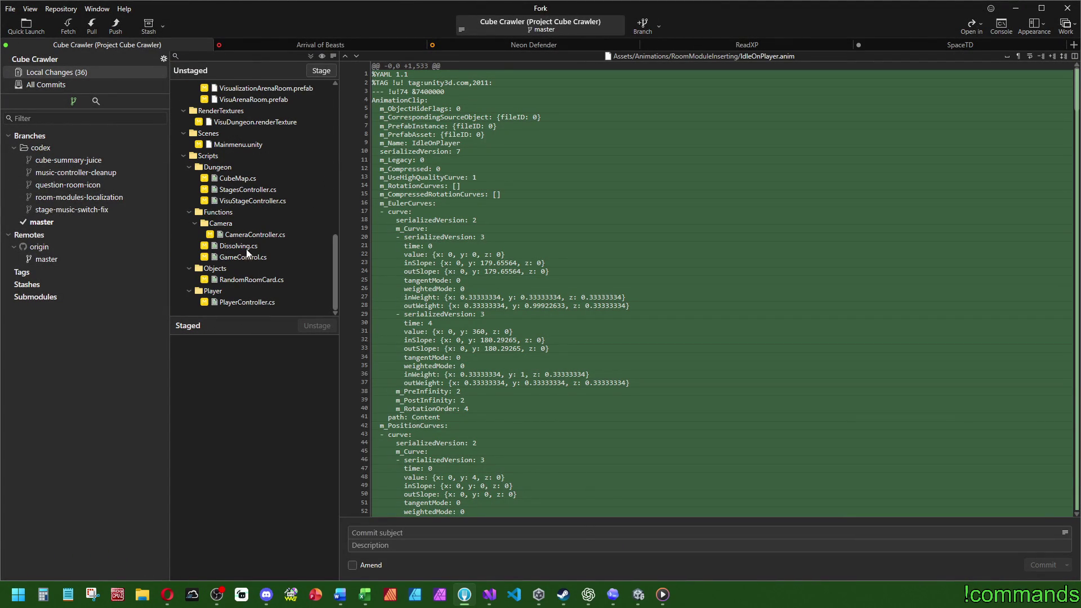
click(250, 202)
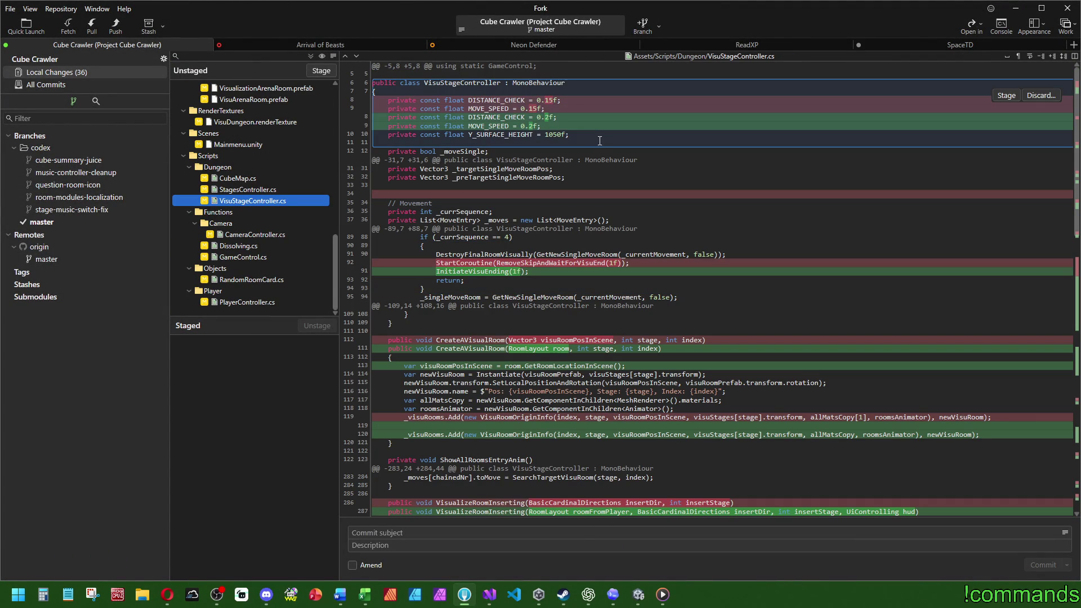
click(613, 594)
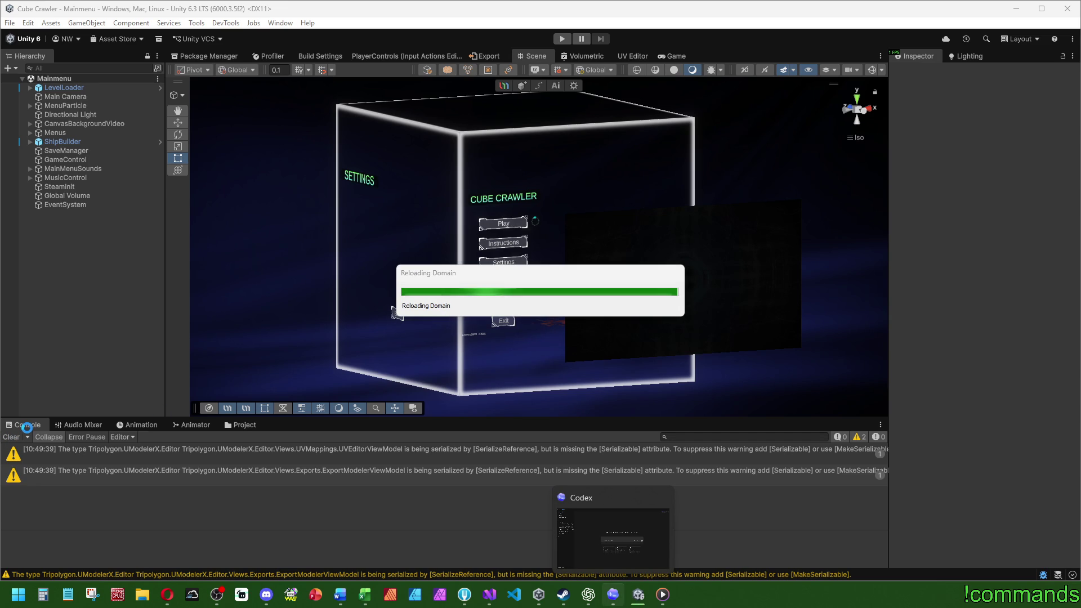
- Trace _visuRooms and visuRoomPrefab usages in CreateAVisualRoom, then clear Unity's console warnings
click(489, 594)
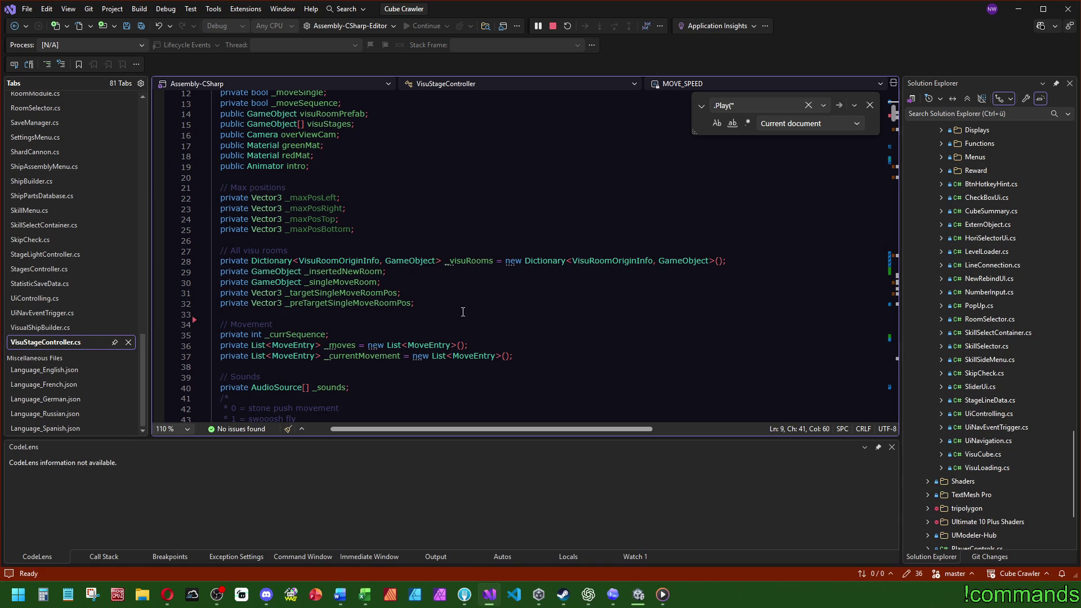
double_click(473, 258)
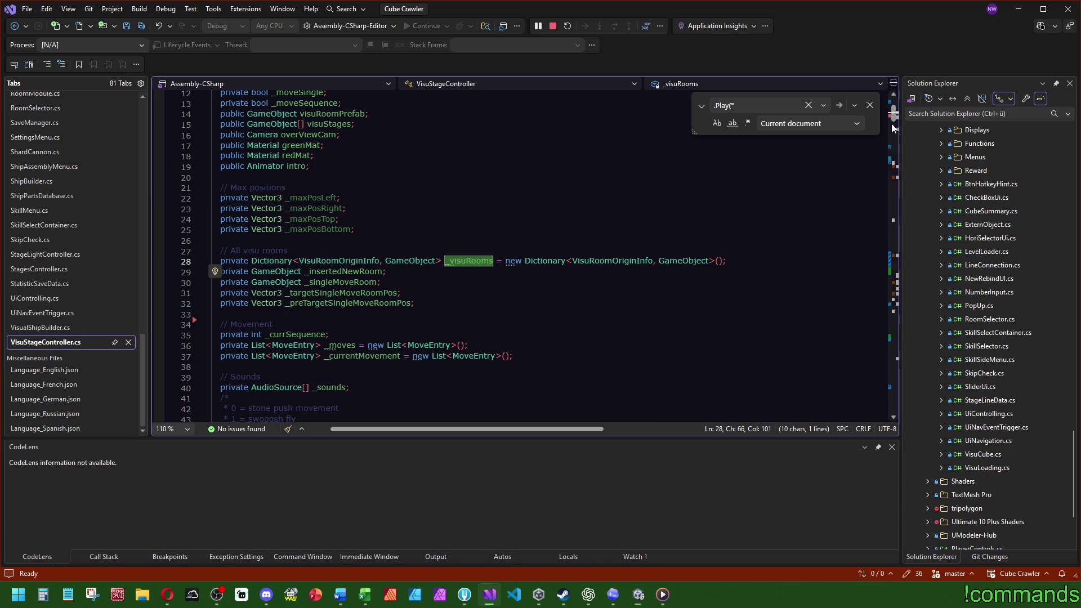
scroll(889, 130, down, 10)
drag(900, 129, 903, 168)
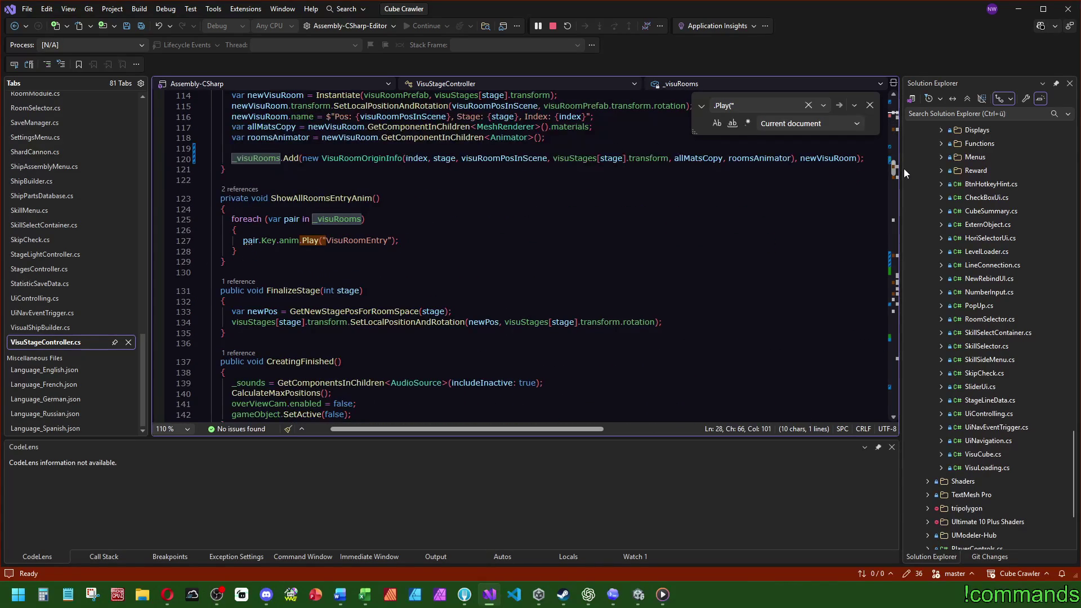
scroll(407, 263, up, 2)
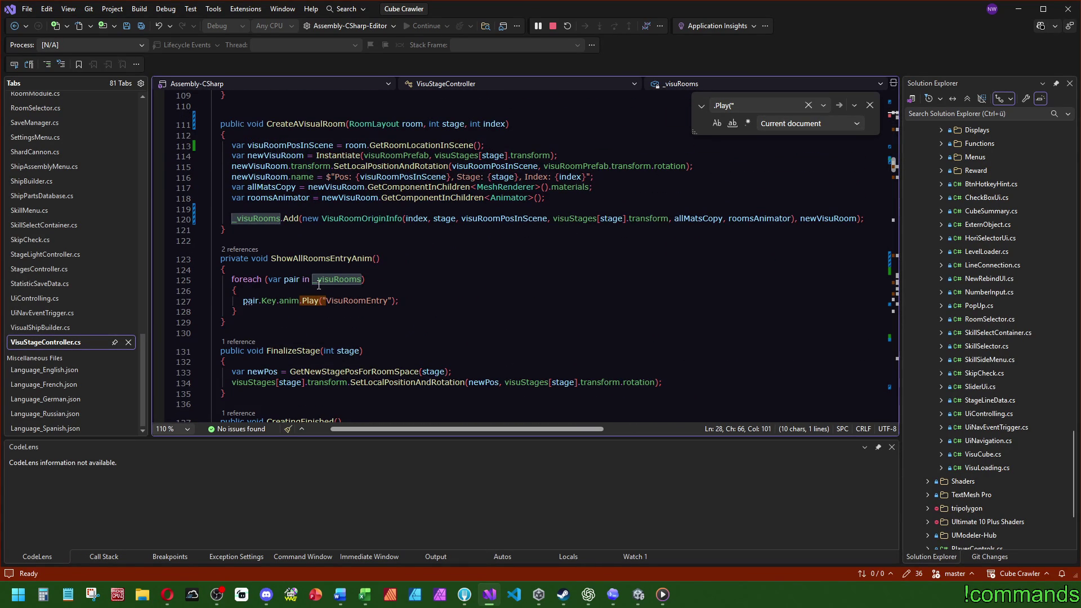
click(386, 156)
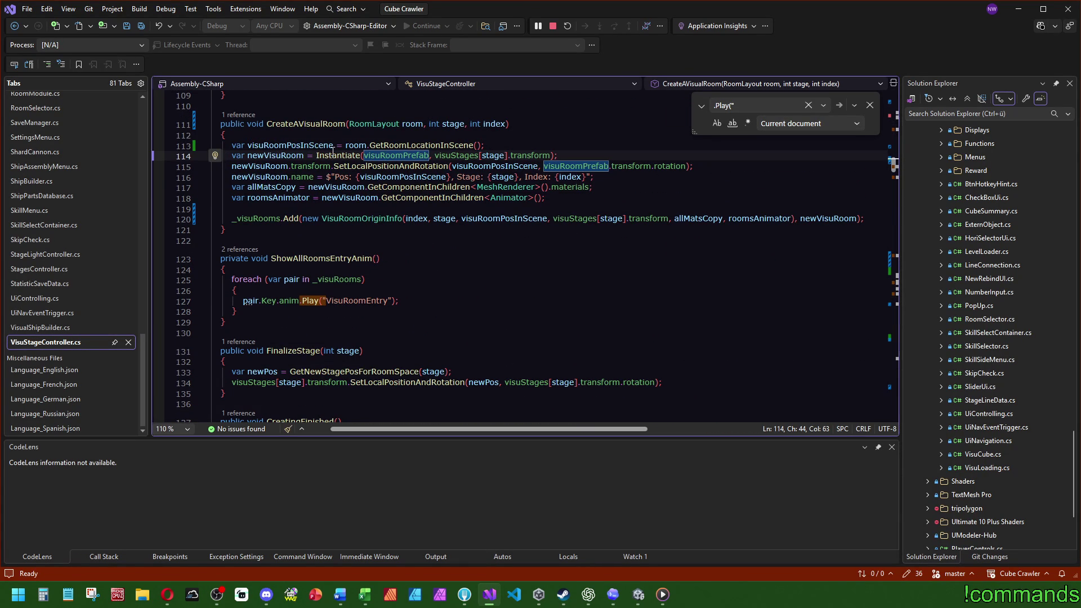
key(alt+Tab)
click(11, 437)
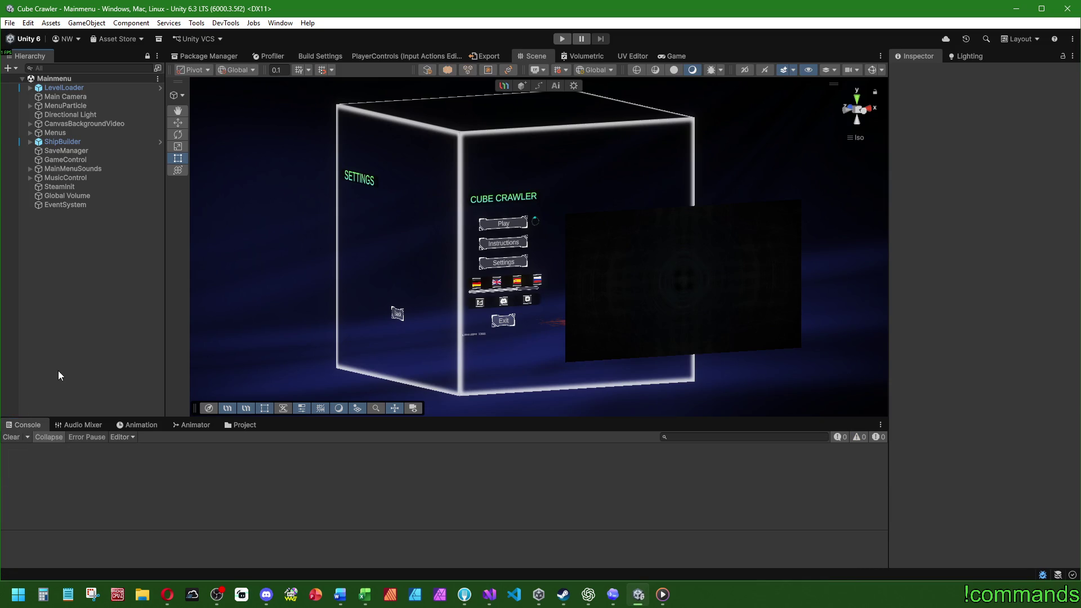
- Find VisuDungeon's Visu Room Prefab in Prefabs/World and open VisualizationArenaRoom for editing
click(247, 429)
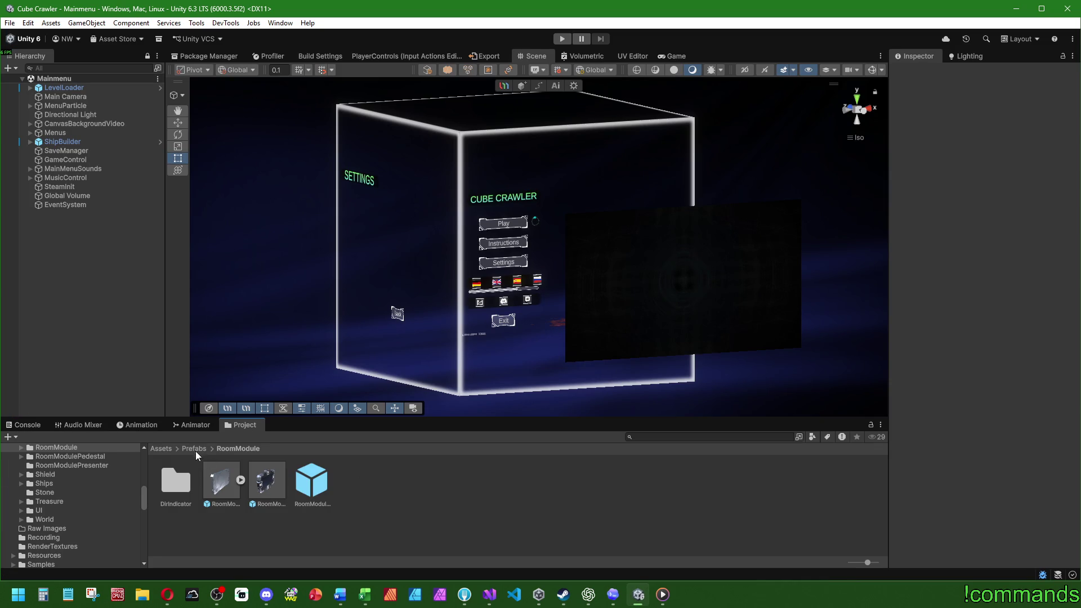
double_click(660, 526)
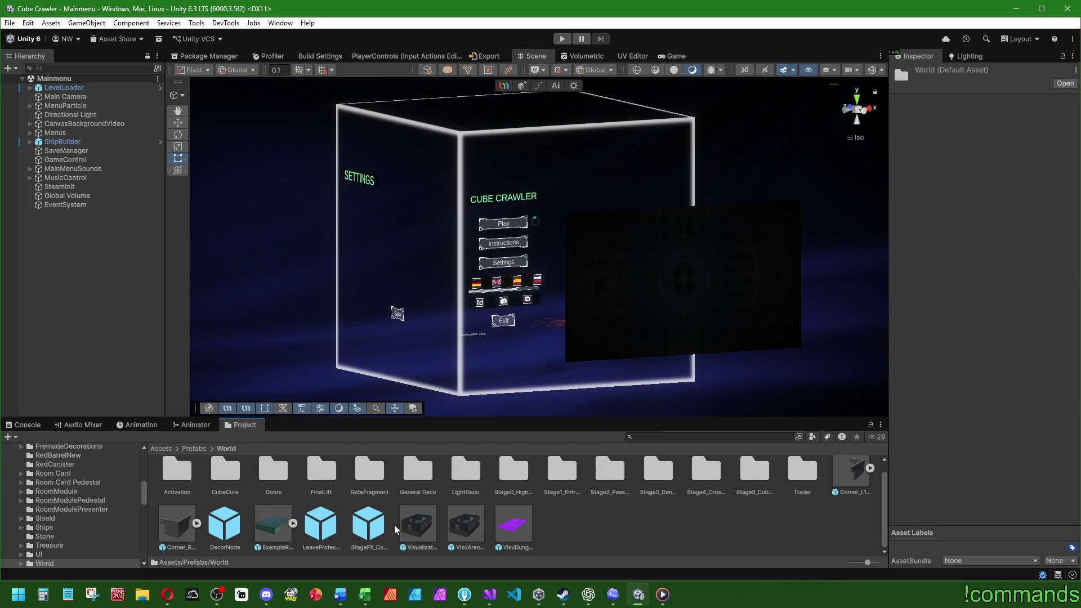
double_click(499, 533)
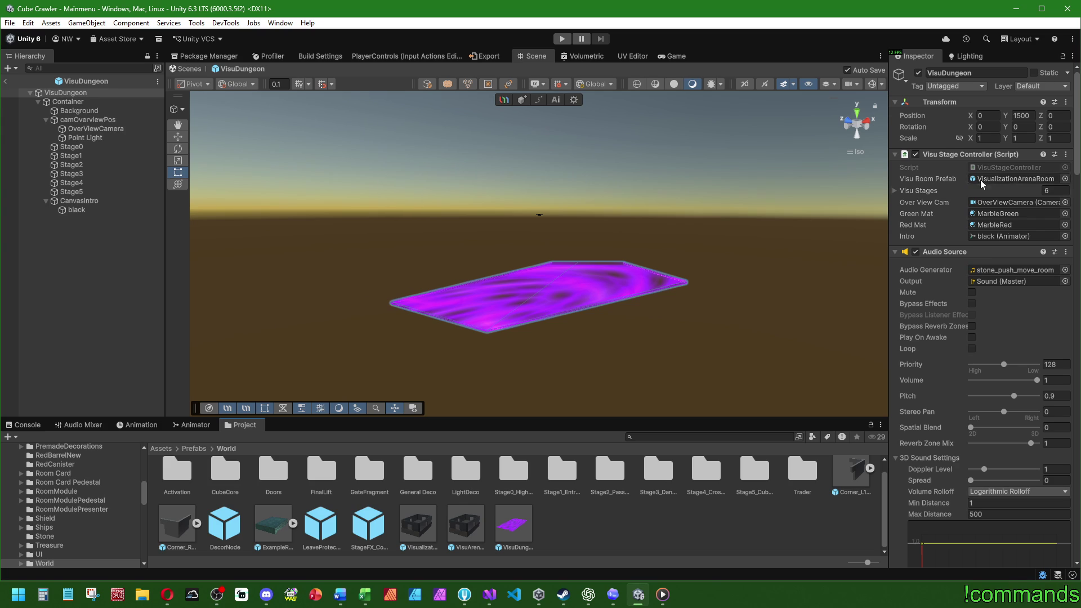
click(985, 178)
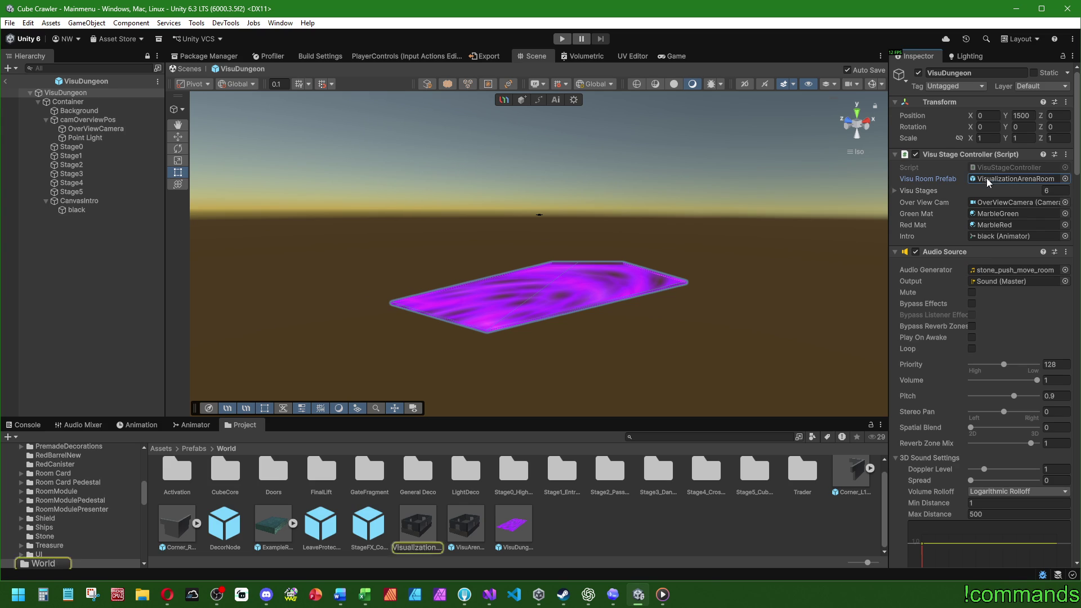
click(5, 81)
double_click(416, 527)
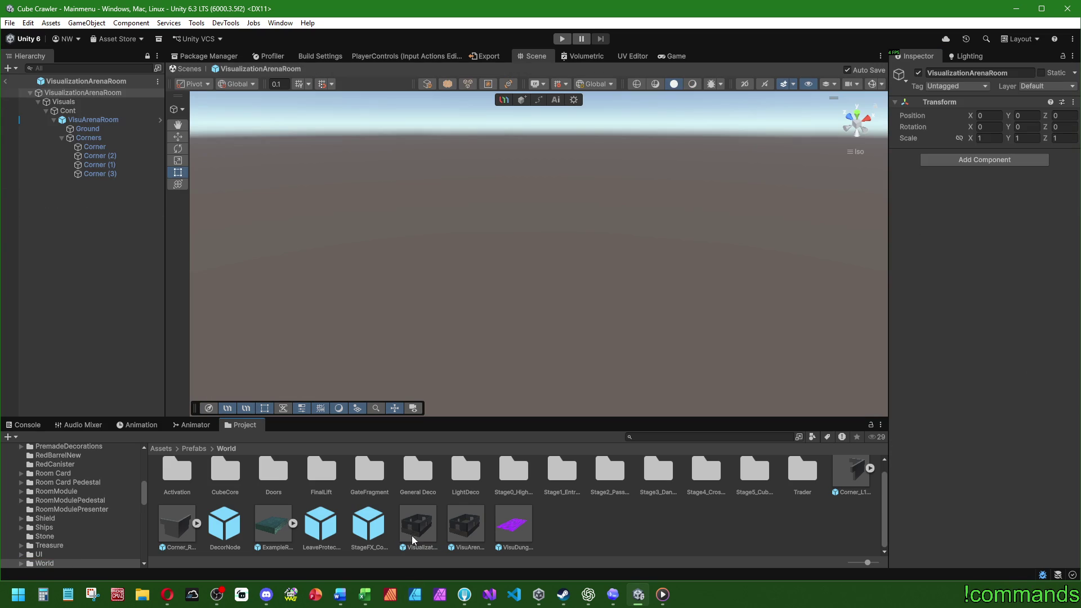
click(81, 118)
click(89, 92)
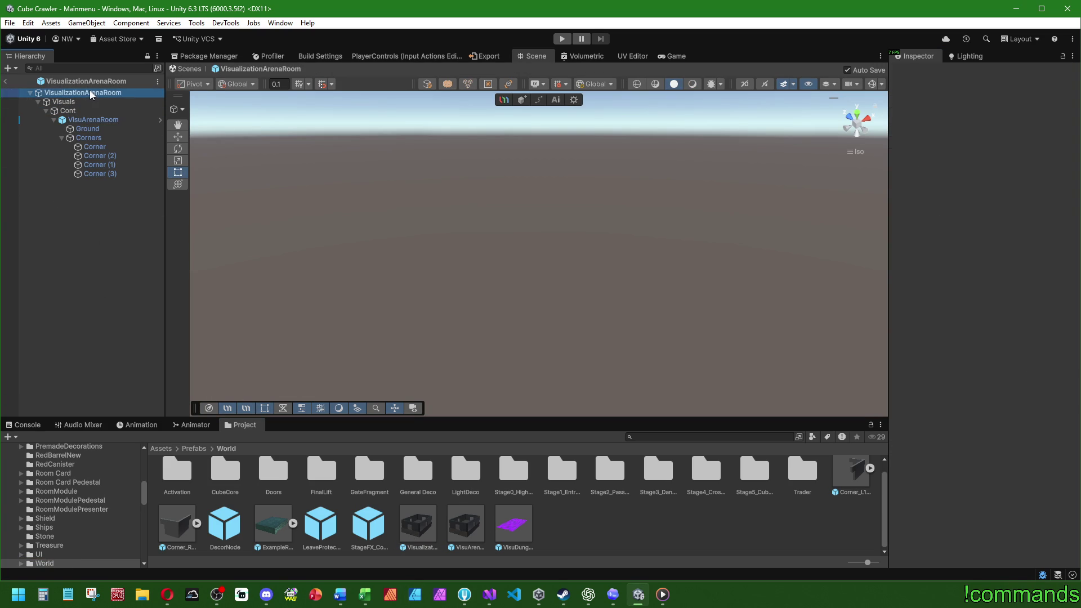
click(489, 595)
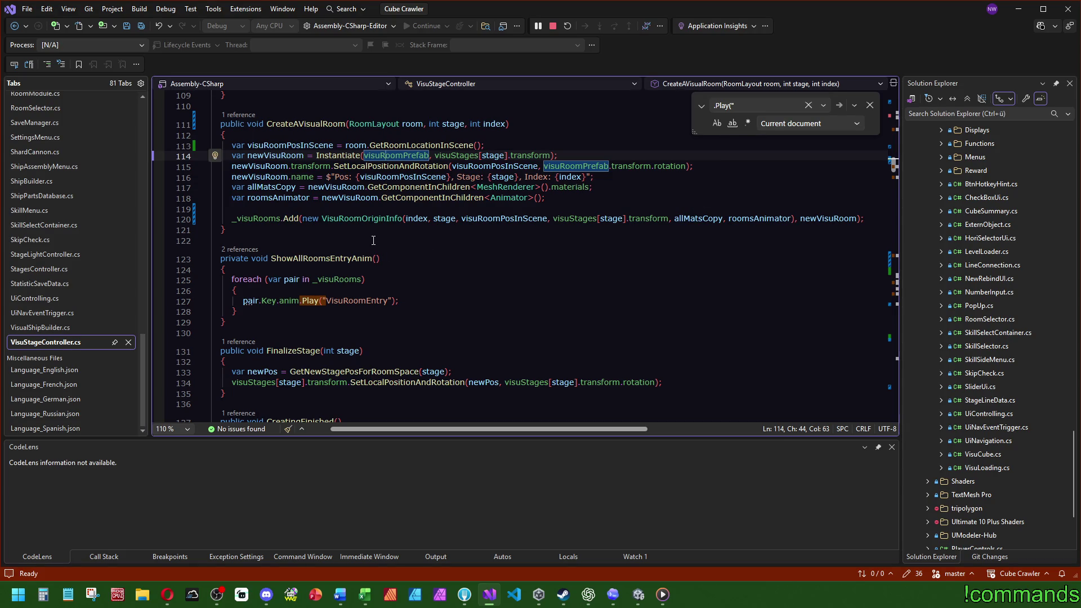
- Trace the StartVisualization and SetupCurrentMoveSet definitions from line 294, then navigate back
scroll(897, 148, up, 15)
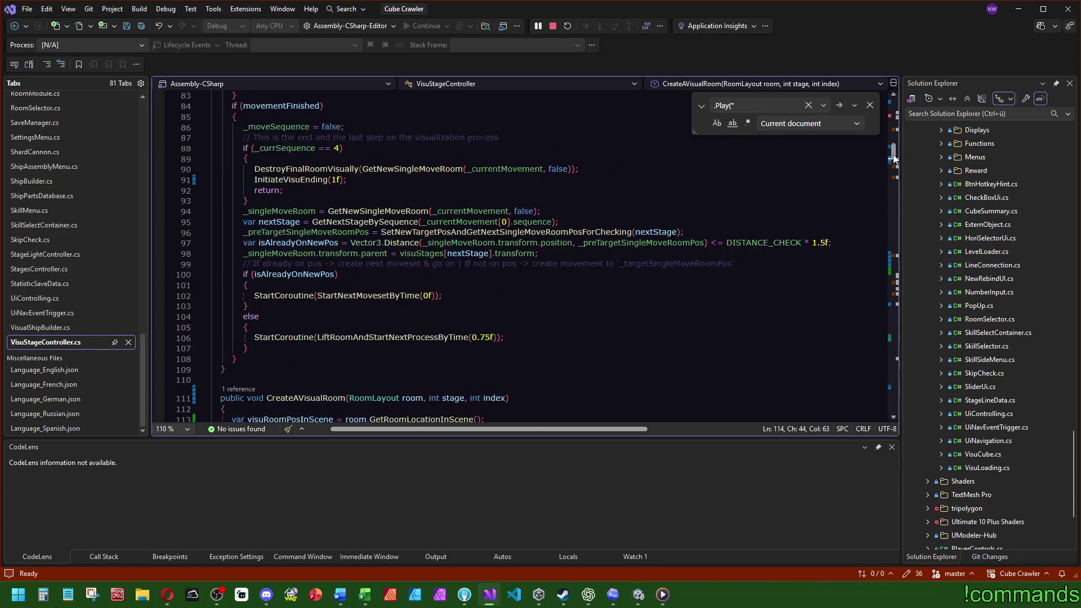
drag(897, 148, 896, 260)
click(400, 278)
scroll(488, 338, down, 4)
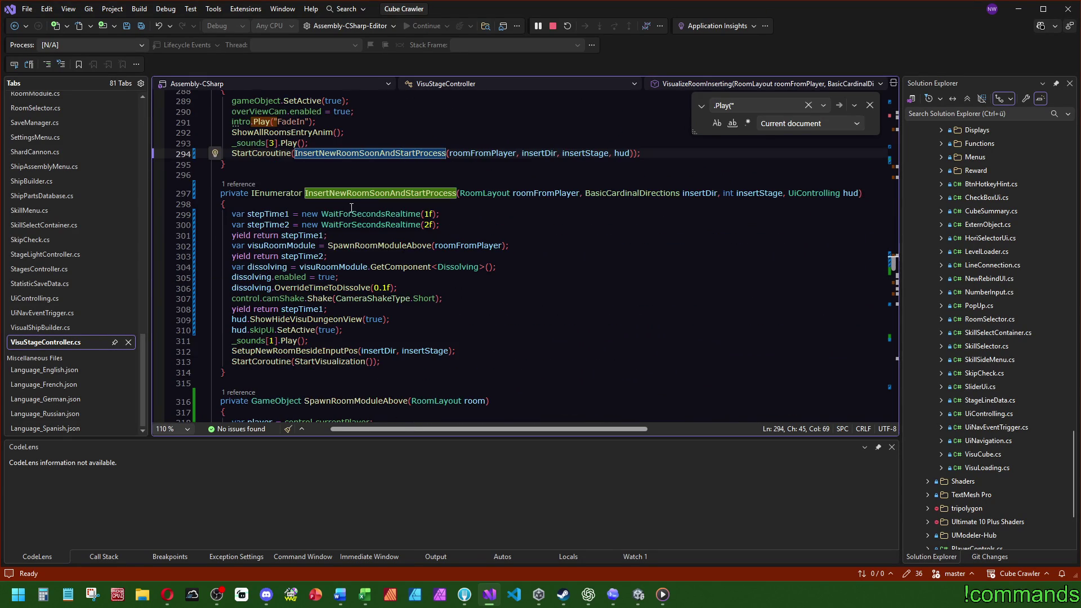
ctrl+click(334, 361)
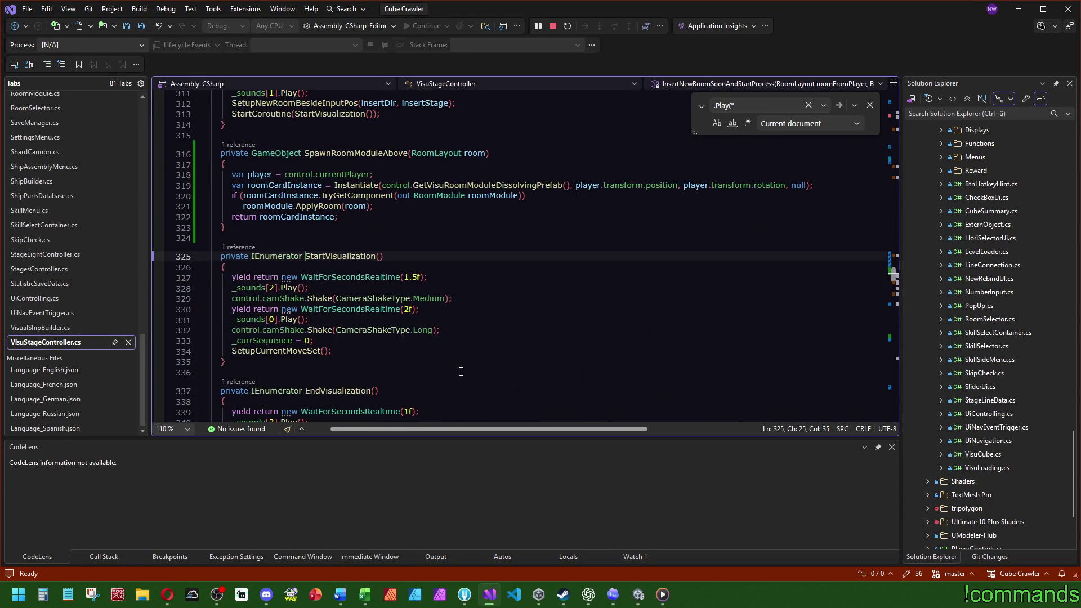
ctrl+click(276, 352)
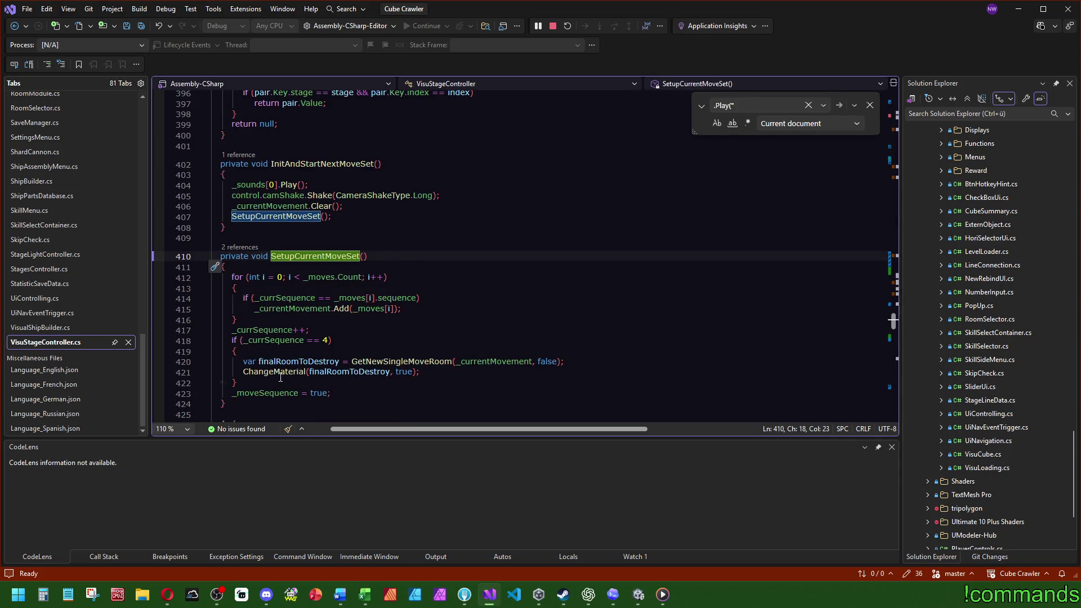
key(ctrl+minus)
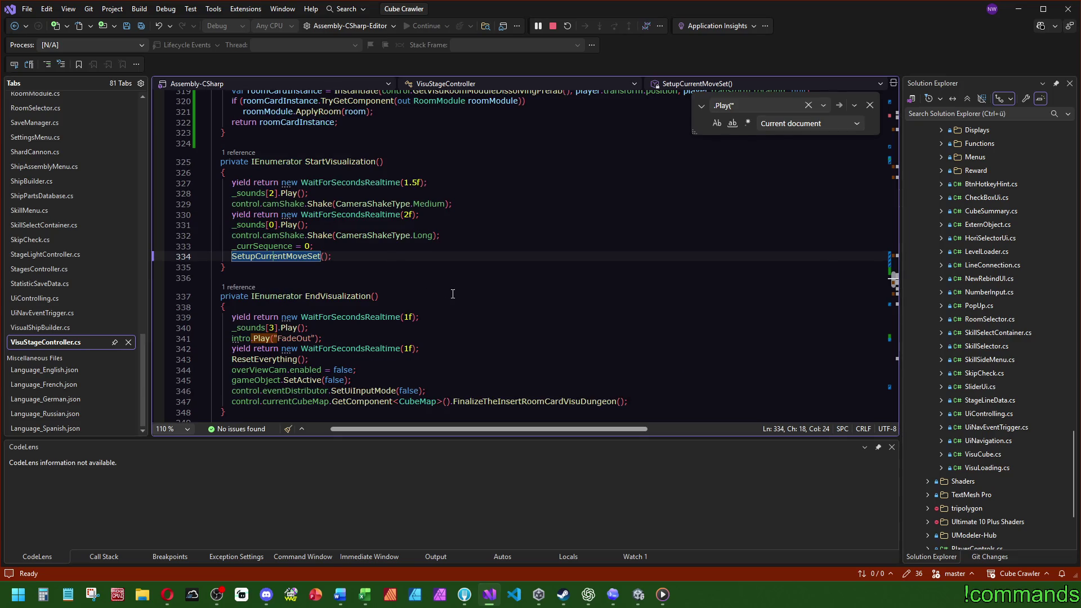
key(ctrl+minus)
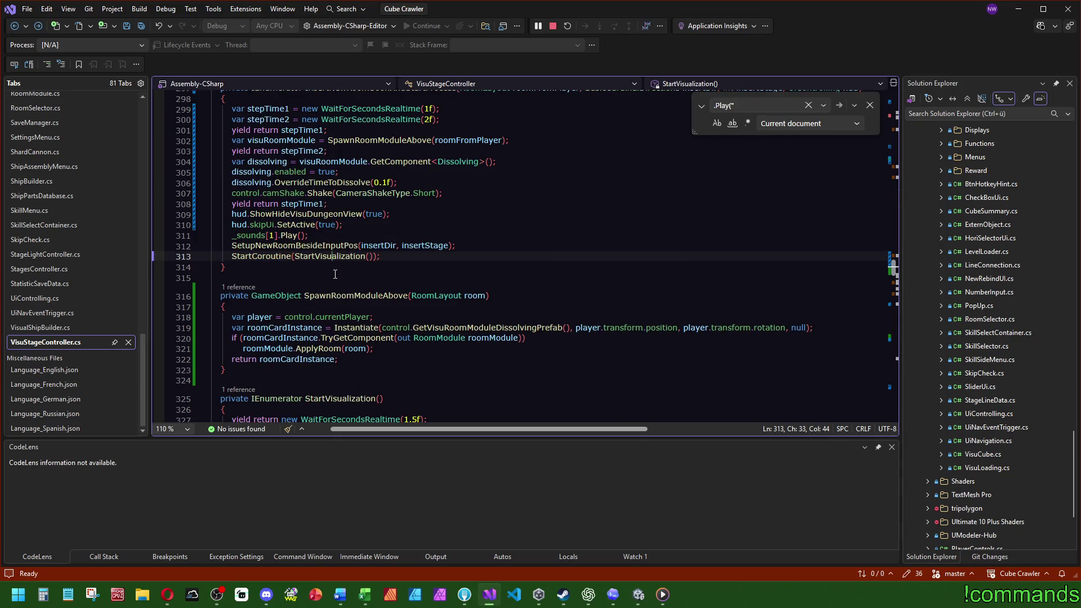
- Follow SetupNewRoomBesideInputPos to its definition and check the visuRoomPrefab declaration
click(316, 309)
key(F12)
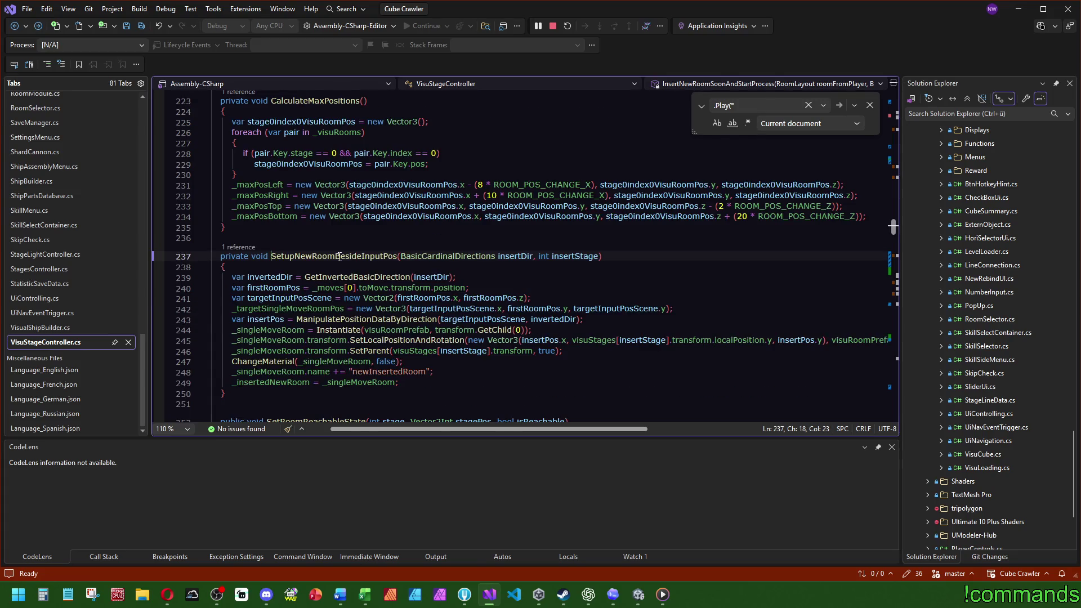
click(306, 330)
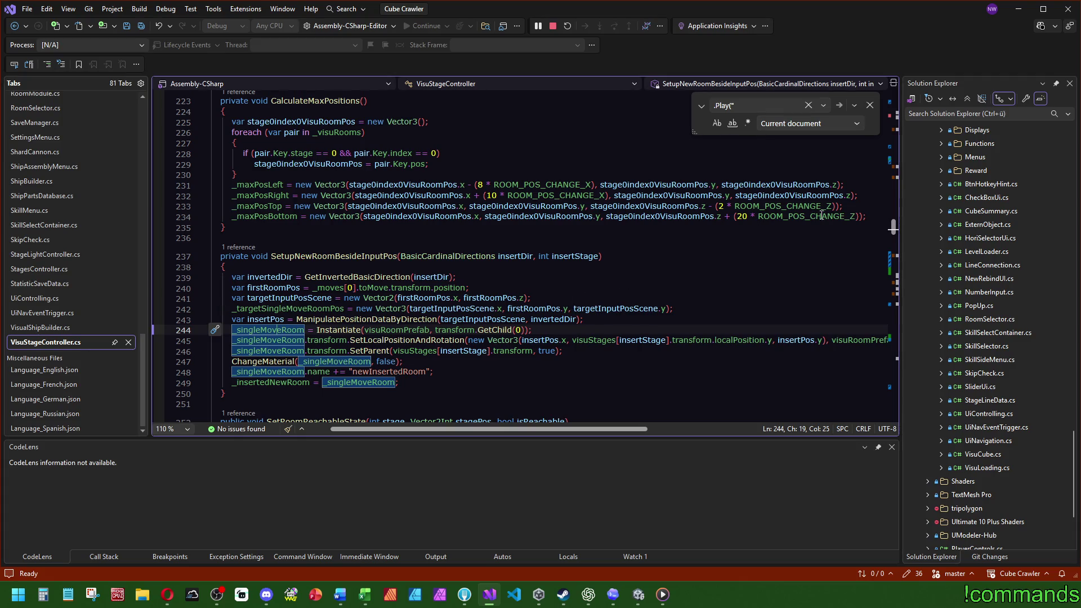
mouse_move(894, 228)
mouse_down()
mouse_move(900, 125)
mouse_move(906, 228)
mouse_up()
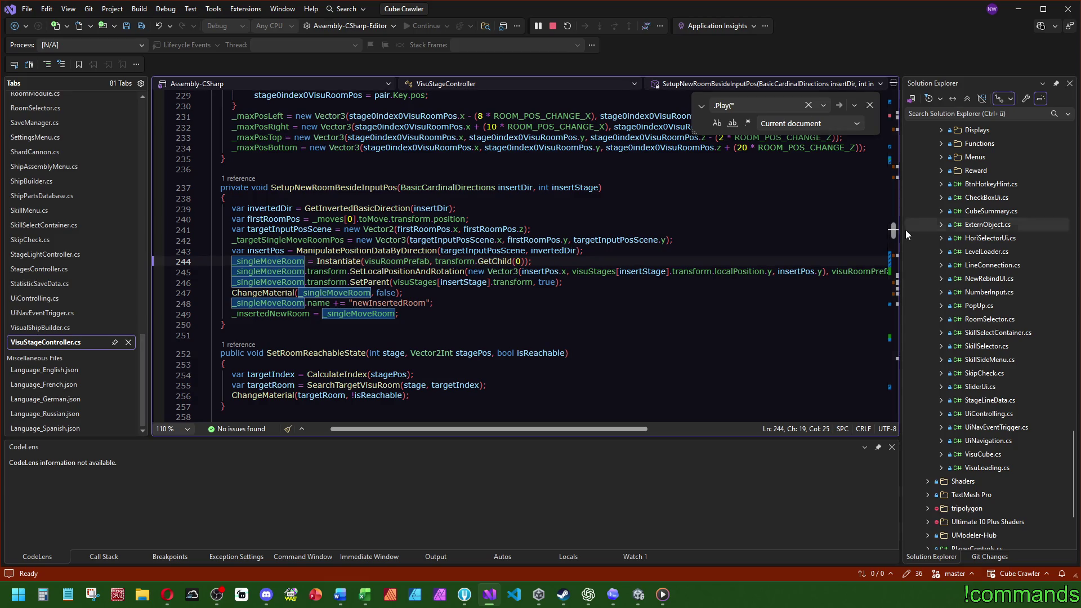
click(396, 261)
key(F12)
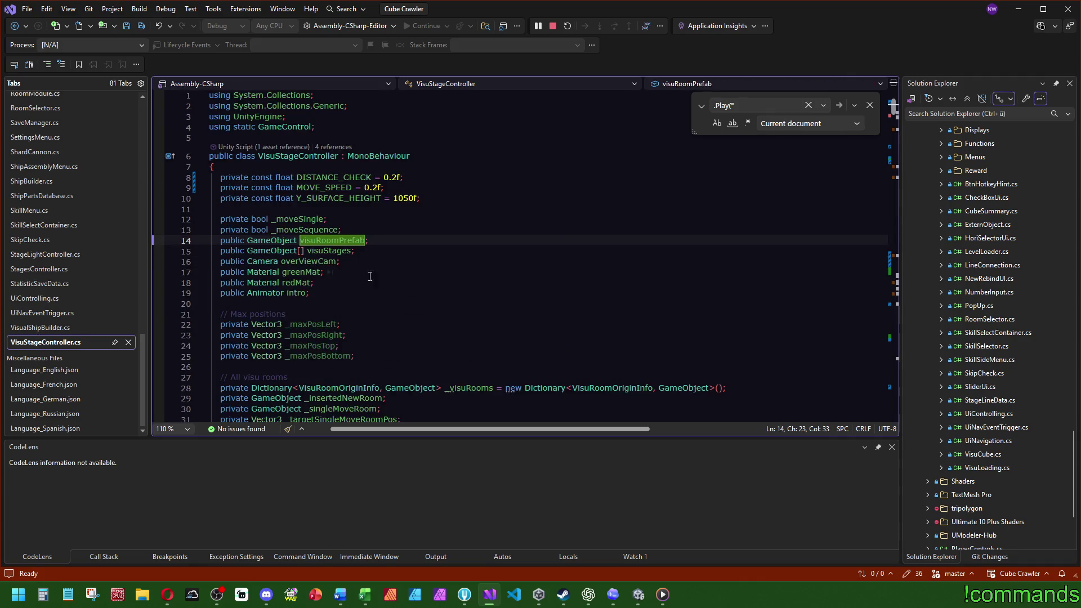
click(141, 26)
key(ctrl+minus)
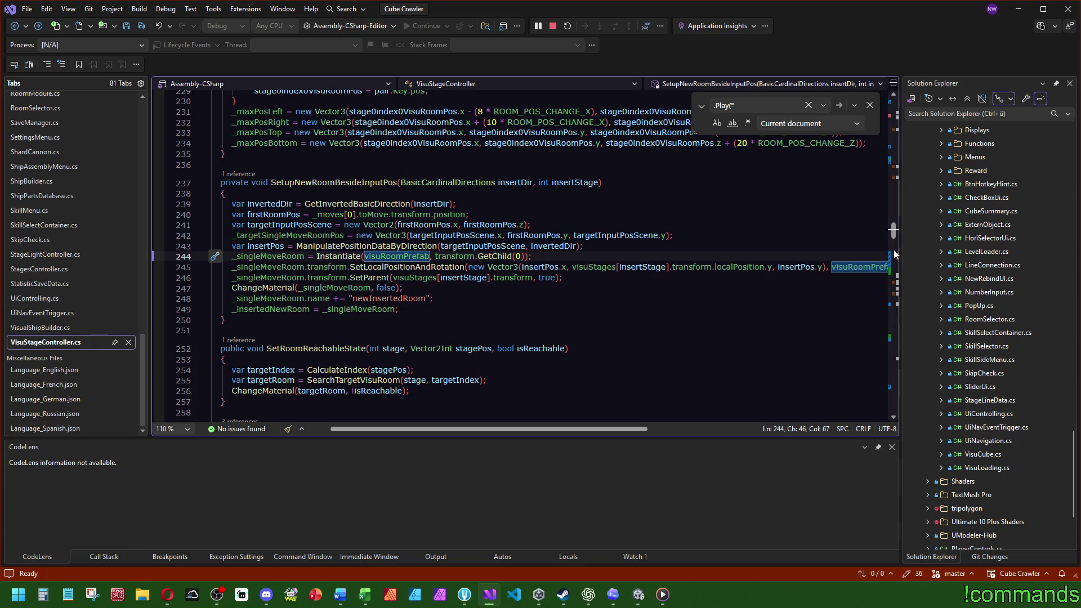
- Save all changed files with Ctrl+Shift+S and return to Unity
scroll(896, 259, down, 20)
drag(901, 286, 904, 296)
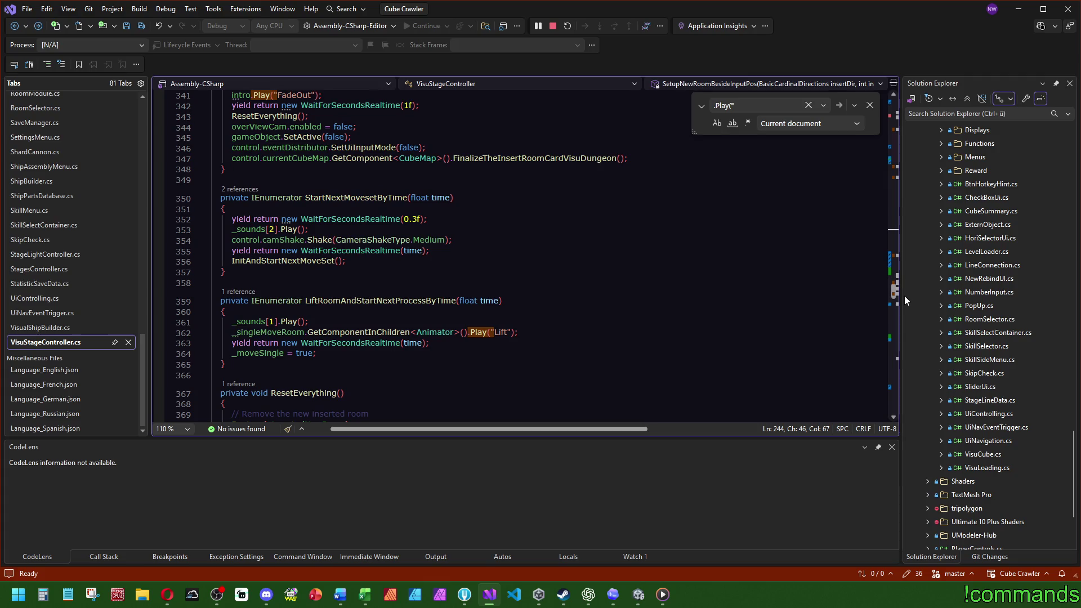
scroll(416, 394, up, 1)
key(ctrl+shift+s)
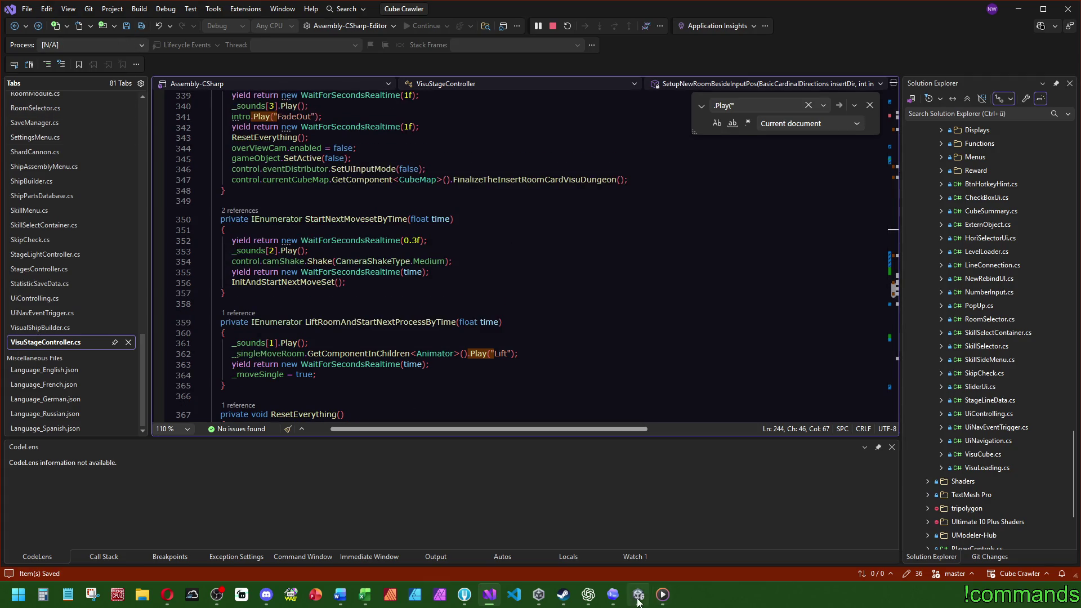
click(638, 594)
- Leave the VisualizationArenaRoom prefab and open the VisuArenaRoom prefab with its Animation timeline
click(98, 117)
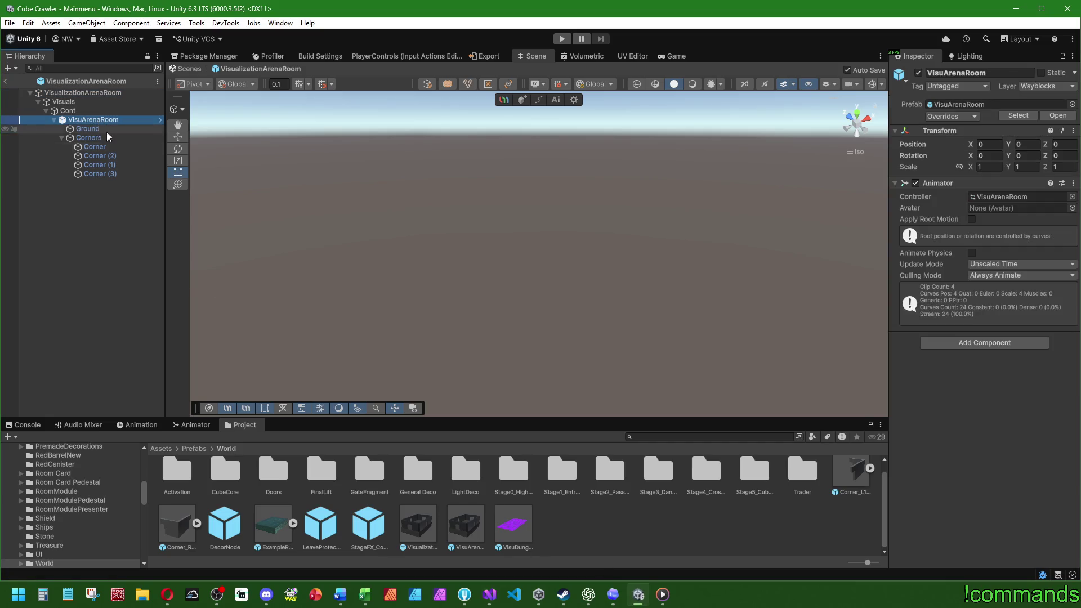
click(5, 80)
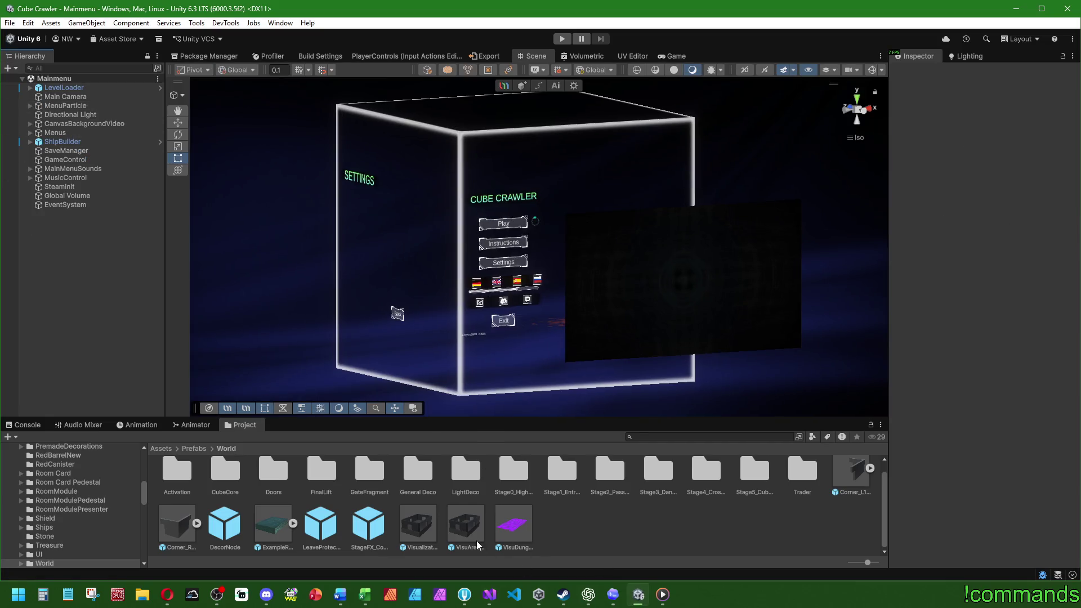
double_click(475, 539)
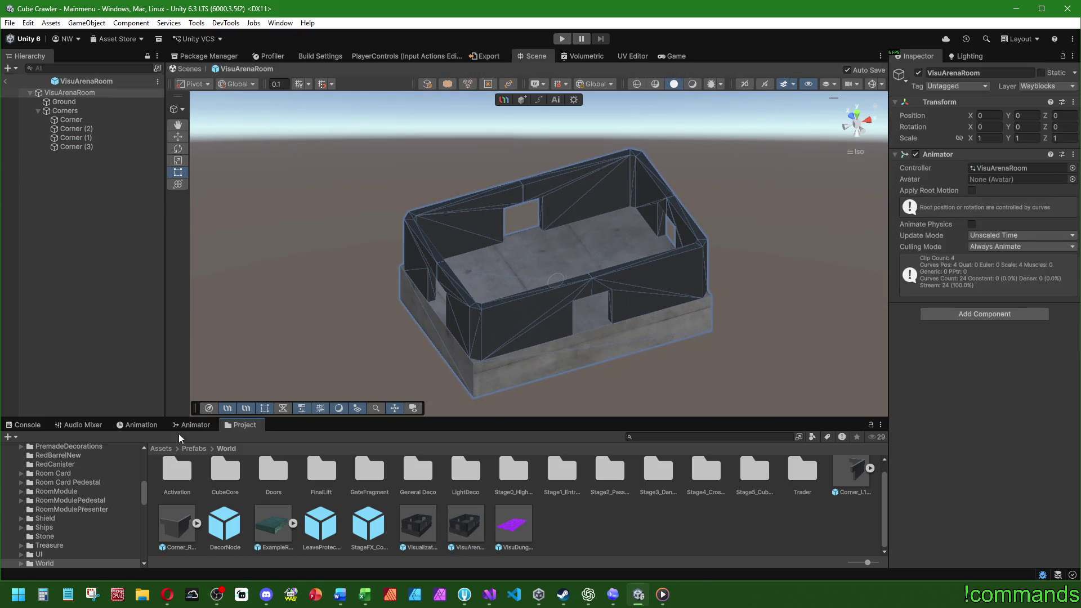
click(141, 425)
drag(583, 326, 475, 301)
- Preview the VisuRoomEntry and Lift animation clips on the room
click(72, 449)
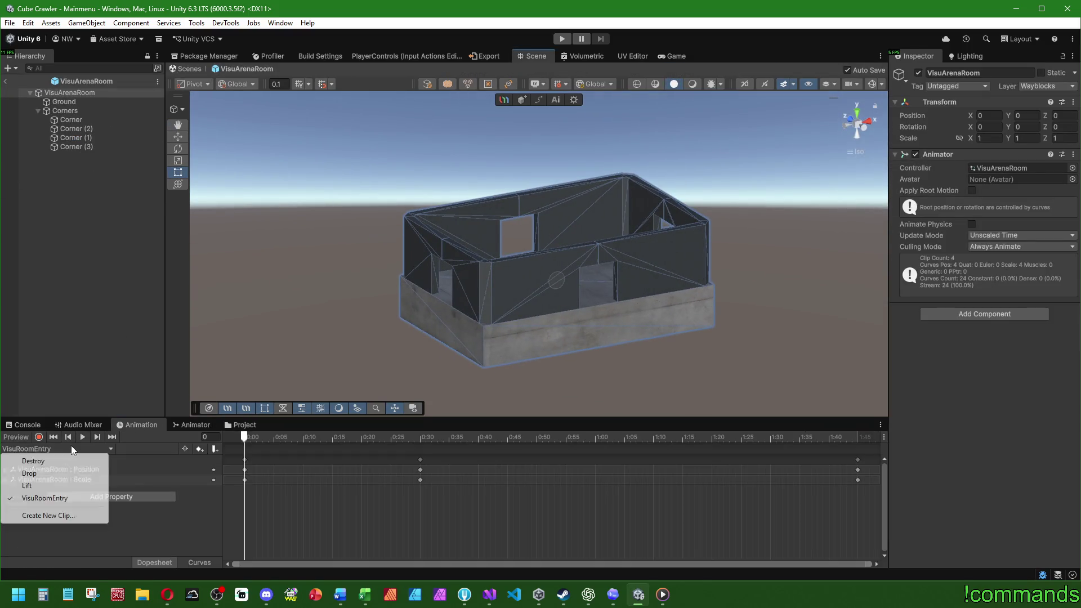
click(81, 437)
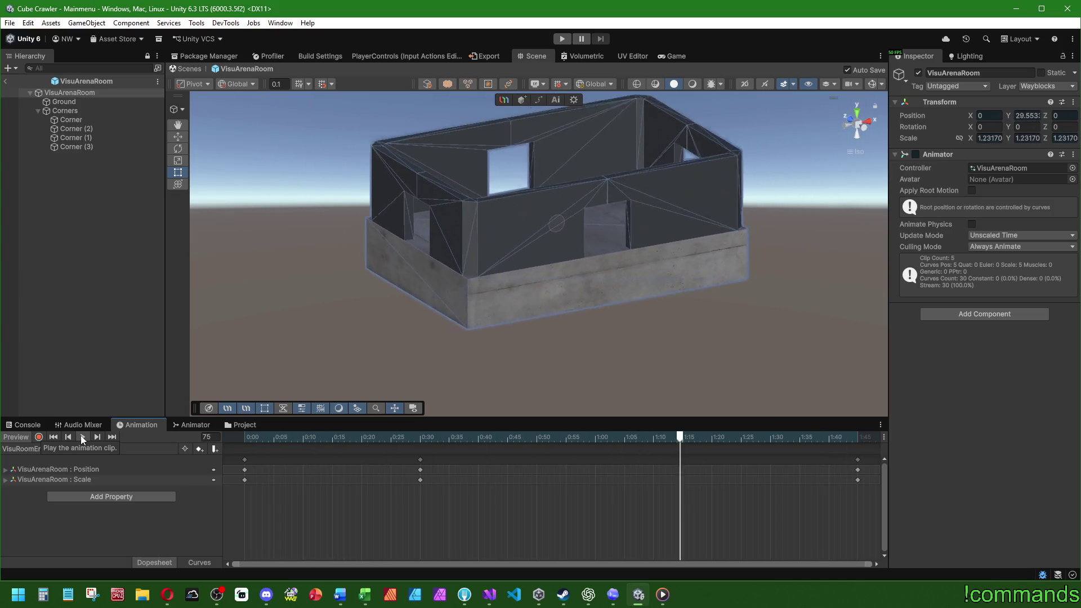
click(21, 437)
click(35, 448)
click(26, 486)
click(83, 437)
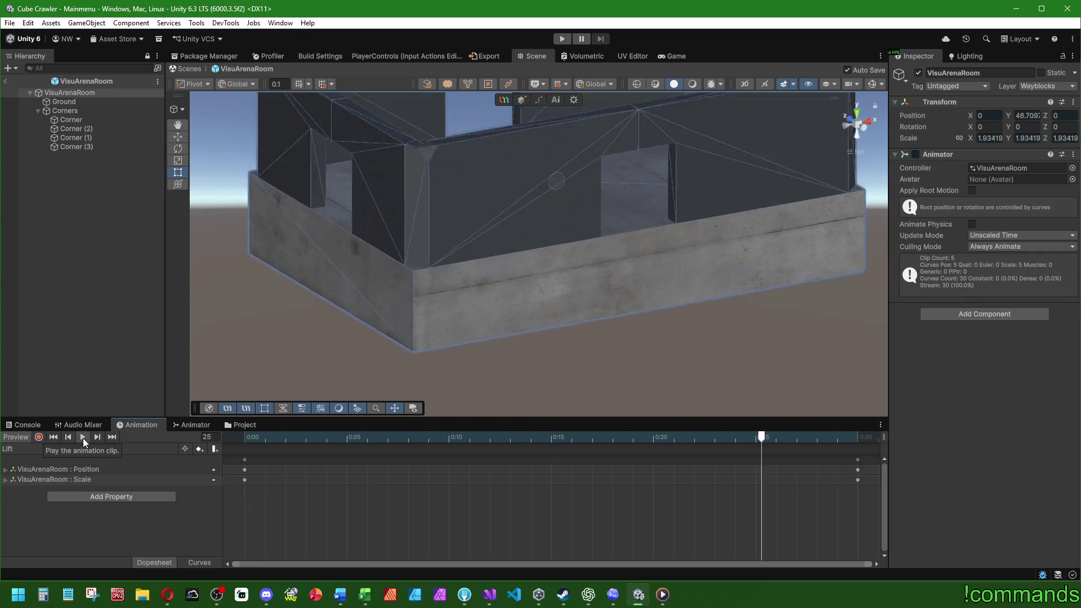
click(22, 438)
- Preview the Drop and Destroy animation clips on the room
click(33, 449)
click(26, 473)
click(81, 437)
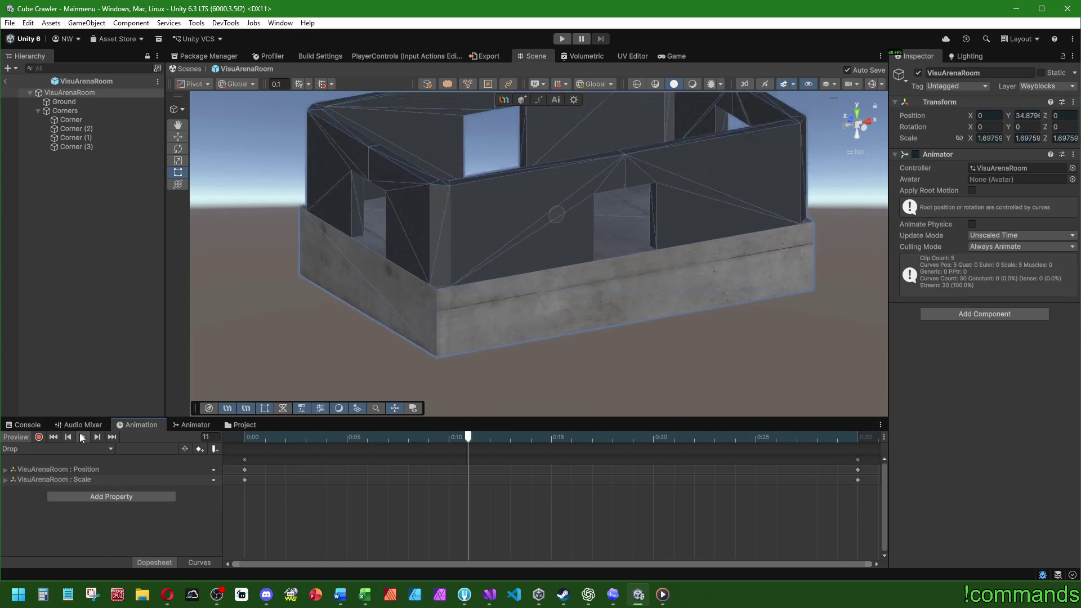
click(22, 437)
click(34, 448)
click(29, 461)
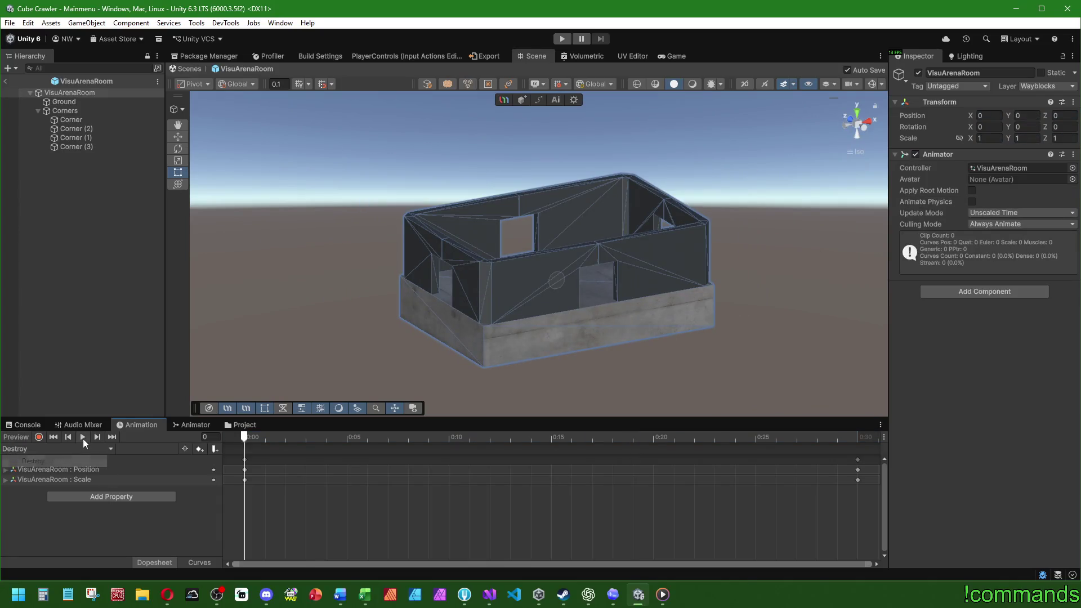
click(82, 438)
click(22, 438)
- Reload the Lift clip, preview it again, and enable keyframe recording
click(34, 449)
click(26, 484)
click(80, 437)
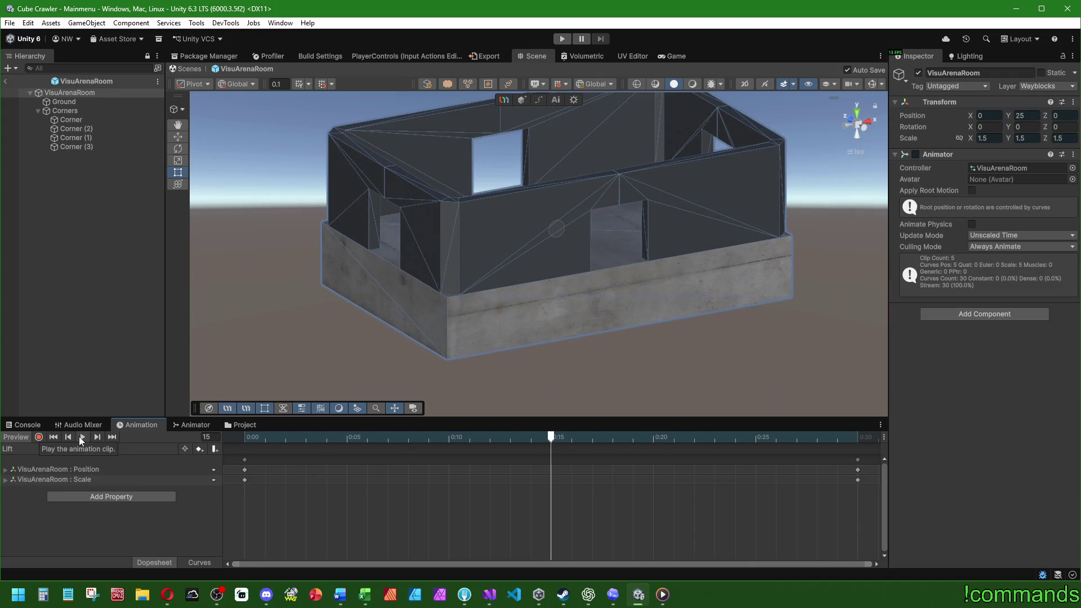
click(19, 435)
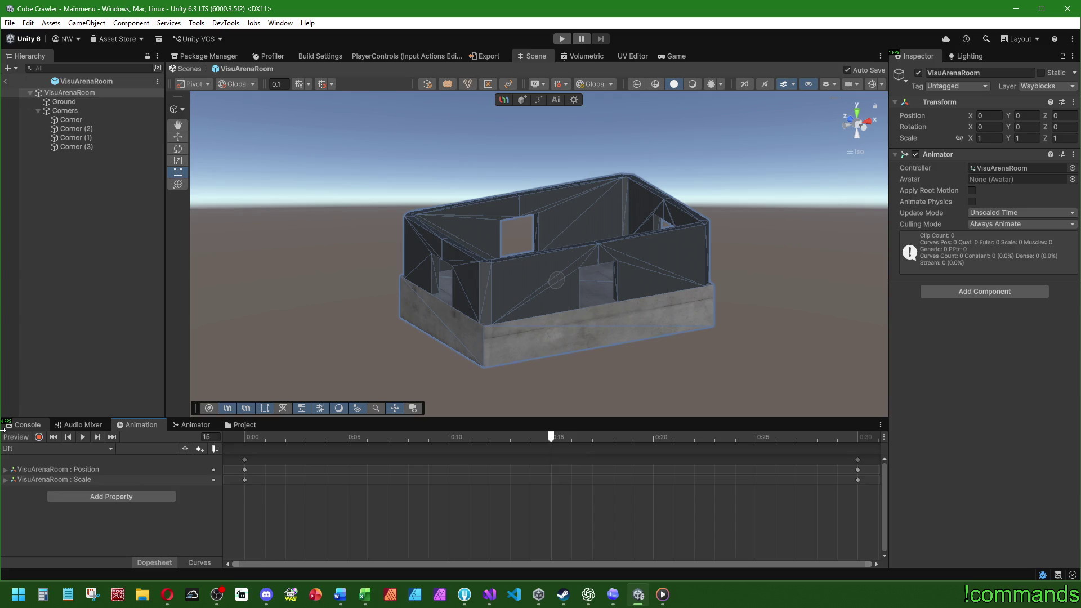
click(38, 437)
click(244, 426)
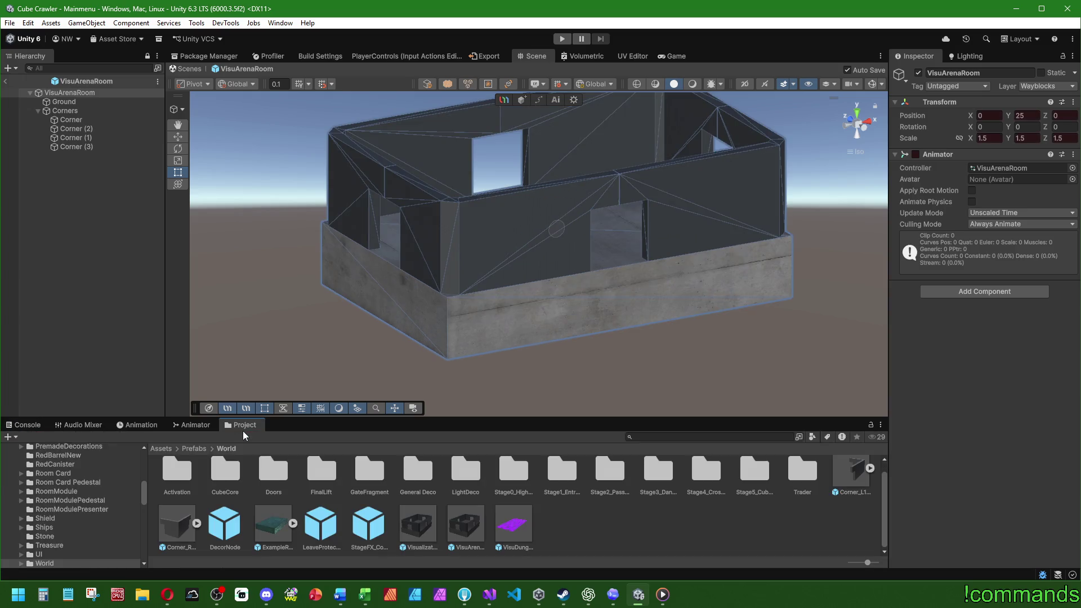
click(140, 425)
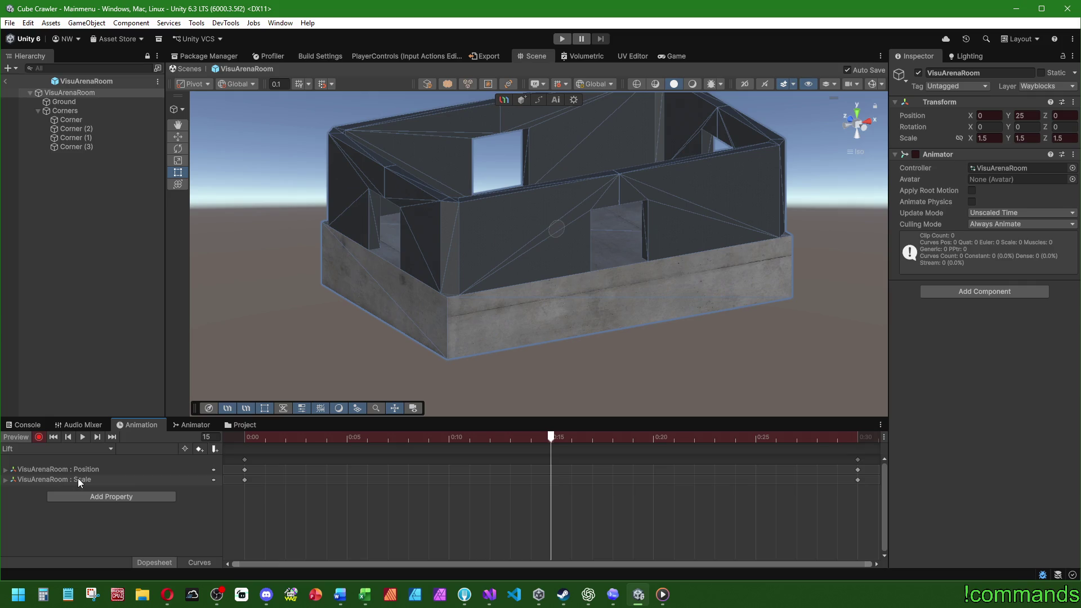
- Delete the Lift clip's Scale track and set the room's Y position to 75 at the clip's end
click(50, 479)
key(Delete)
drag(245, 438, 858, 447)
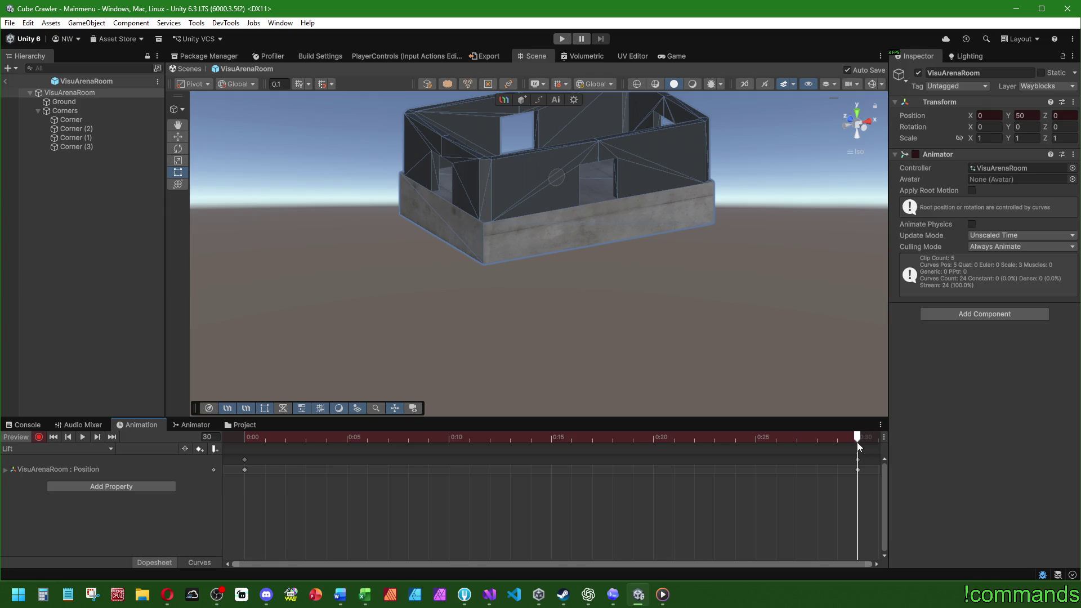
click(1025, 115)
text(75)
key(Return)
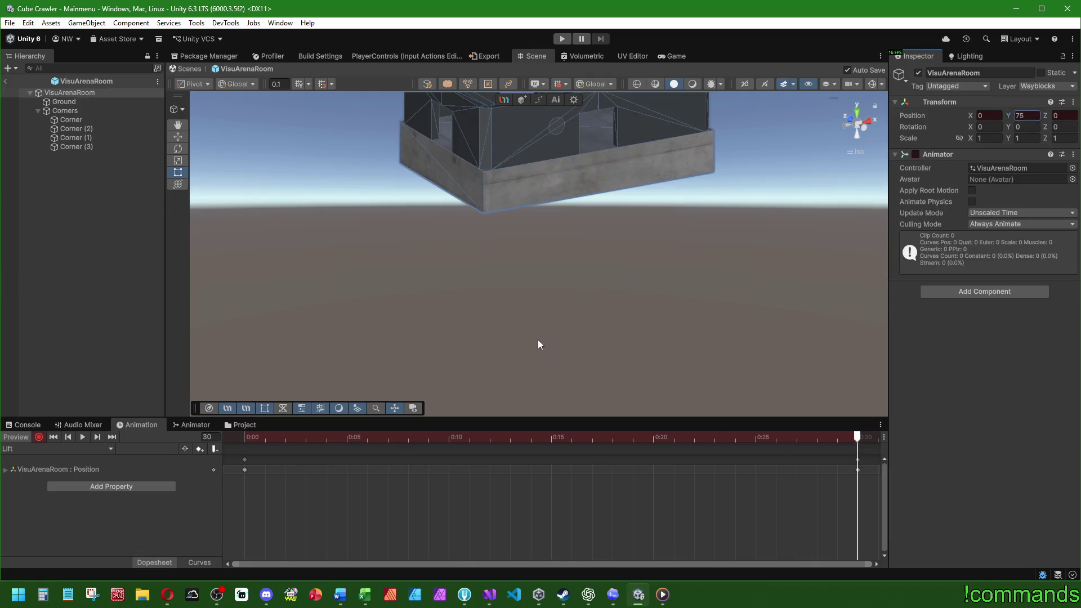
key(f)
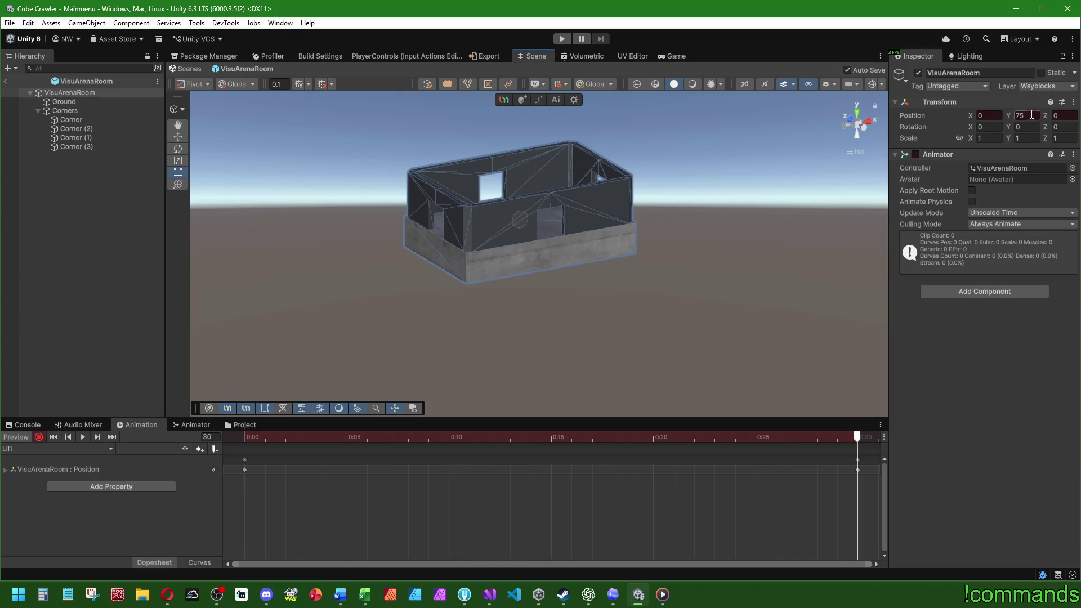
- Switch to the Drop clip and delete its Scale track
click(53, 452)
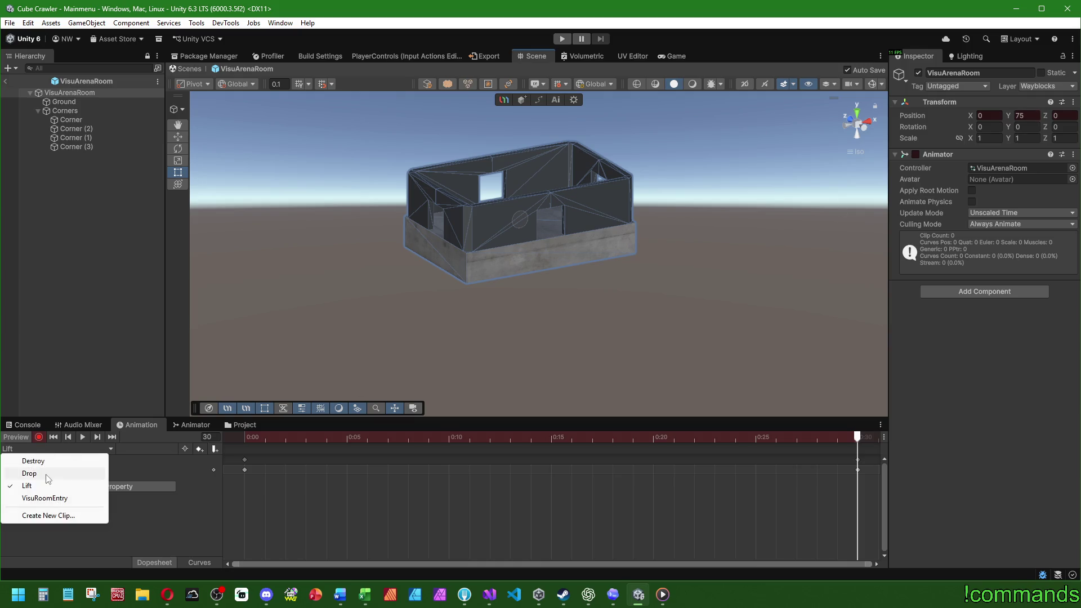
click(25, 469)
click(72, 479)
key(Delete)
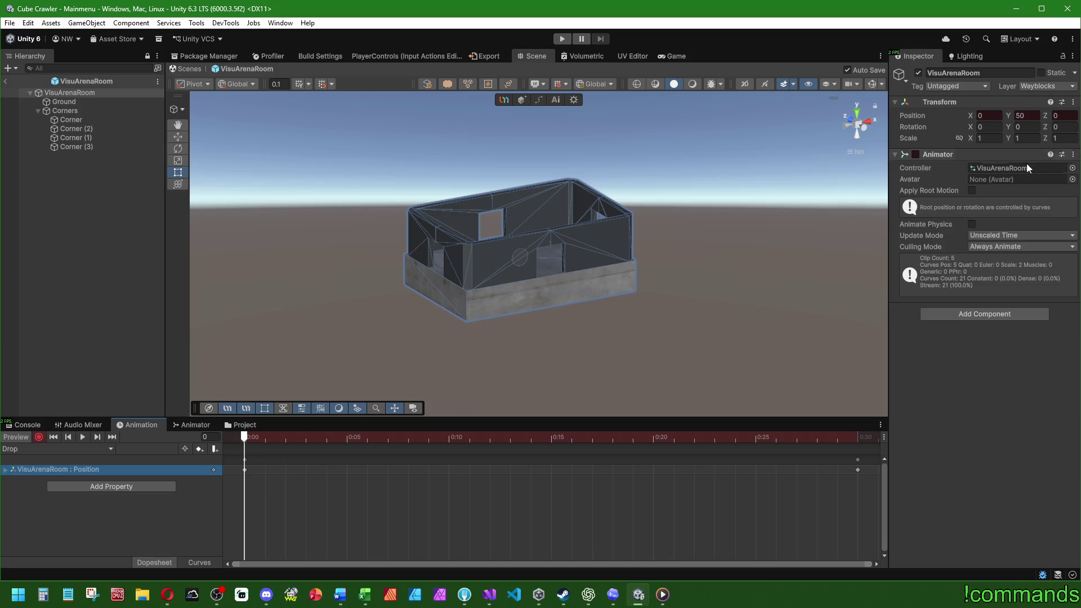
click(285, 442)
- Preview the Destroy clip and inspect the room's Corner and Ground pieces
click(41, 448)
click(34, 461)
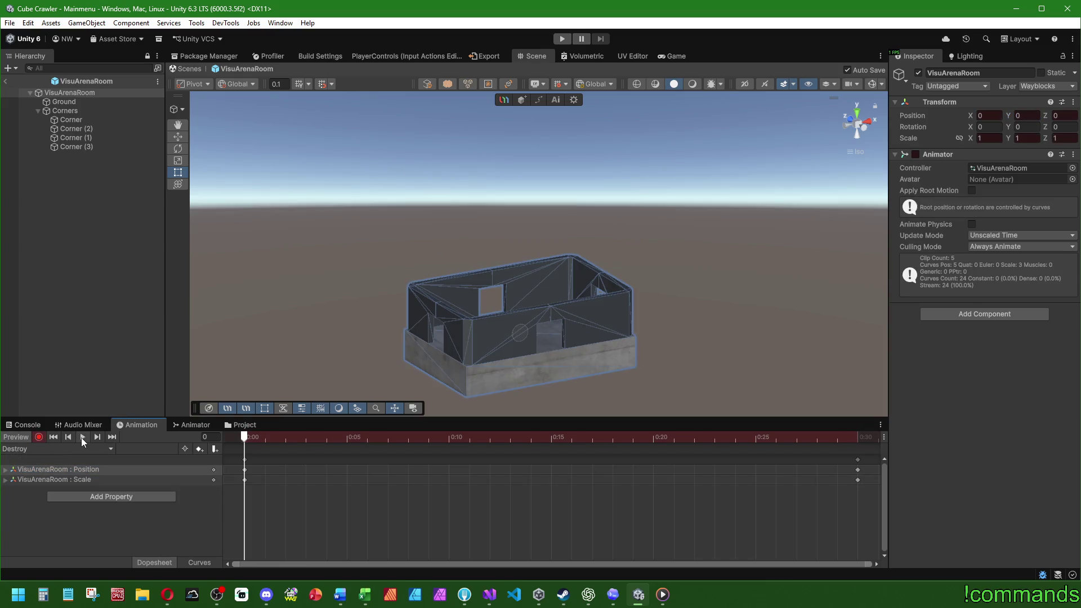
click(82, 437)
click(16, 437)
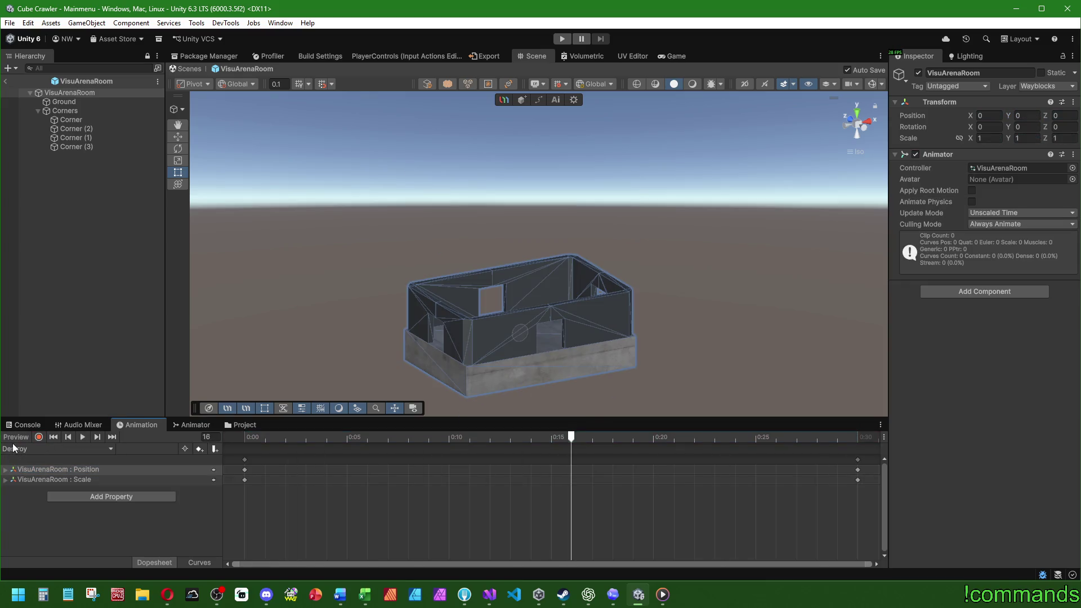
click(79, 120)
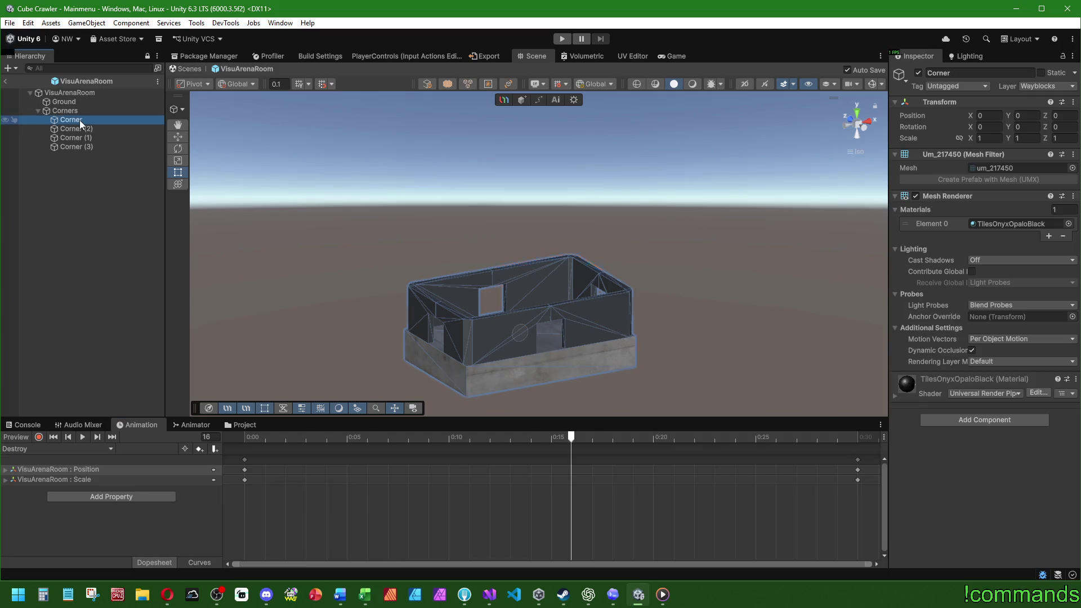
click(83, 104)
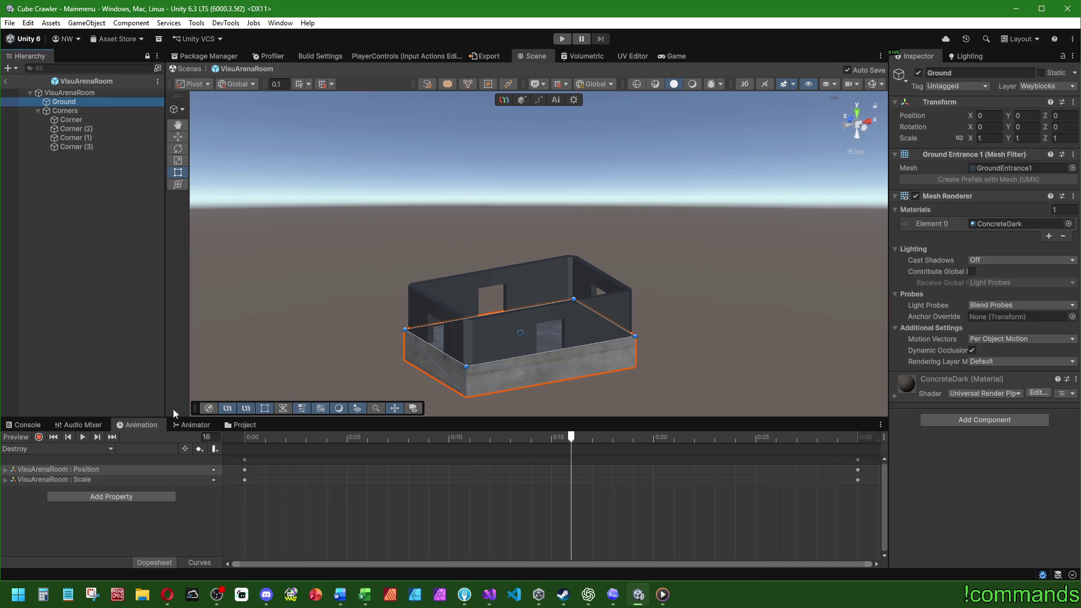
click(86, 308)
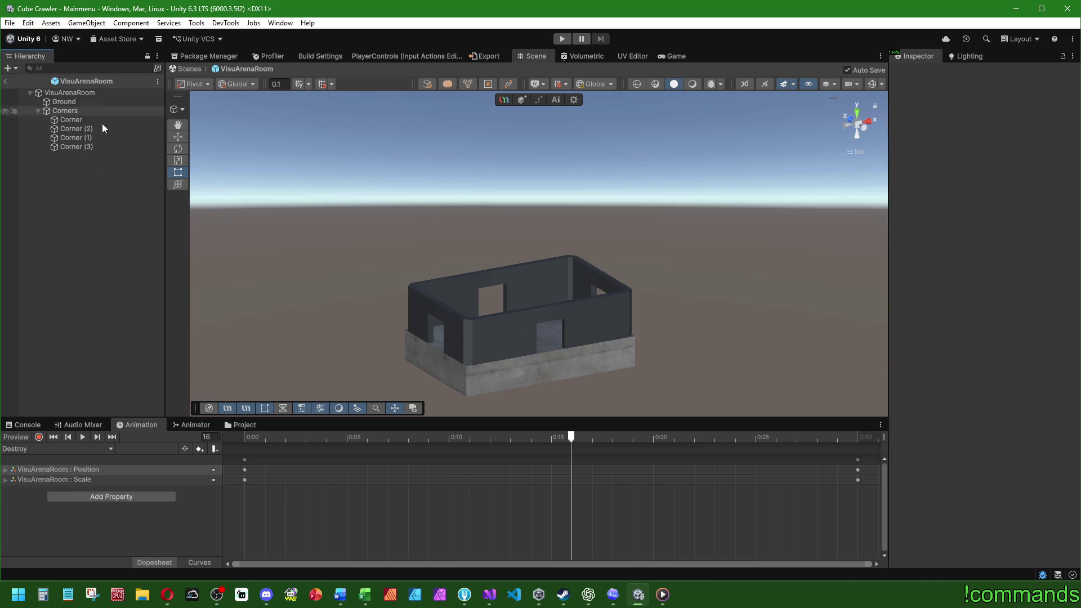
- Load VisuRoomEntry, play it, and return the playhead to frame 0
click(34, 456)
click(52, 495)
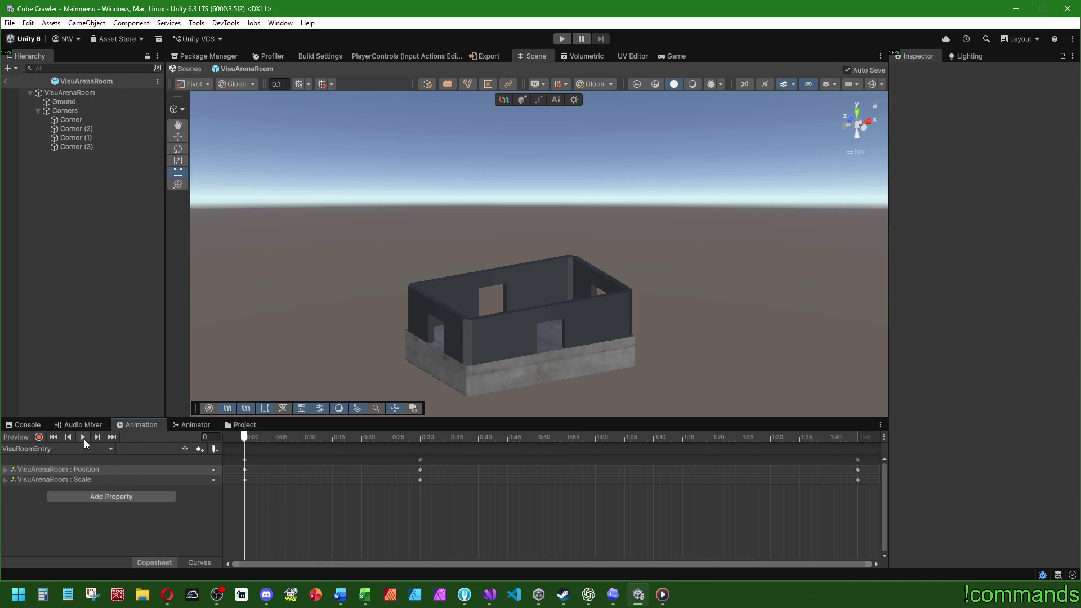
click(83, 439)
click(14, 439)
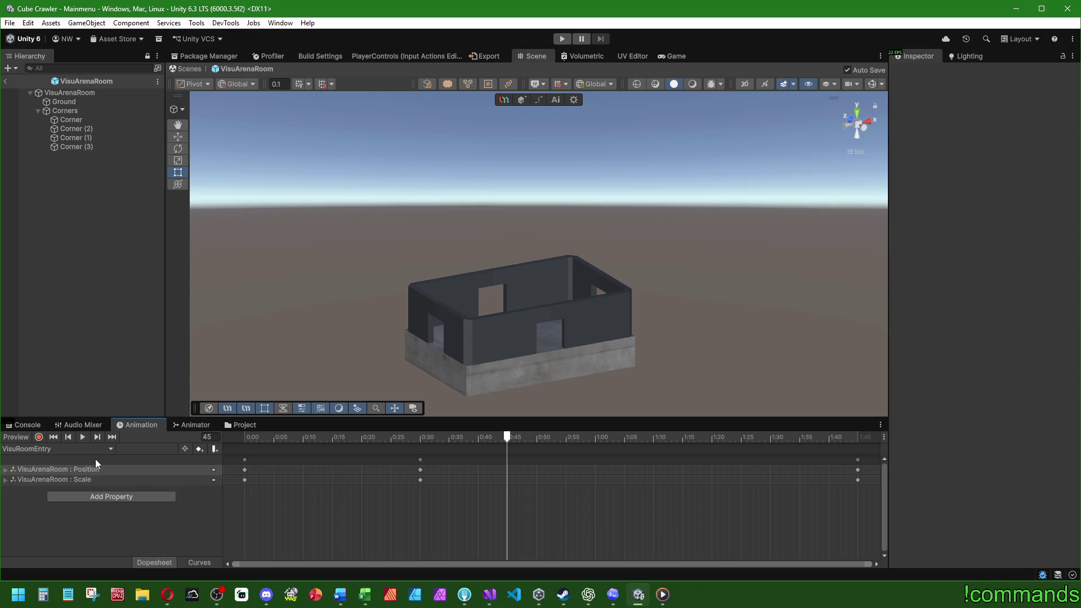
click(236, 437)
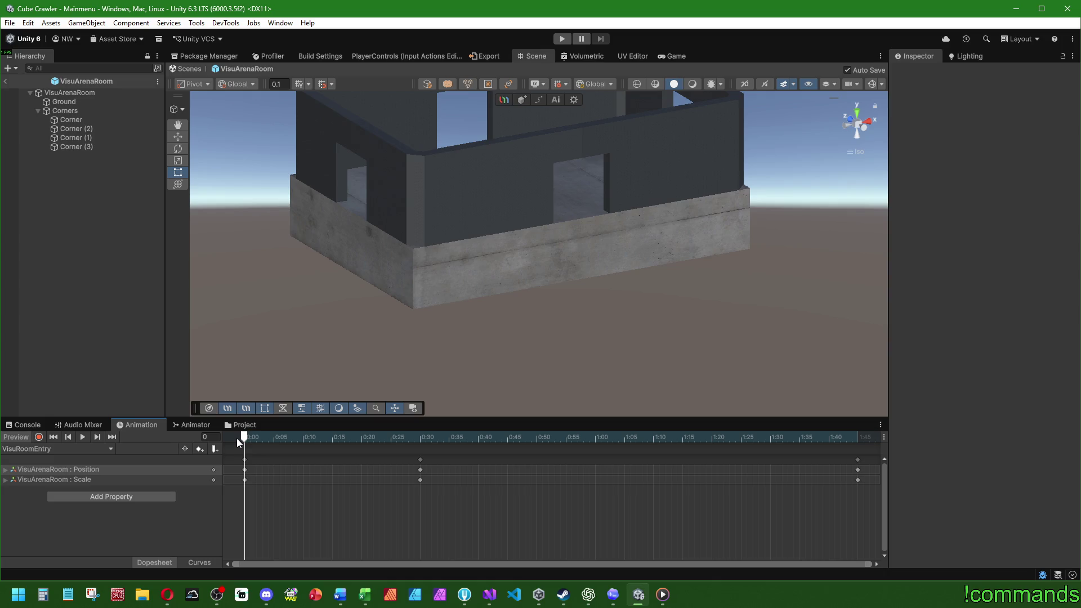
- Delete VisuRoomEntry's Position track, scrub to confirm only scaling remains, and enable recording
click(70, 93)
mouse_move(244, 439)
mouse_down()
mouse_move(827, 475)
mouse_move(186, 462)
mouse_up()
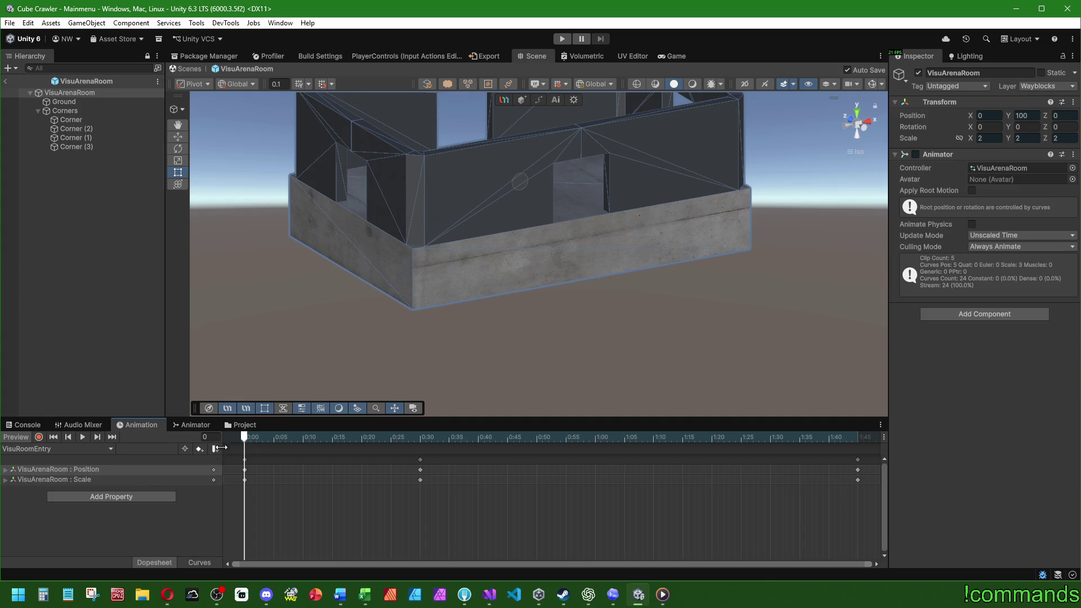
mouse_move(238, 443)
mouse_down()
mouse_move(734, 440)
mouse_move(77, 447)
mouse_up()
click(78, 468)
key(Delete)
mouse_move(248, 437)
mouse_down()
mouse_move(855, 445)
mouse_move(243, 445)
mouse_up()
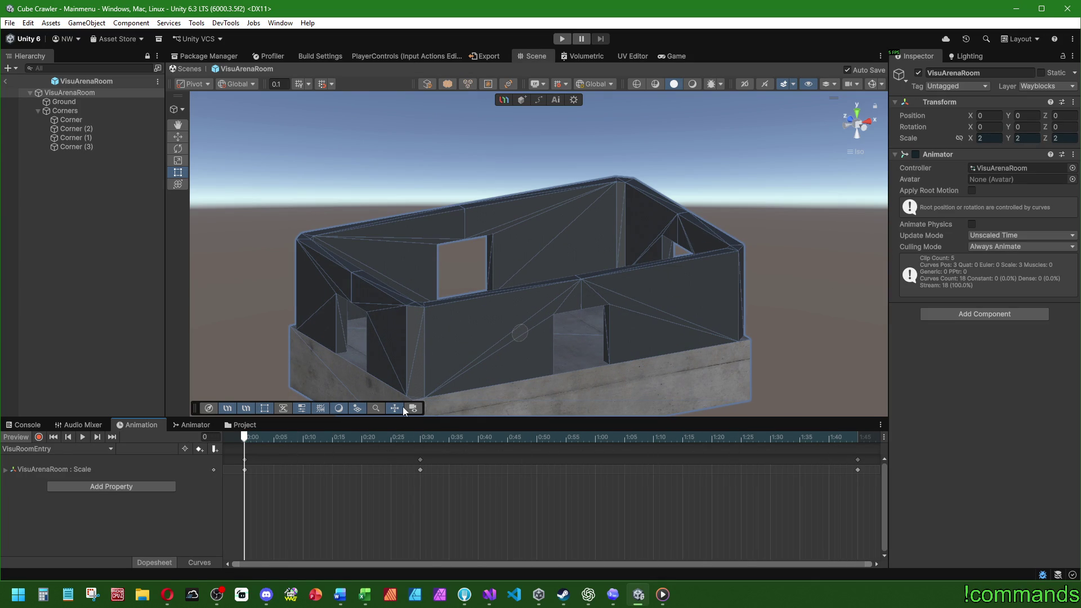
mouse_move(250, 439)
mouse_down()
mouse_move(849, 439)
mouse_move(2, 433)
mouse_up()
scroll(239, 242, down, 3)
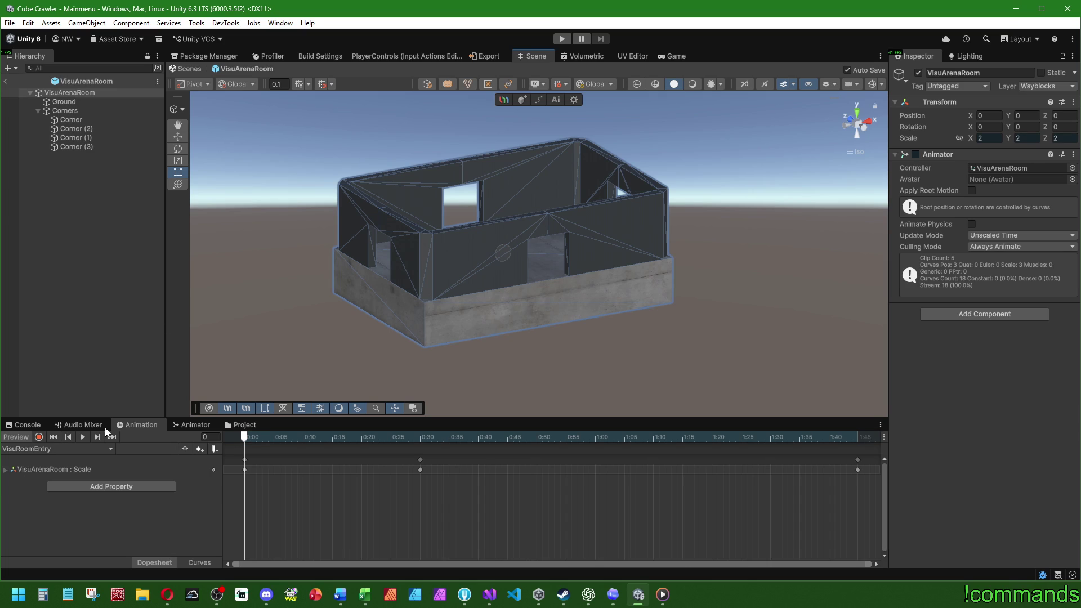
click(39, 438)
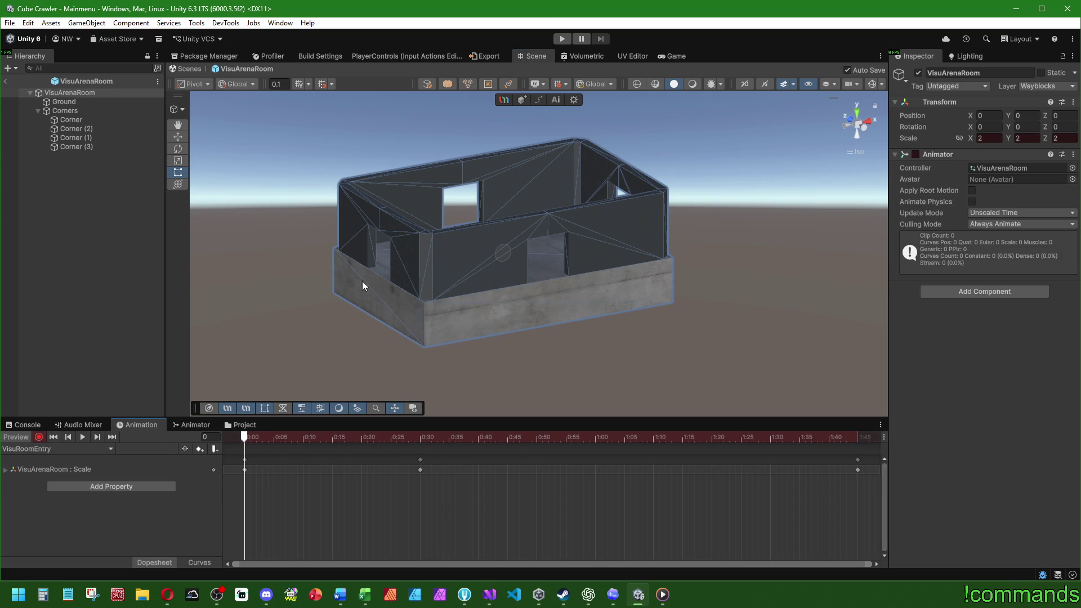
- Key VisuArenaRoom's X, Y and Z scale to 0.1 at frame 0
click(84, 93)
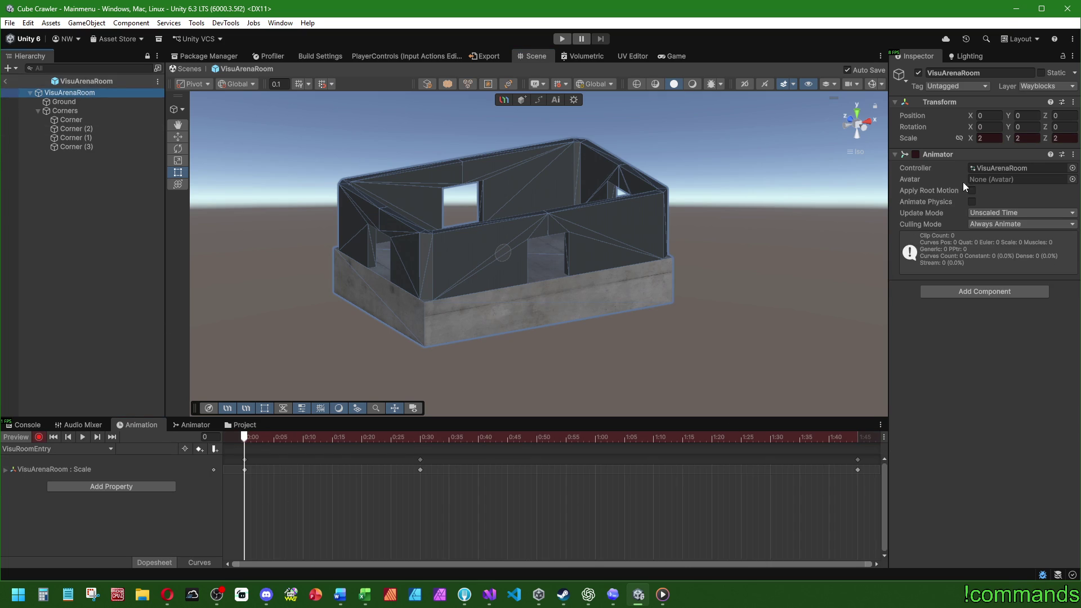
click(988, 138)
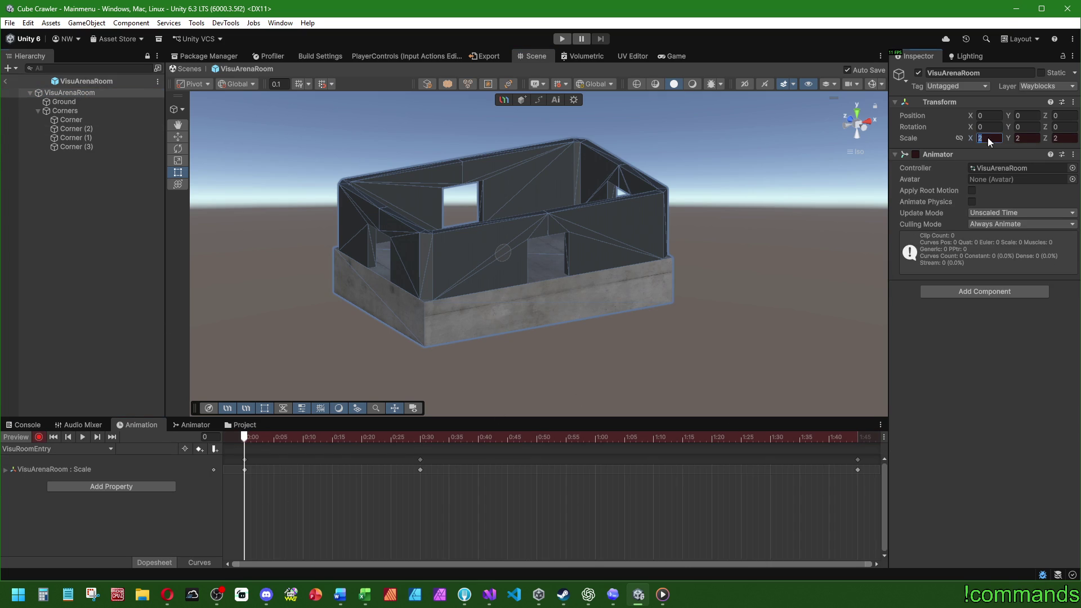
text(0.1)
click(1026, 138)
text(0.1)
click(1062, 137)
text(0.1)
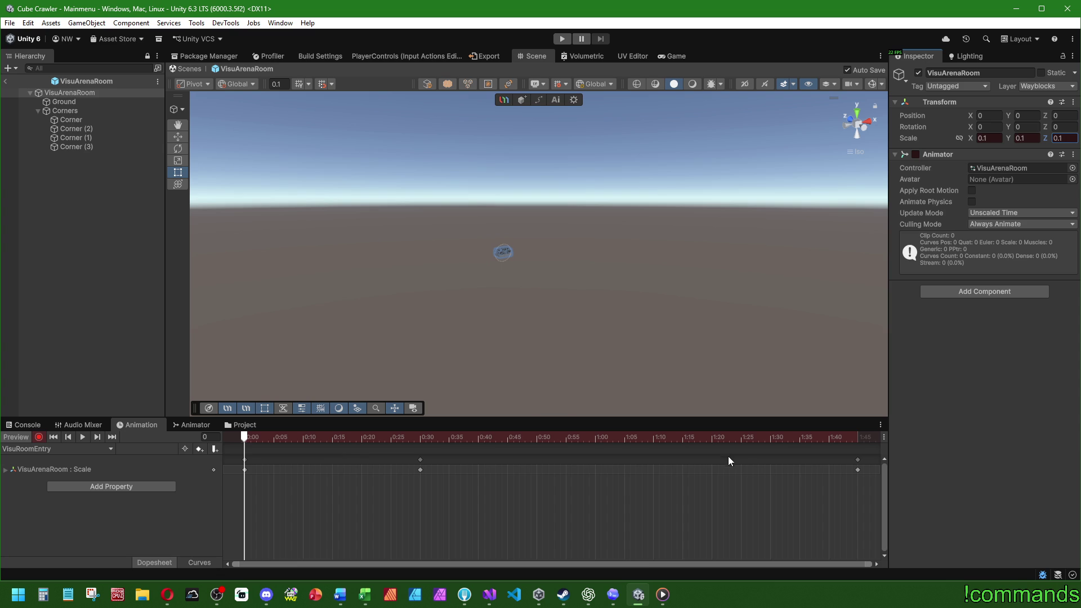
- Delete the 0:30 and 1:45 keyframes and key scale 1 at the 1:00 mark
mouse_move(875, 481)
mouse_down()
mouse_move(419, 455)
mouse_move(615, 443)
mouse_move(595, 445)
mouse_up()
key(Delete)
click(988, 138)
text(1)
key(Tab)
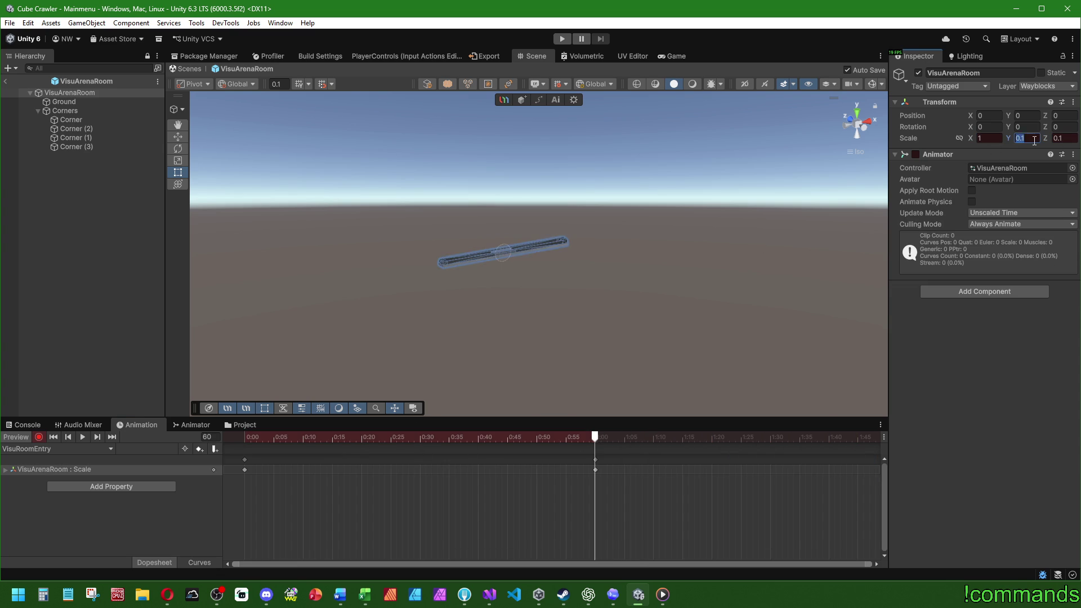
text(1)
key(Tab)
text(1)
- Play the clip to preview the room growing from 0.1 to 1, orbiting to inspect it
click(81, 436)
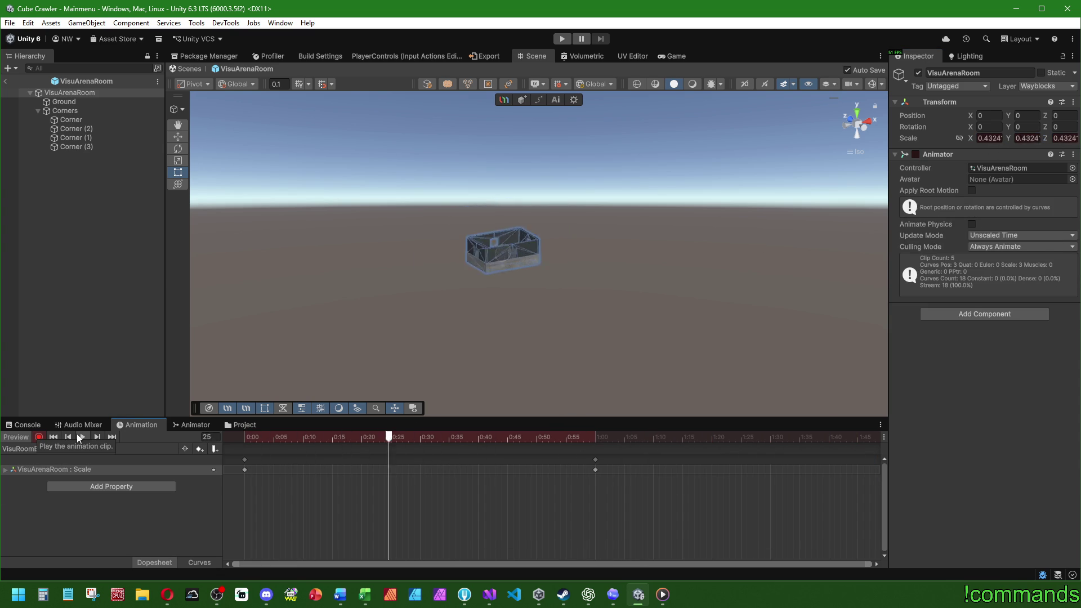
click(78, 436)
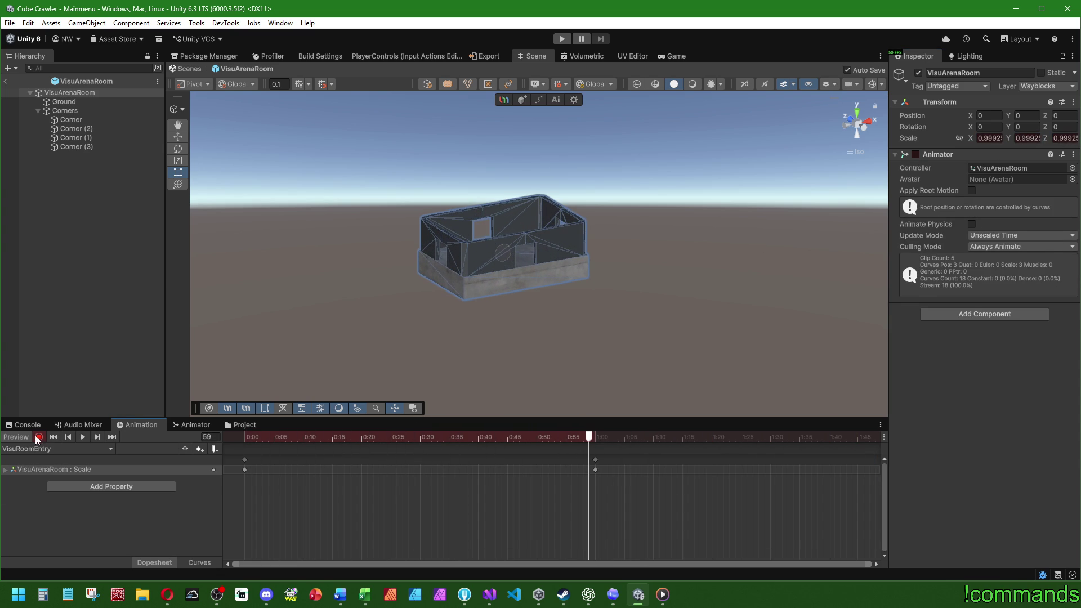
click(177, 140)
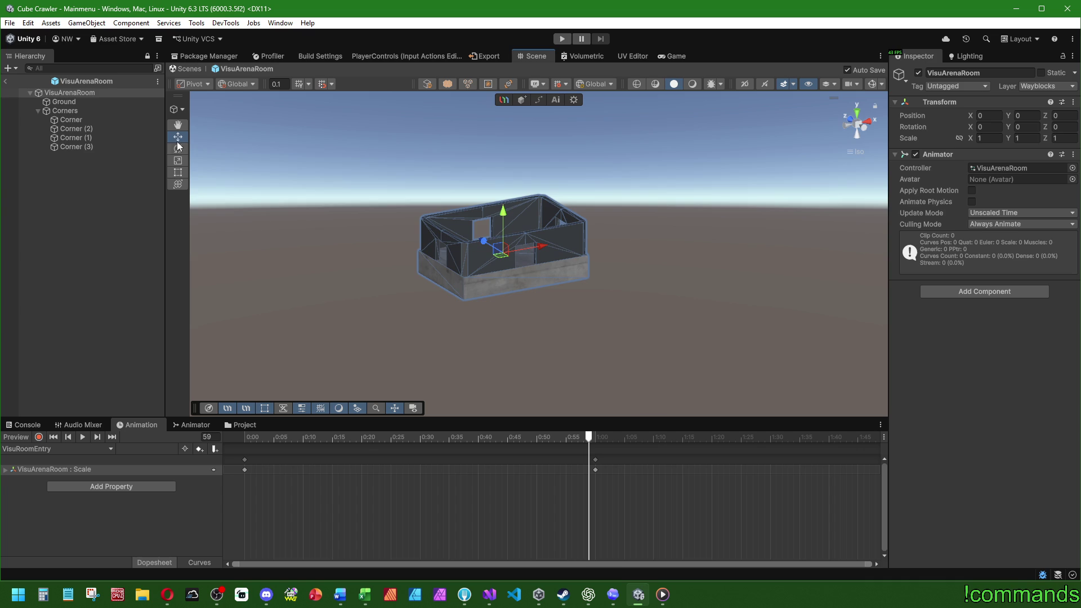
mouse_move(360, 209)
mouse_down()
mouse_move(447, 267)
mouse_move(398, 231)
mouse_move(431, 275)
mouse_up()
scroll(544, 311, up, 3)
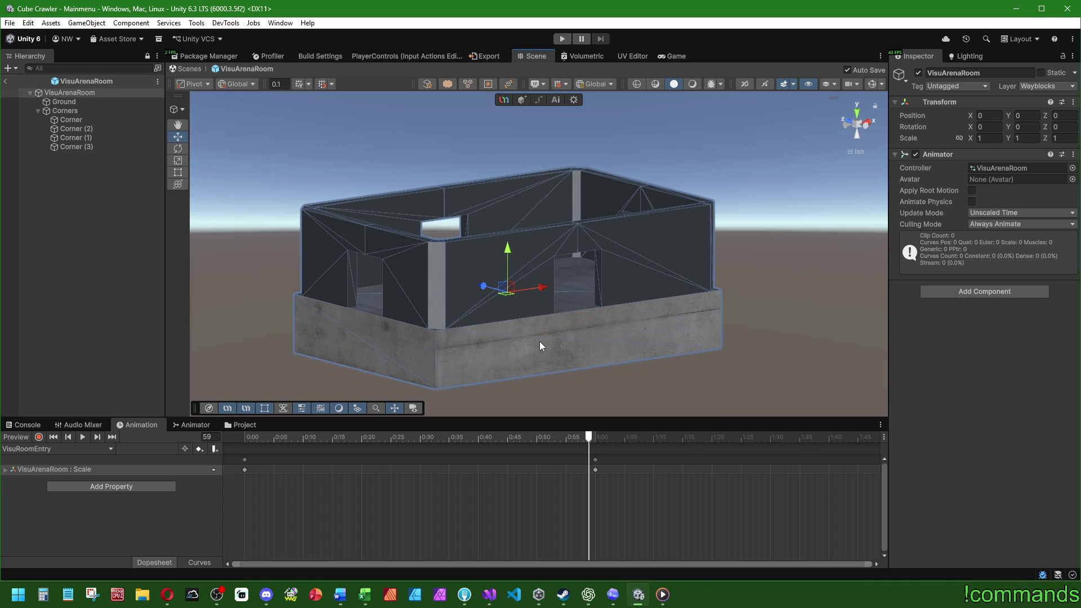
mouse_move(539, 342)
mouse_down()
mouse_move(569, 292)
mouse_move(577, 244)
mouse_move(557, 294)
mouse_move(530, 277)
mouse_move(565, 294)
mouse_move(593, 330)
mouse_move(495, 309)
mouse_up()
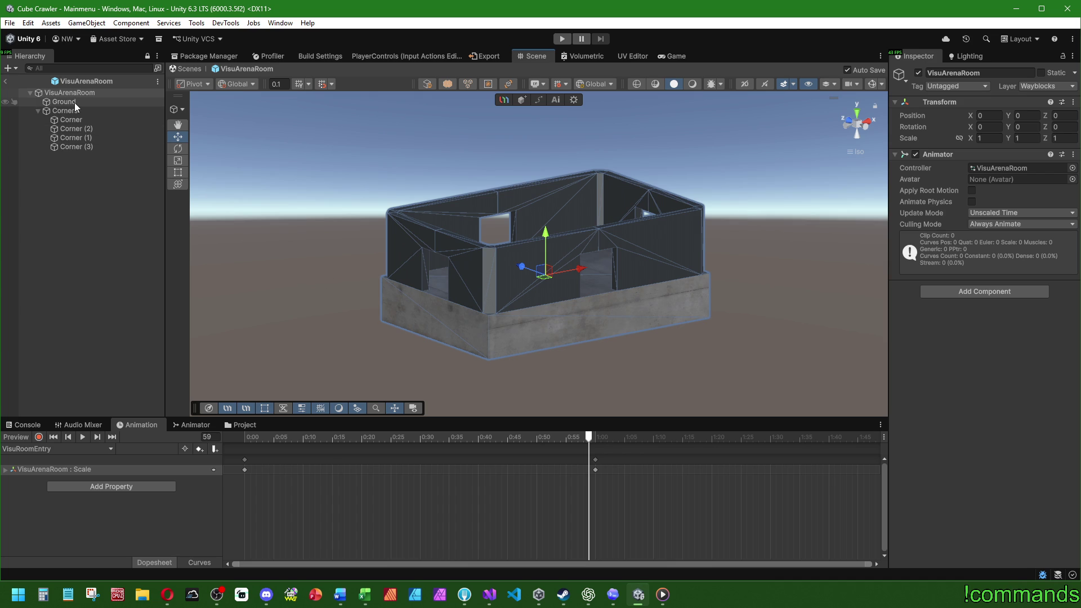
click(73, 245)
- Remove the Animator component from VisuArenaRoom
click(93, 93)
right_click(939, 155)
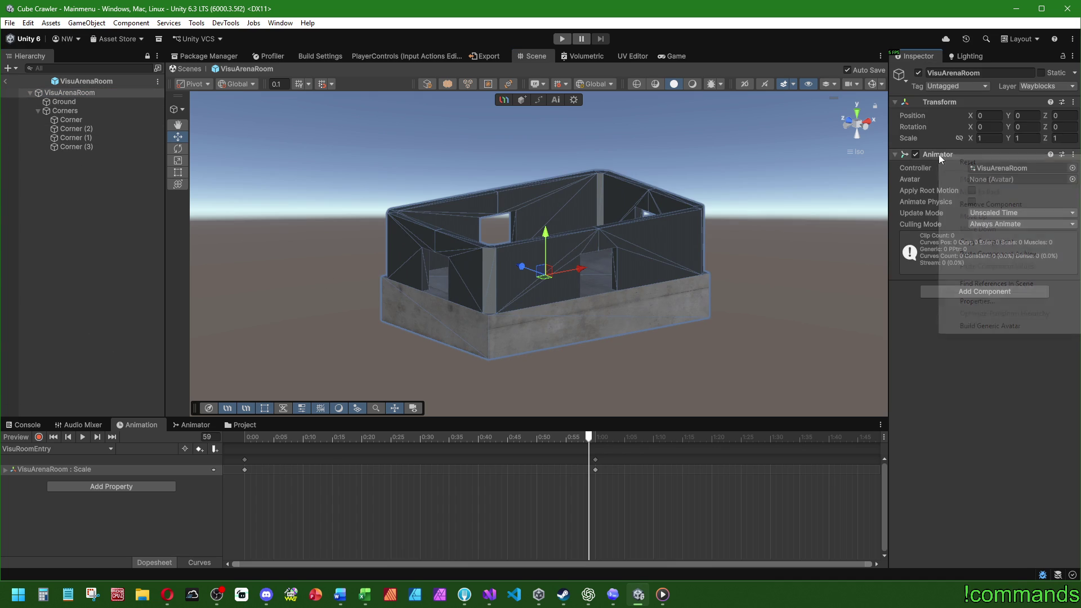
key(Escape)
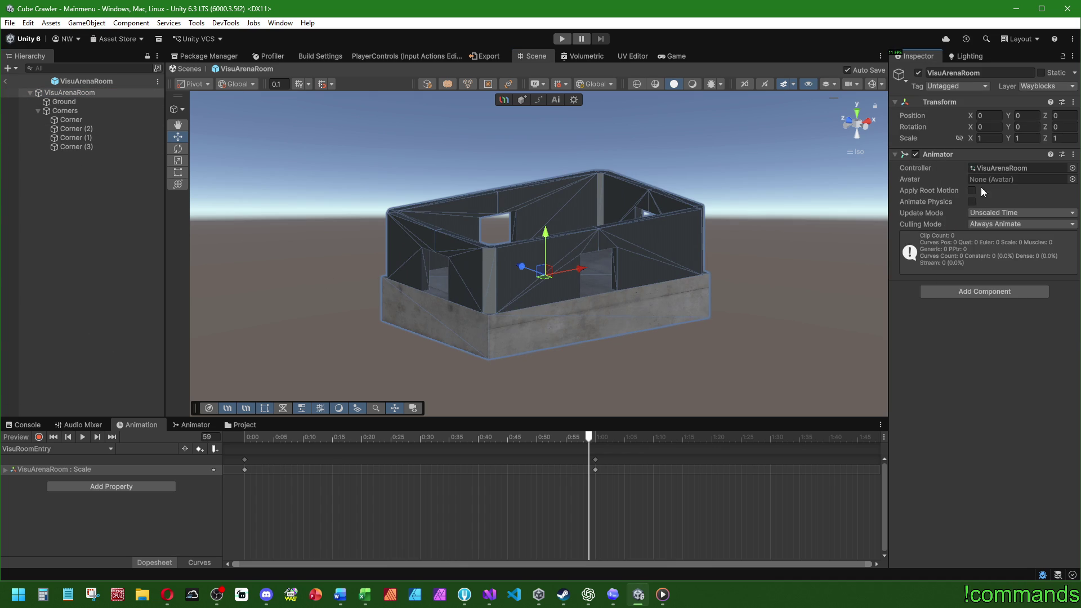
right_click(927, 153)
click(968, 218)
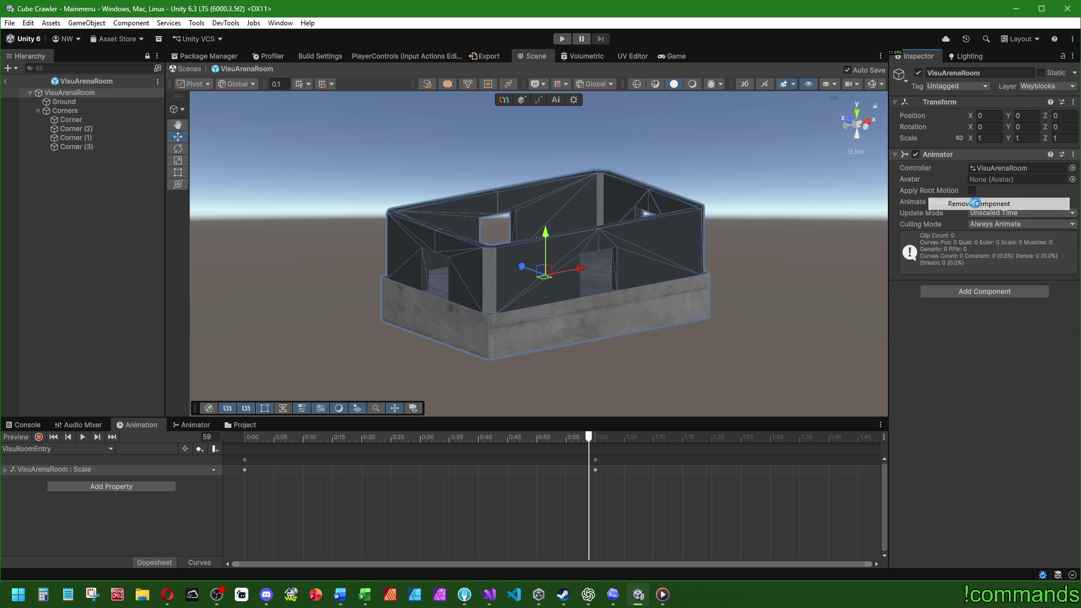
- Exit Prefab Mode to the Mainmenu scene and select the VisuArenaRoom prefab asset
click(6, 82)
click(231, 424)
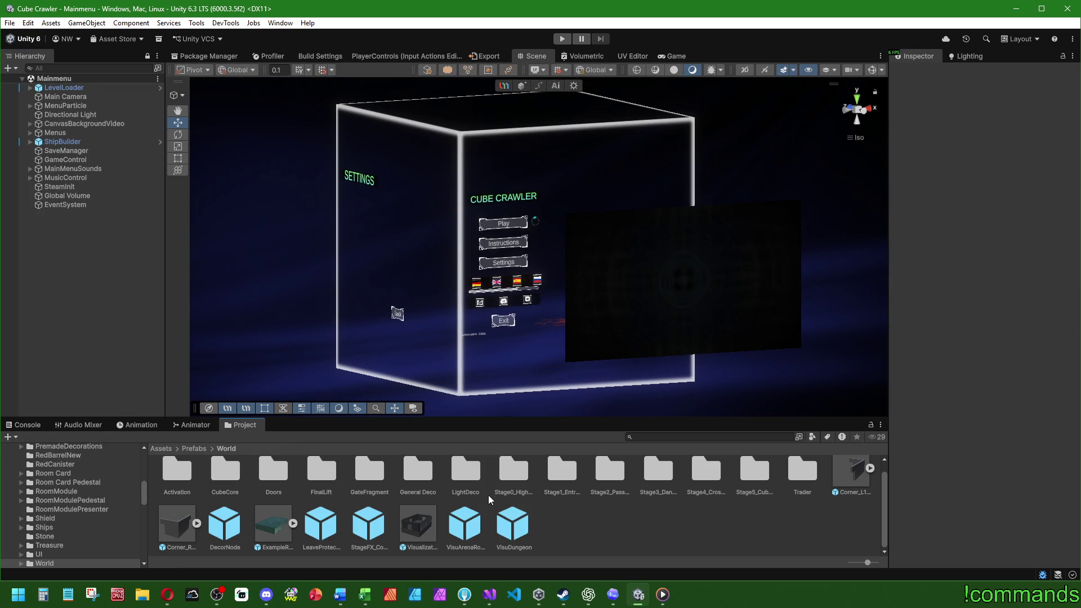
click(459, 525)
- Open the VisualizationArenaRoom prefab, frame its nested VisuArenaRoom, and select the root object
double_click(419, 525)
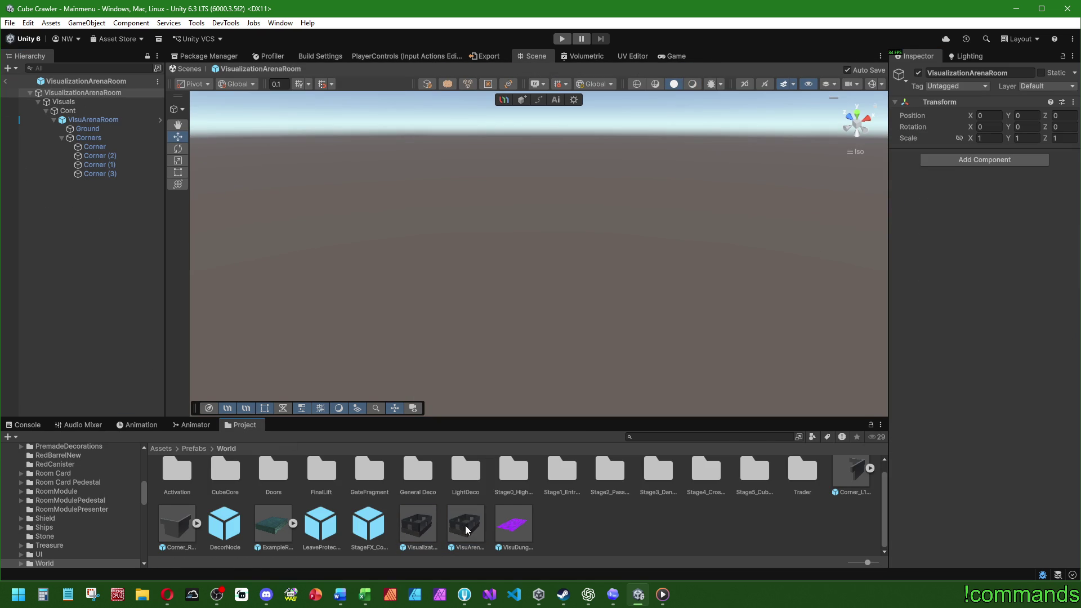
click(103, 120)
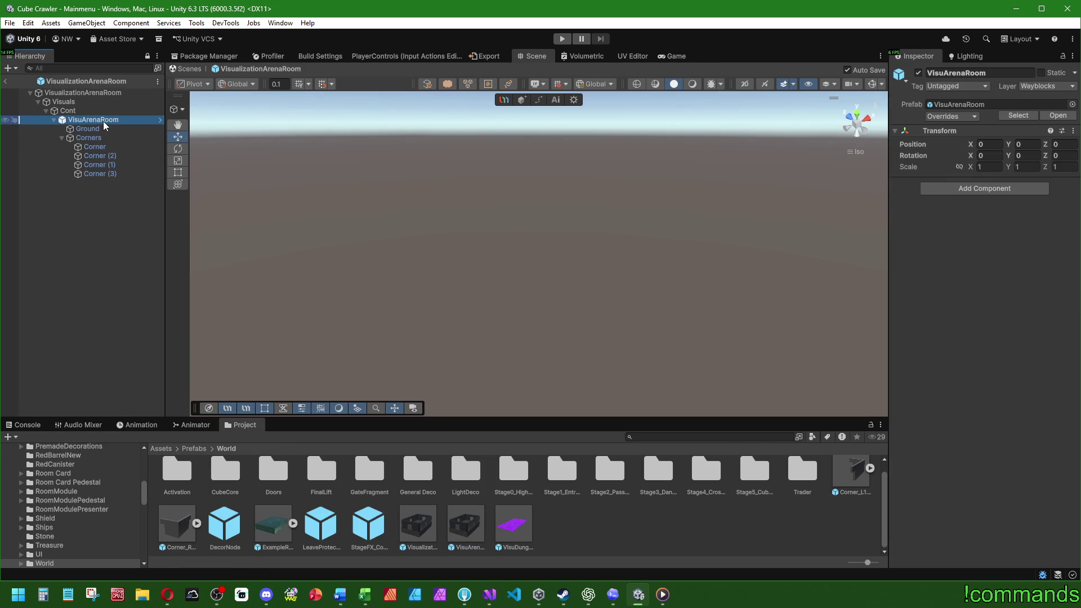
key(f)
drag(445, 198, 394, 147)
click(92, 92)
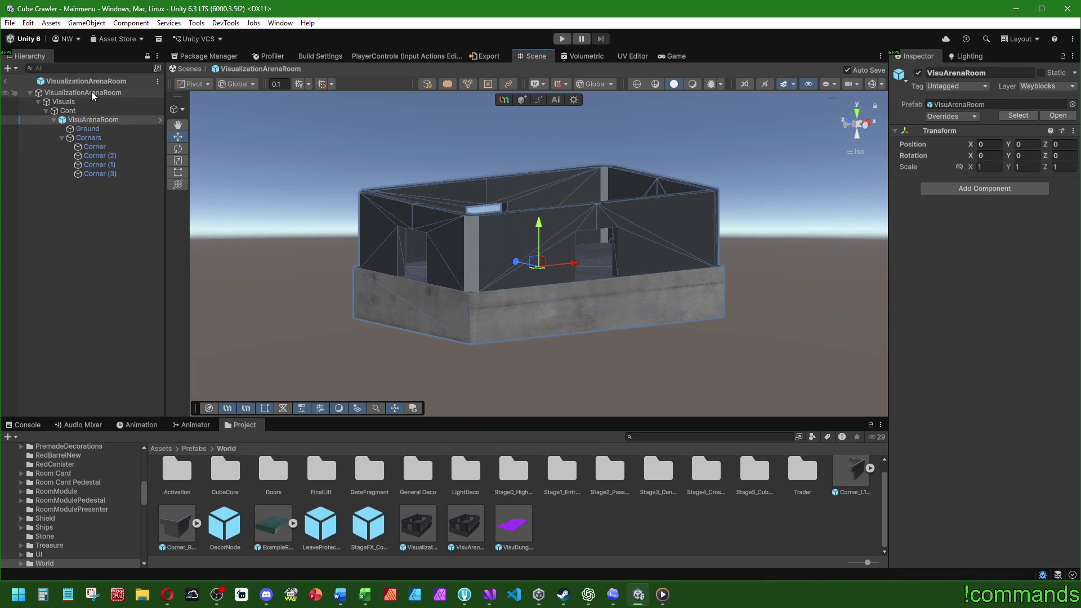
right_click(946, 105)
mouse_move(1003, 209)
click(1049, 270)
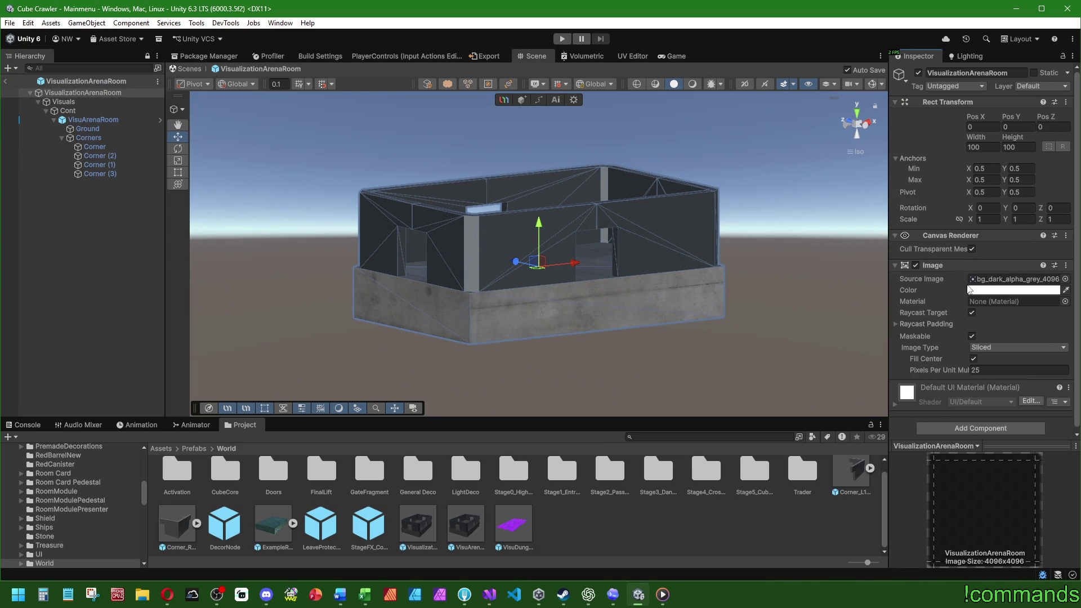
key(ctrl+z)
- Add an Animator using the VisuArenaRoom controller to the prefab root
click(975, 161)
text(anima)
click(968, 212)
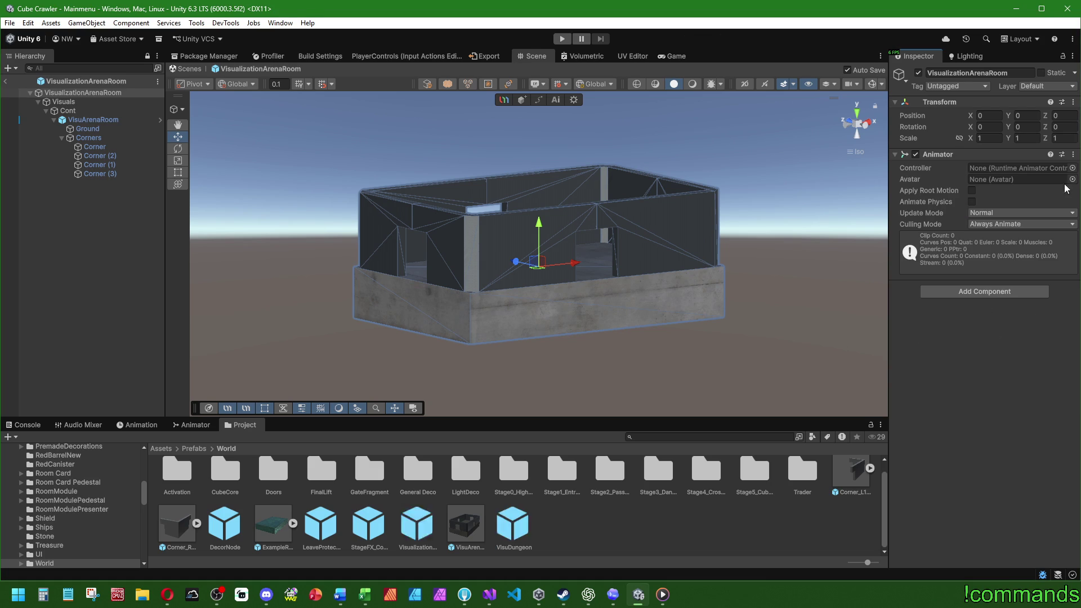
drag(1067, 168, 1013, 167)
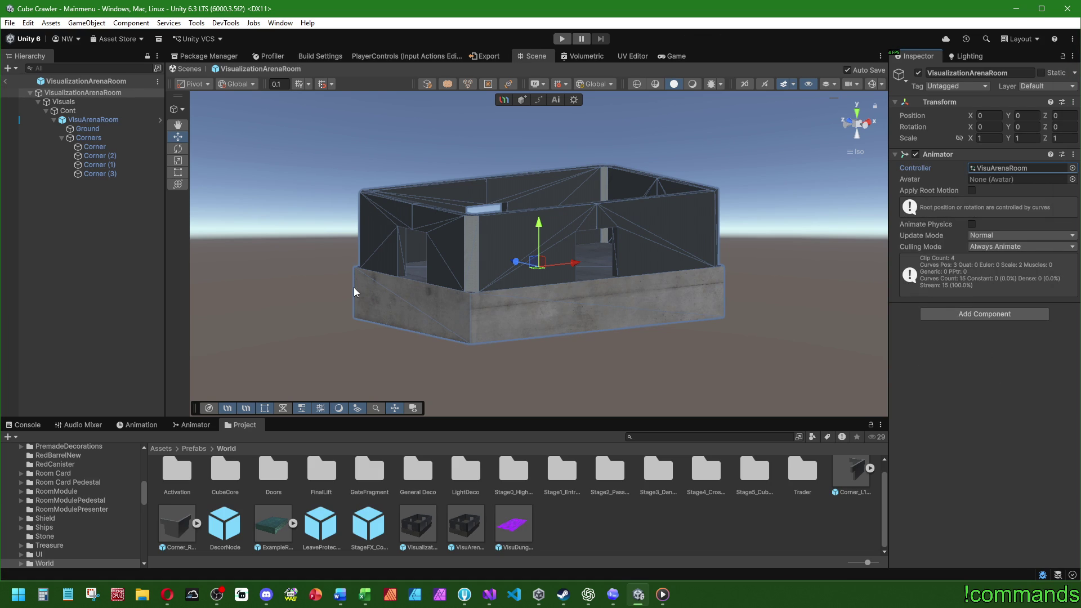
click(141, 424)
click(35, 450)
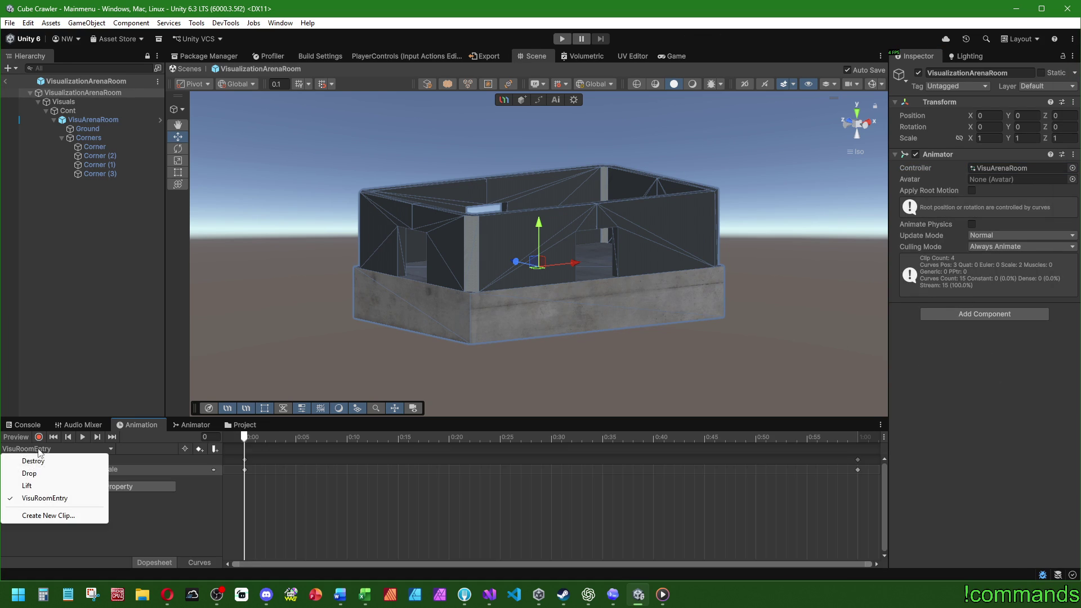
- Load the VisuRoomEntry clip, preview the room growing, and stop recording
click(25, 457)
scroll(281, 477, down, 2)
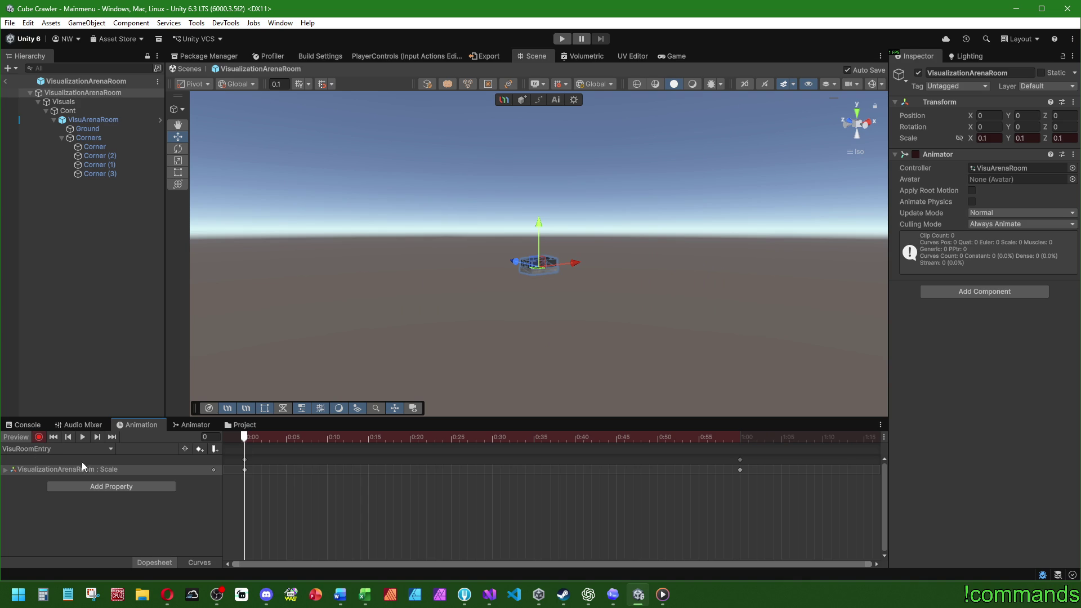
mouse_move(245, 441)
mouse_down()
mouse_move(566, 433)
mouse_move(245, 438)
mouse_up()
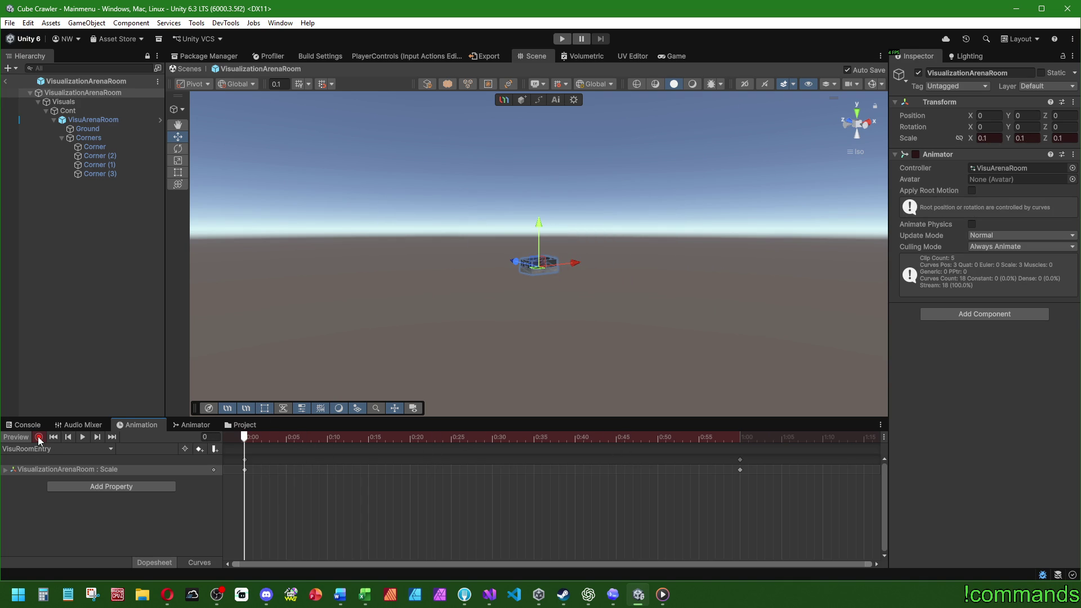
click(37, 438)
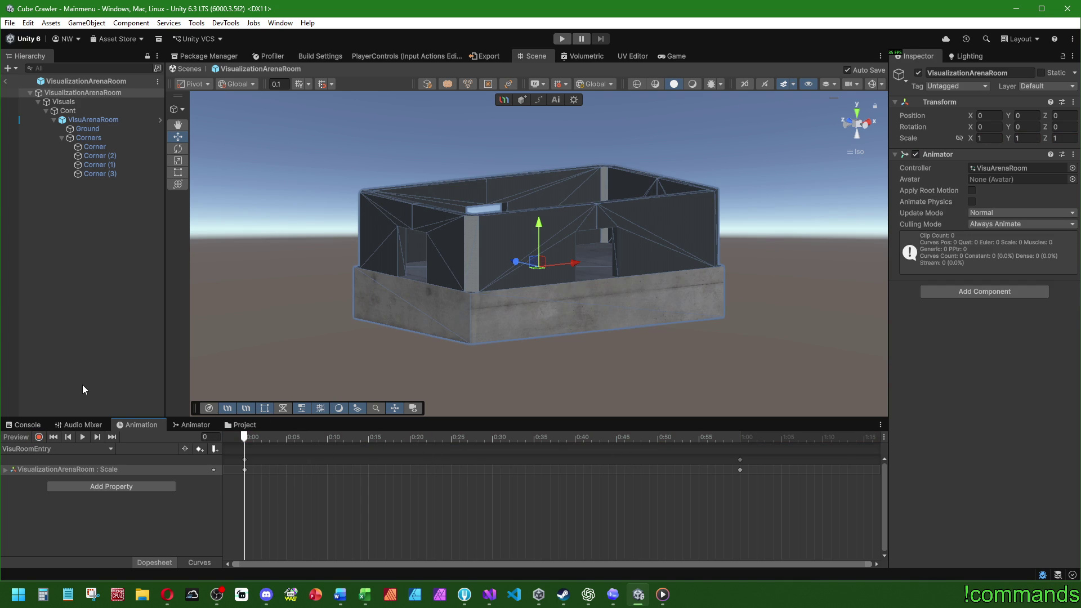
- Select the Cont container and locate VisuArenaRoom inside it in the view
click(78, 111)
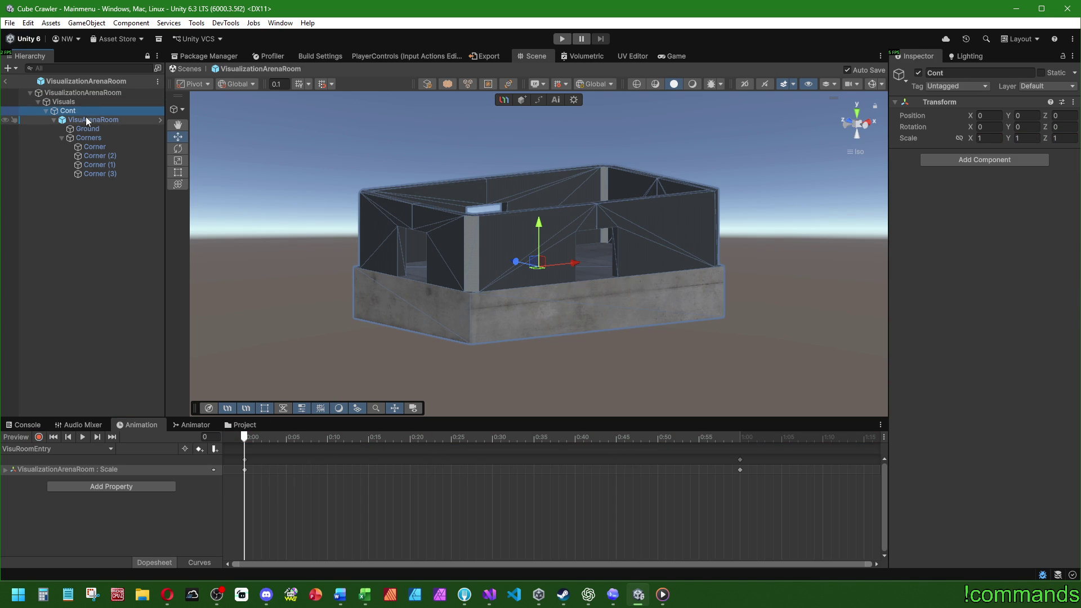
click(88, 119)
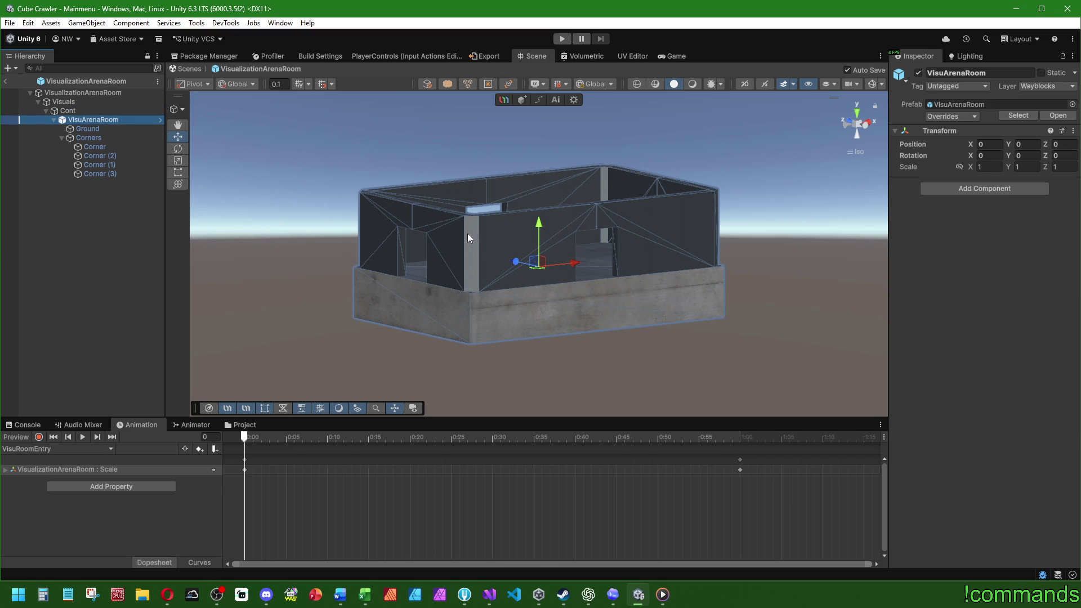
click(866, 136)
click(67, 111)
mouse_move(443, 205)
mouse_down()
mouse_move(458, 331)
mouse_move(450, 356)
mouse_up()
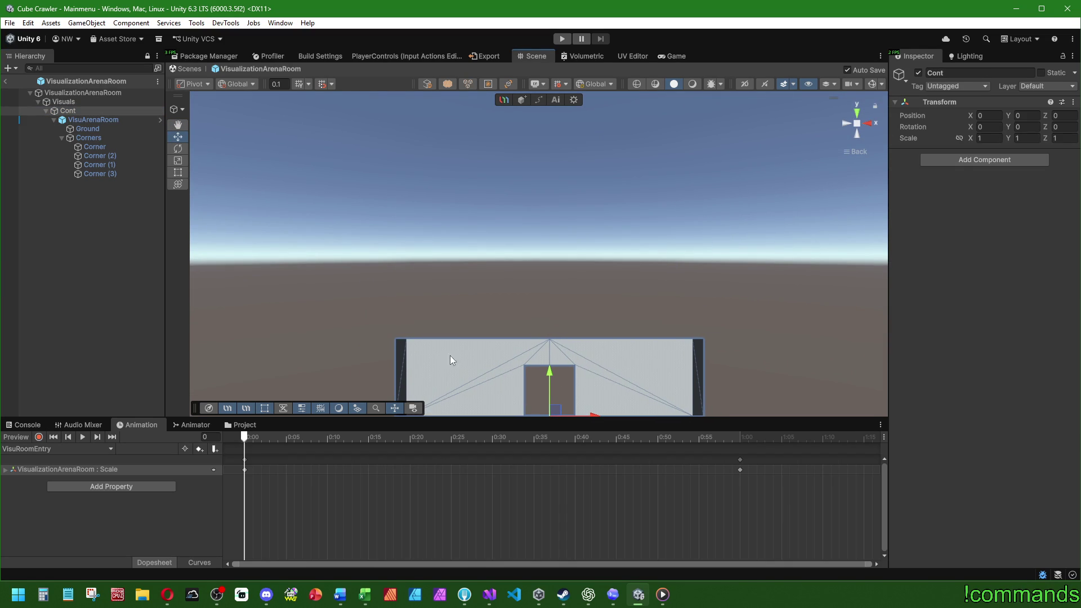
- Raise VisuArenaRoom to Position Y 20 and check it against Cont from above
click(95, 120)
drag(552, 374, 564, 327)
click(1026, 144)
text(20)
key(Return)
mouse_move(550, 190)
mouse_down()
mouse_move(420, 258)
mouse_move(518, 309)
mouse_move(507, 316)
mouse_up()
click(99, 245)
click(90, 111)
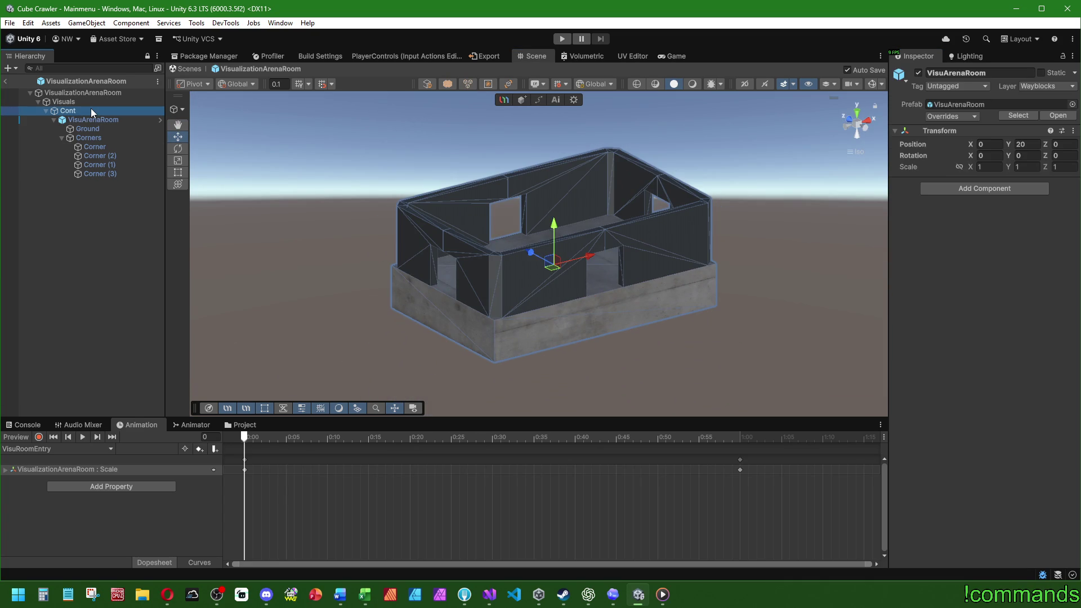
mouse_move(428, 236)
mouse_down()
mouse_move(500, 260)
mouse_move(657, 358)
mouse_up()
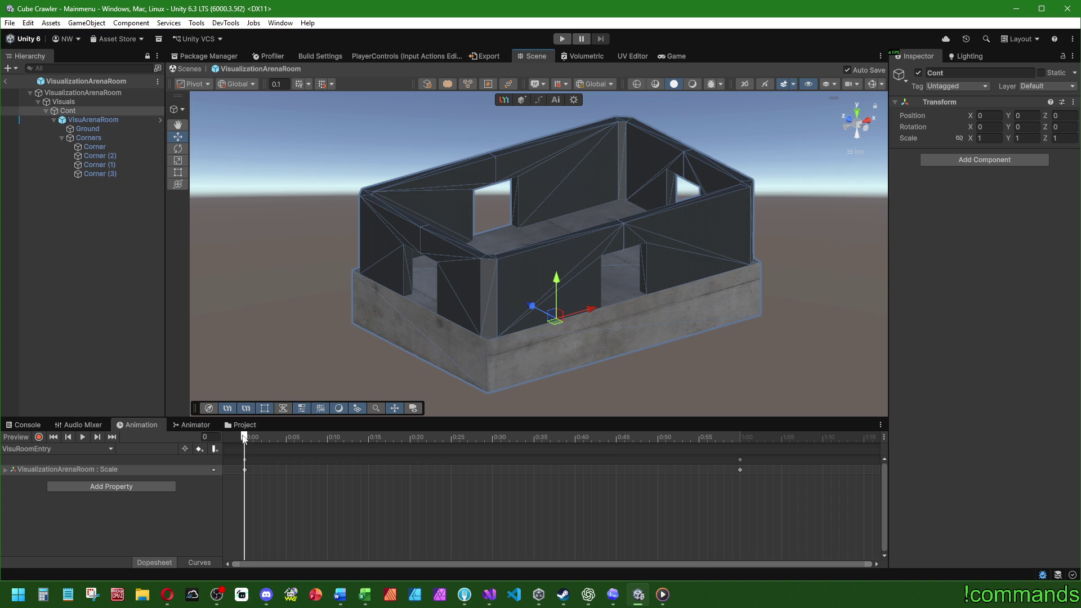
- With recording on, delete the room's old Scale keyframes from VisuRoomEntry
click(38, 437)
drag(771, 494, 225, 455)
key(Delete)
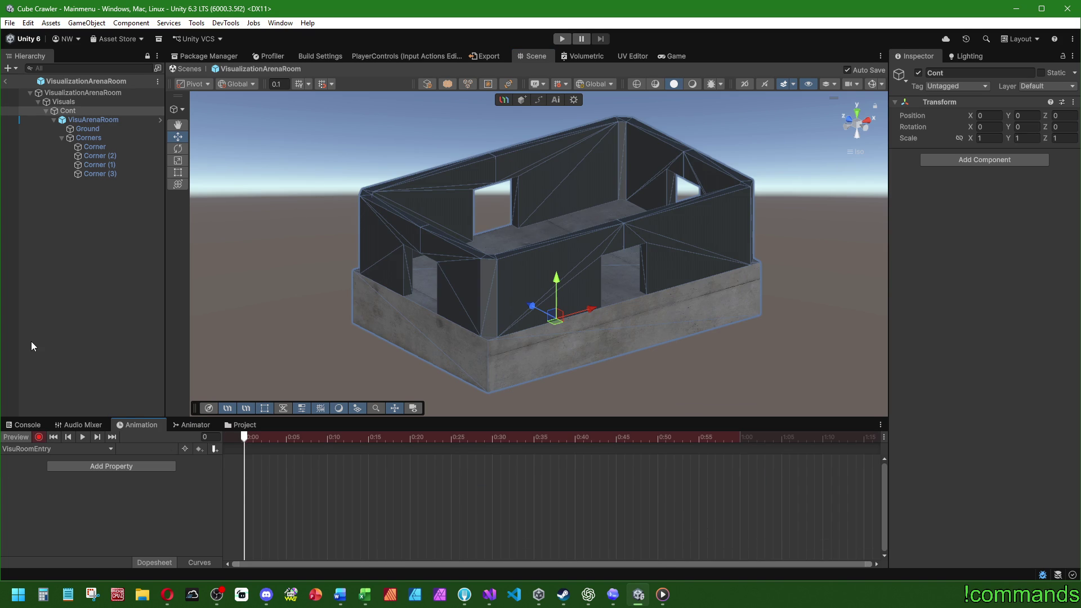
- Key Cont's scale at 0.1 on all three axes at frame 0
click(85, 112)
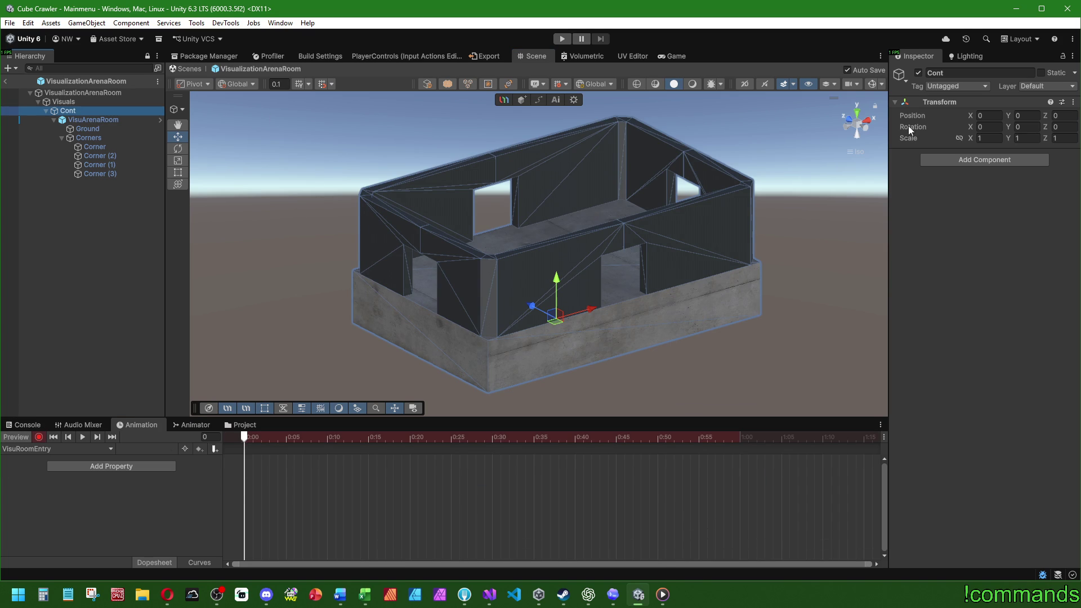
click(990, 138)
text(0.1)
key(Tab)
text(0.1)
key(Tab)
text(0.1)
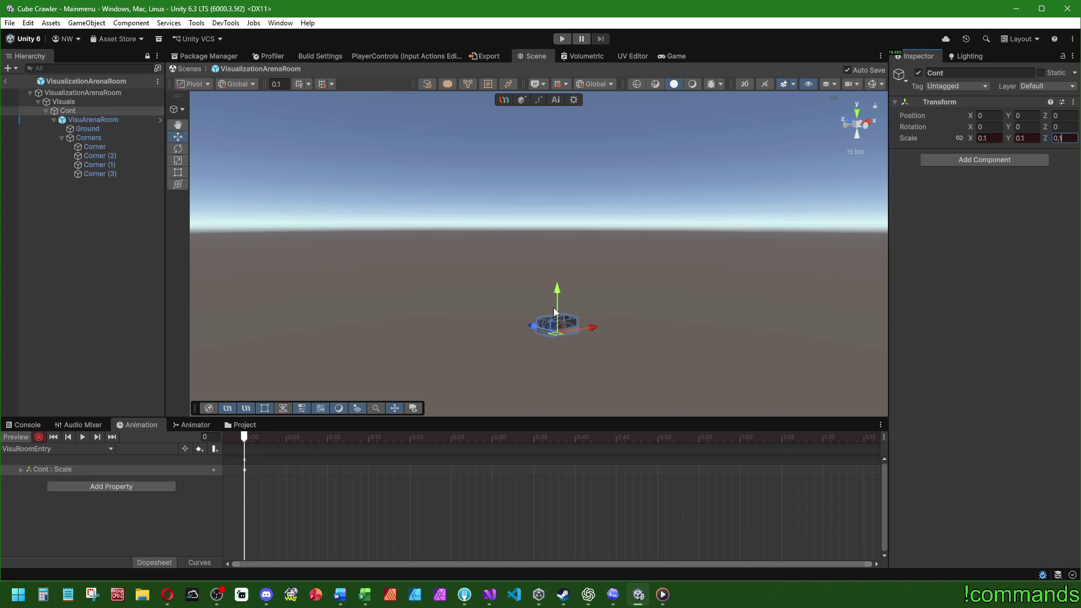
- Key Cont's scale at full size 1/1/1 at the one-second mark
mouse_move(245, 439)
mouse_down()
mouse_move(668, 427)
mouse_move(739, 442)
mouse_up()
click(991, 138)
text(1)
key(Tab)
text(1)
key(Tab)
text(1)
- Change Cont's starting scale to 0.05 on all axes and preview it growing
drag(242, 437, 666, 439)
text(0.05)
key(Tab)
text(0.05)
key(Tab)
text(0,05)
key(Return)
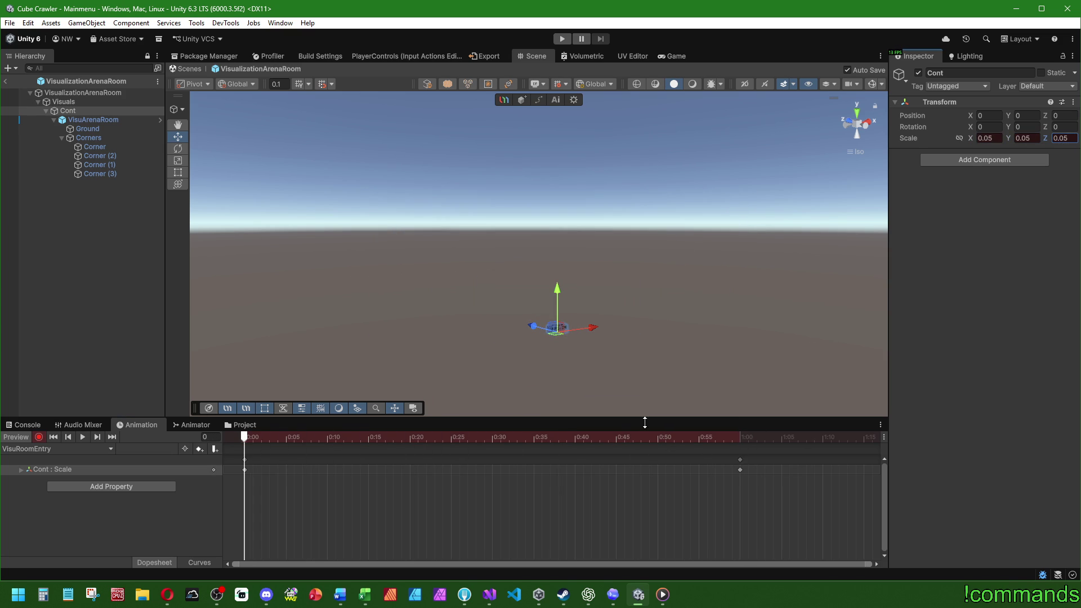
mouse_move(252, 437)
mouse_down()
mouse_move(721, 435)
mouse_move(44, 437)
mouse_up()
- Switch to the Lift clip with recording on and select all its keyframes
click(39, 438)
click(38, 449)
click(36, 477)
click(38, 437)
scroll(293, 512, down, 3)
drag(765, 495, 223, 454)
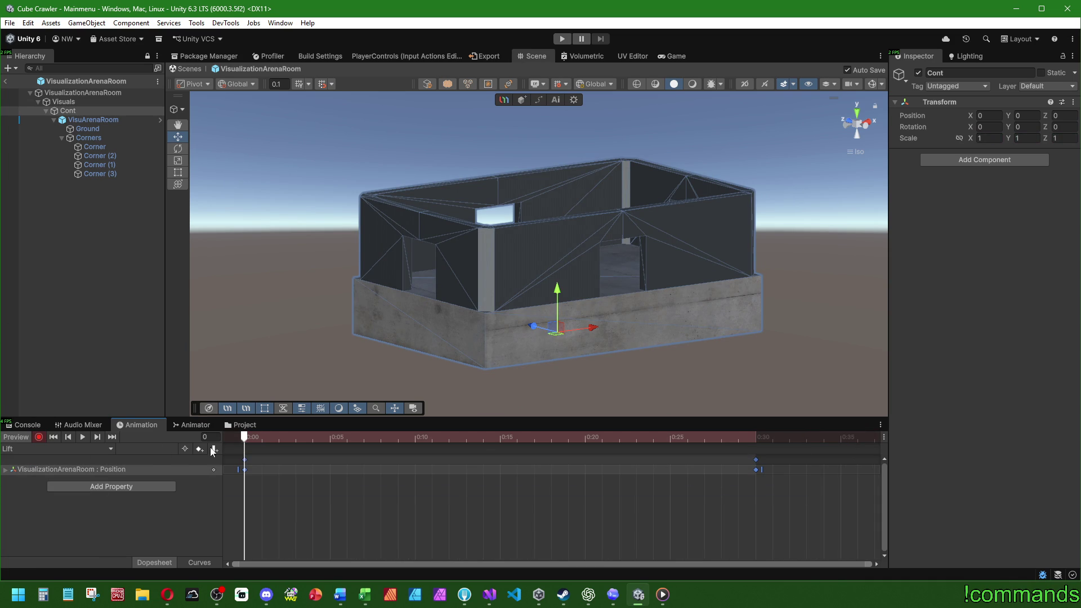
- In Lift, delete the room's Position keys and key Cont's height 75 at frame 30
key(Delete)
click(754, 437)
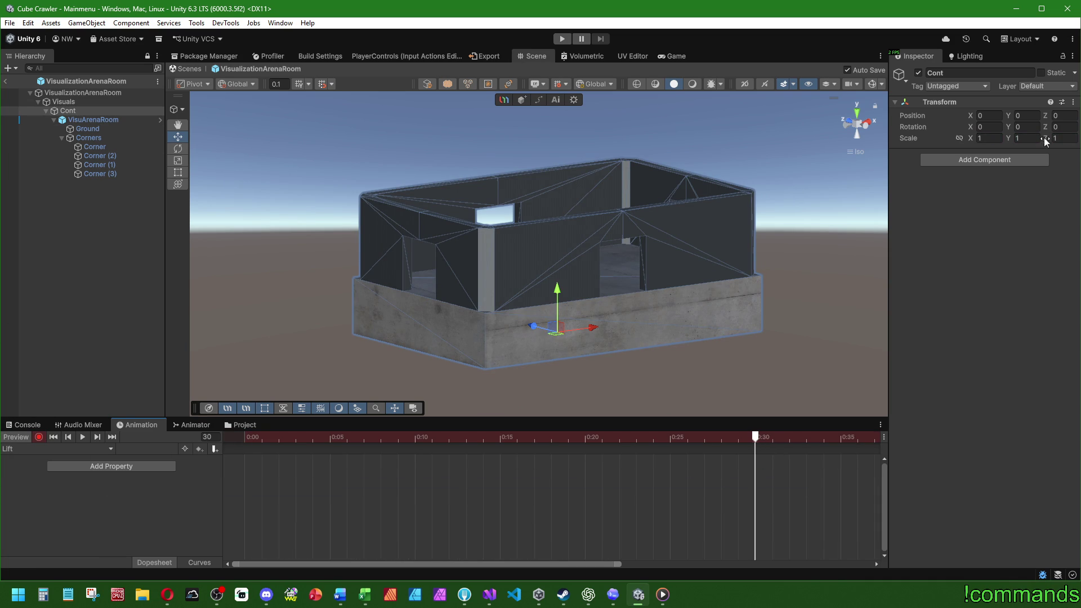
text(75)
key(Return)
- In Drop, replace the room's Position track with Cont height 75 falling to 0, ending at frame 15
click(56, 449)
click(23, 462)
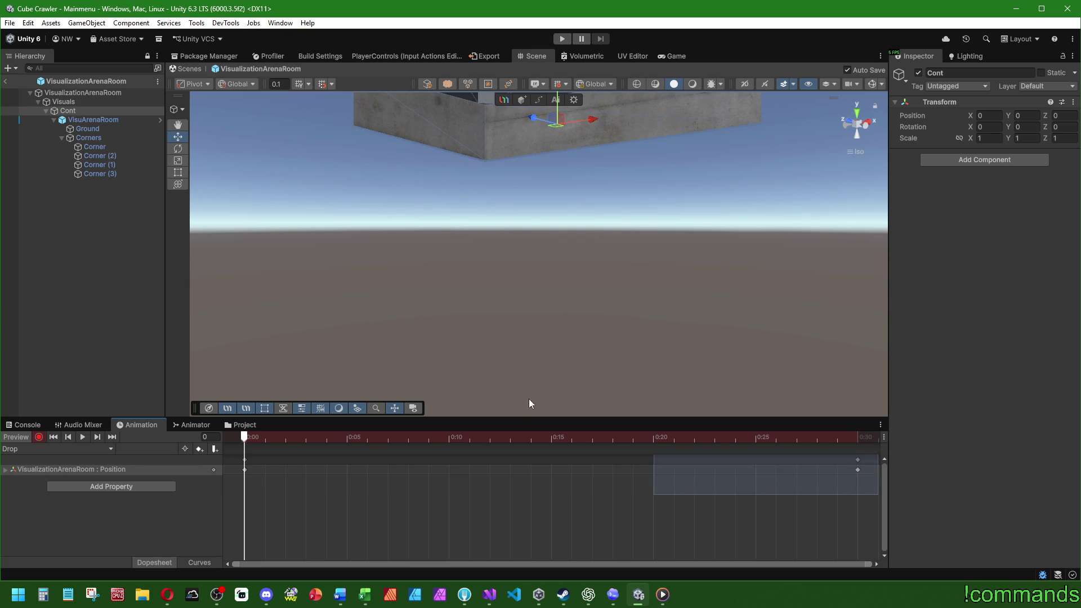
key(Delete)
click(1018, 116)
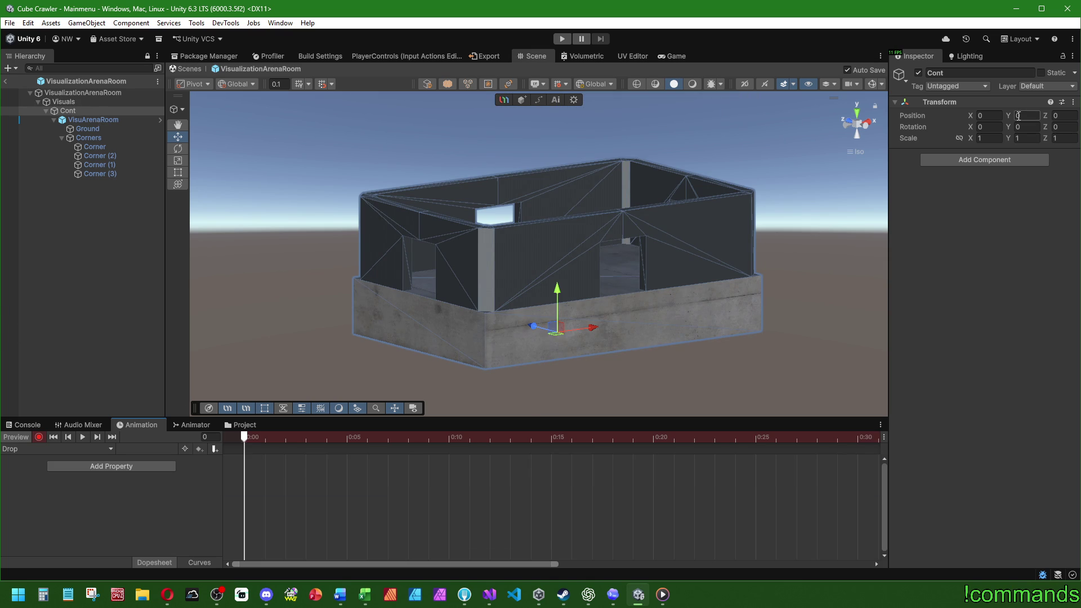
text(75)
mouse_move(246, 439)
mouse_down()
mouse_move(873, 448)
mouse_move(858, 449)
mouse_up()
key(ctrl+a)
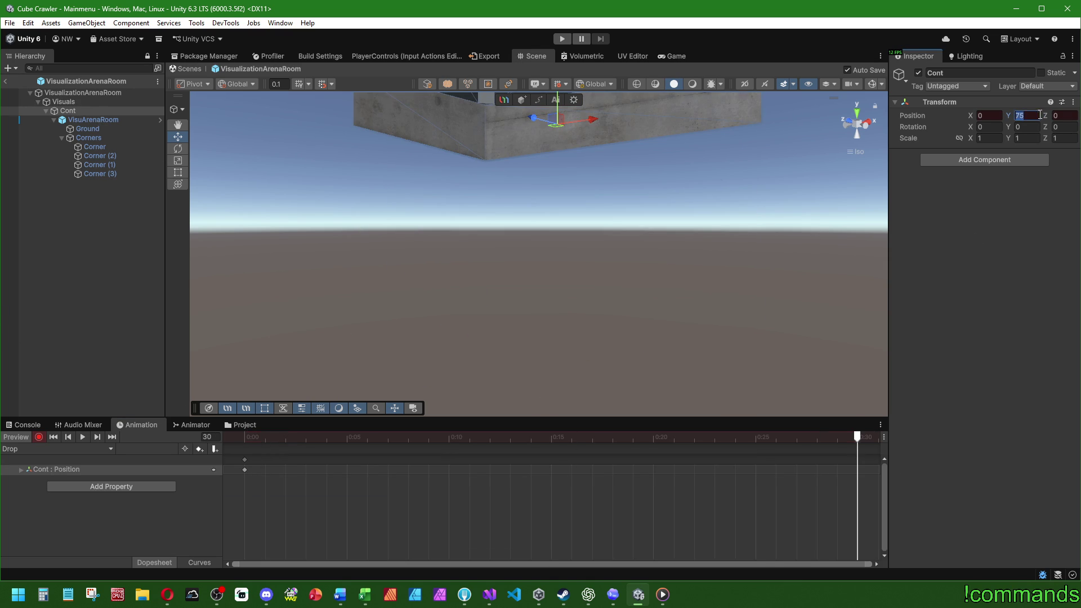
text(0)
drag(857, 461, 550, 468)
- Move the Lift clip's end keyframes earlier on the timeline
click(38, 449)
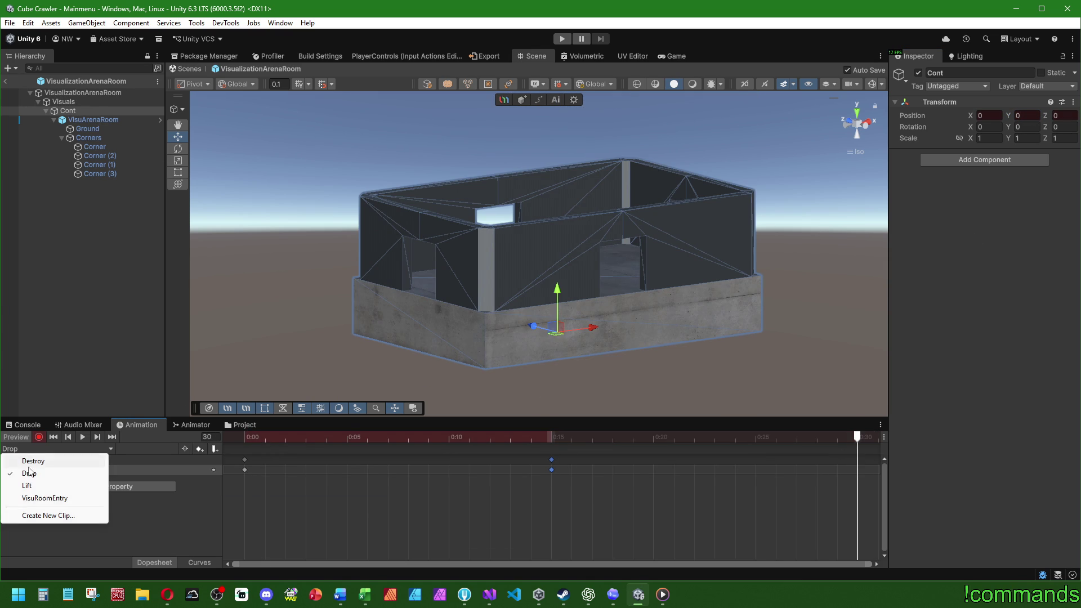
click(67, 488)
click(853, 460)
click(854, 460)
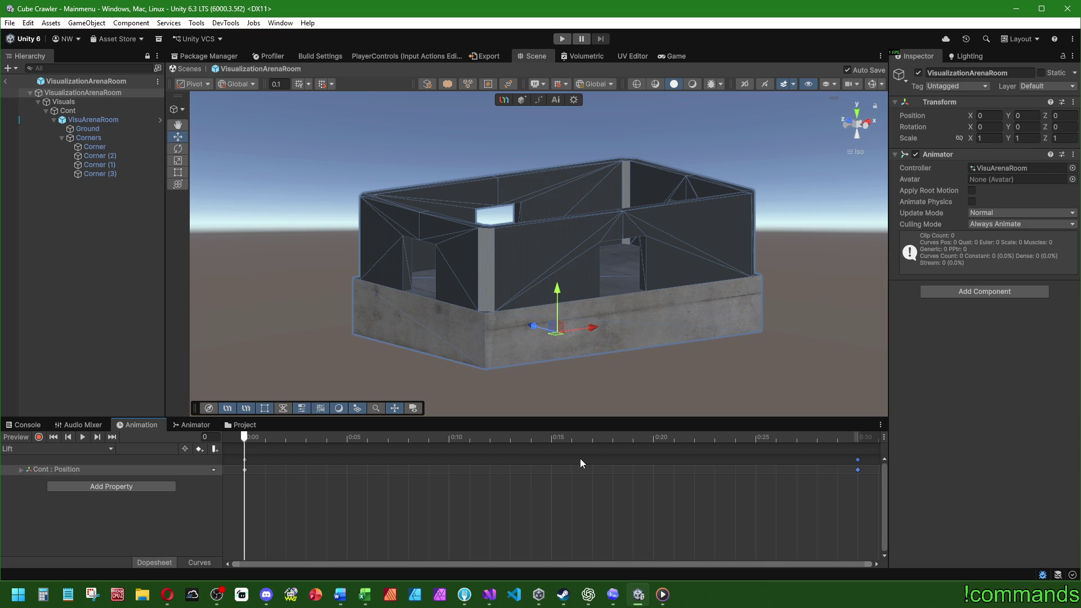
mouse_move(857, 463)
mouse_down()
mouse_move(565, 459)
mouse_move(656, 459)
mouse_up()
- Move the Drop clip's end keyframes to about 0:20
click(107, 449)
click(30, 474)
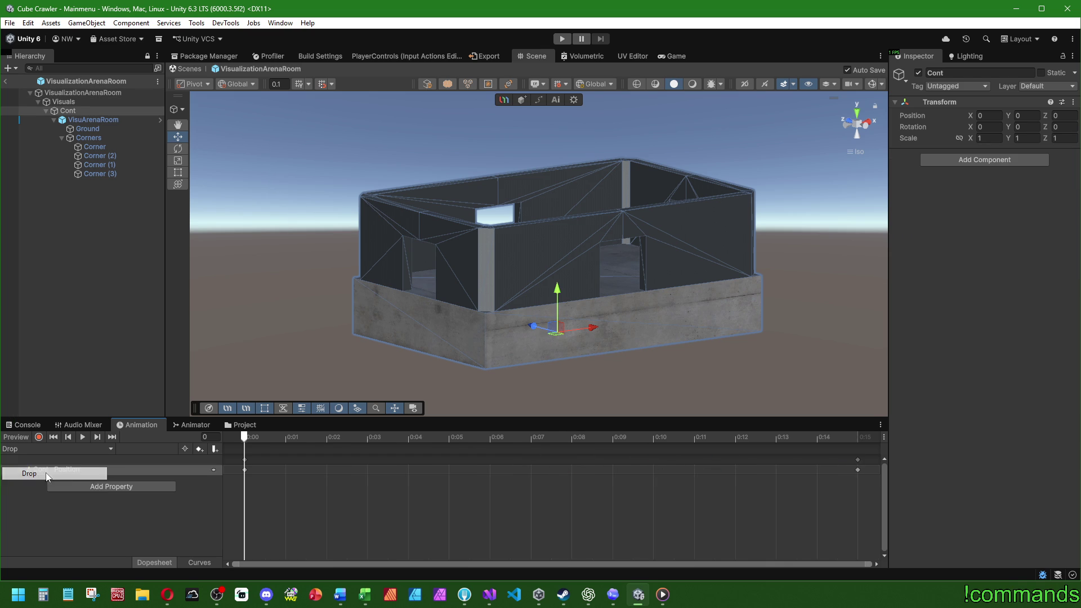
click(855, 460)
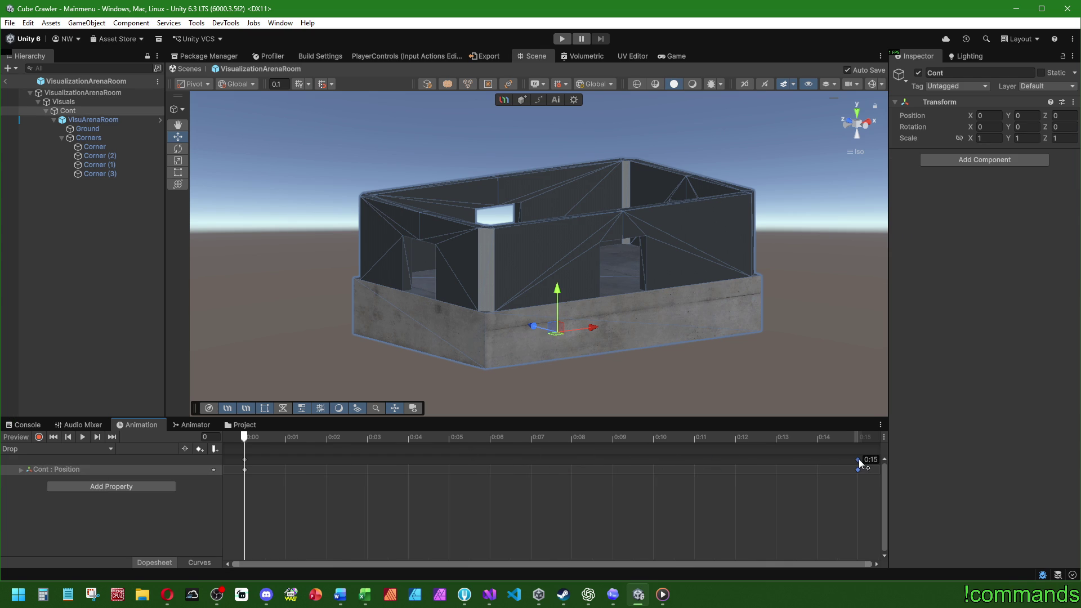
mouse_move(963, 465)
mouse_down()
mouse_move(719, 496)
mouse_move(594, 460)
mouse_up()
drag(755, 455, 787, 458)
- Load the Destroy clip in the Animation window
click(35, 453)
click(35, 461)
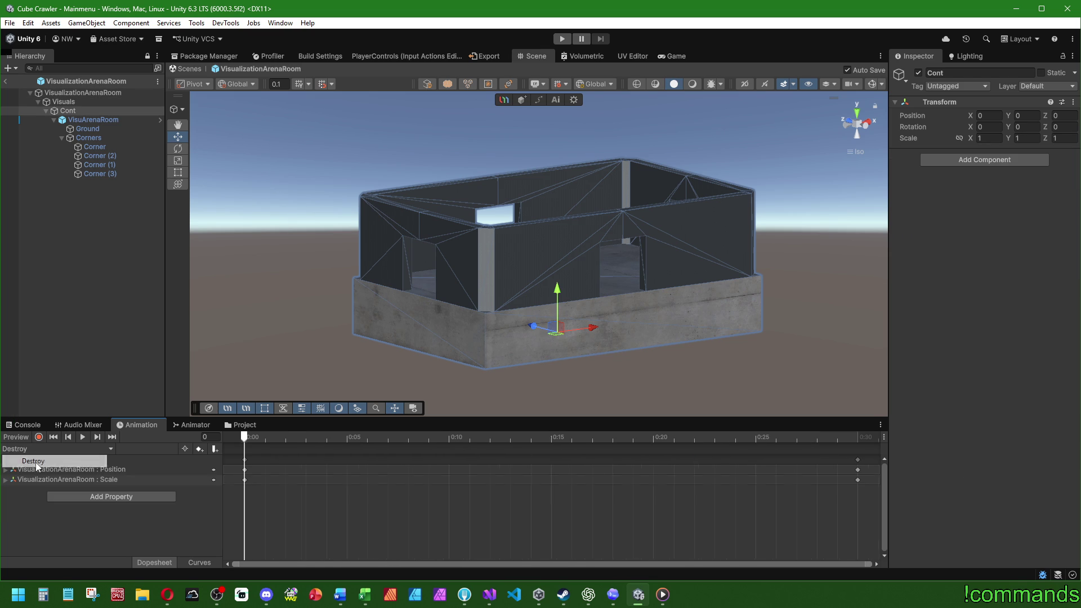
scroll(411, 534, down, 3)
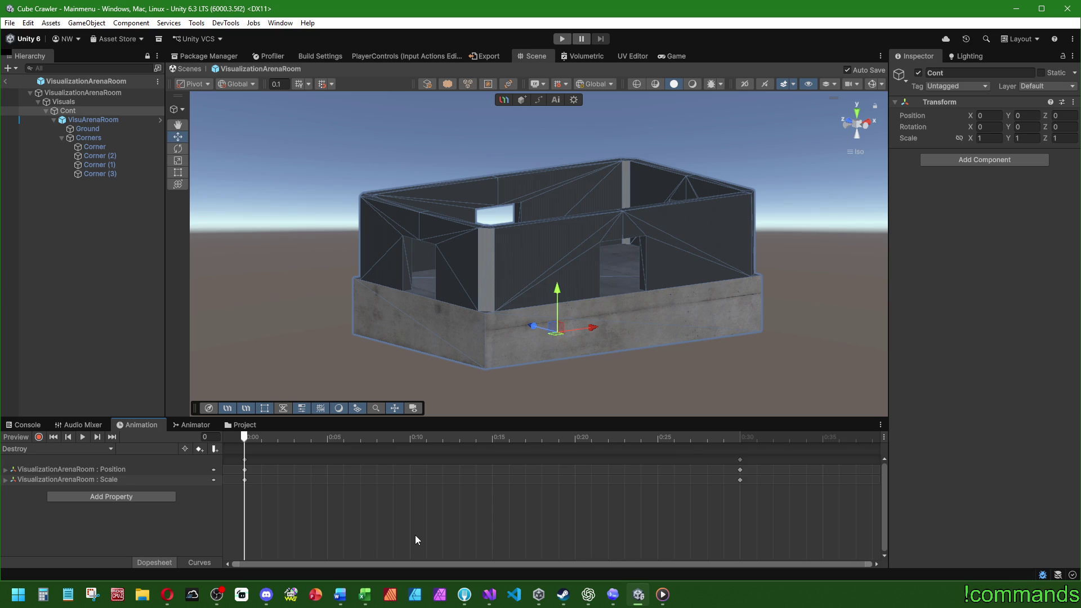
- Delete the room's Position and Scale tracks from the Destroy clip
click(92, 471)
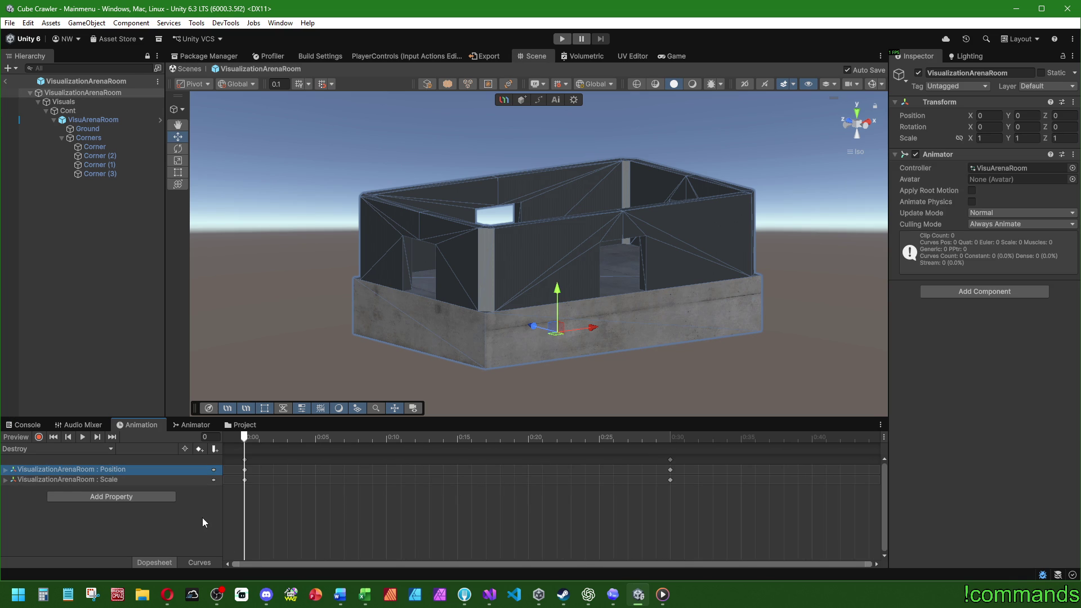
key(Delete)
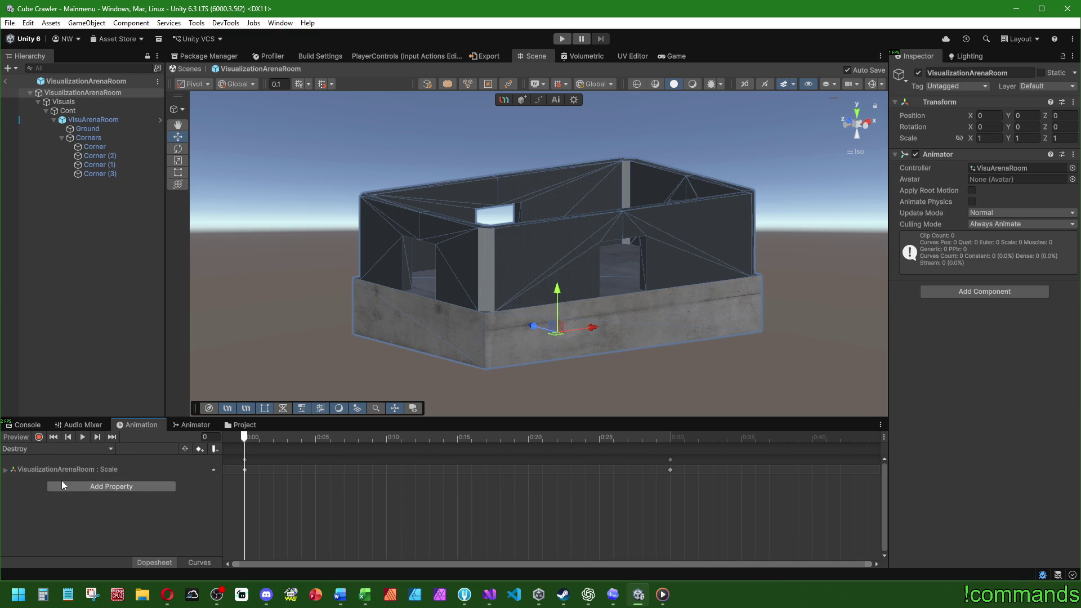
click(56, 470)
key(Delete)
- Record a 0.05 scale on Cont, then undo the mistyped entry
click(38, 437)
click(76, 110)
text(0.05)
key(Tab)
text(0)
key(Tab)
text(5)
key(shift+Tab)
text(0.05)
key(Tab)
text(0,0)
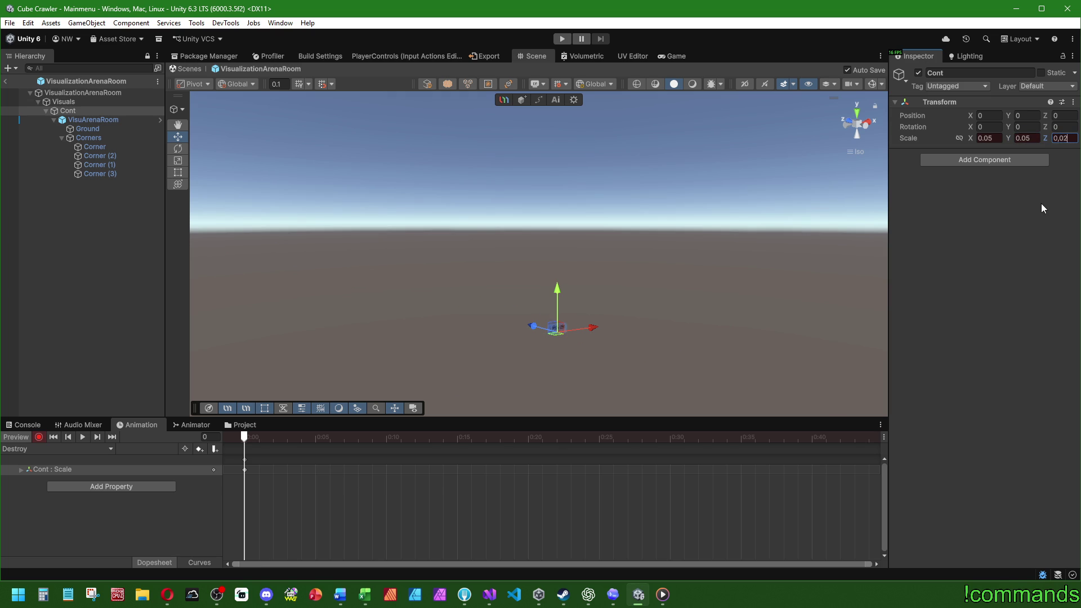
key(ctrl+z)
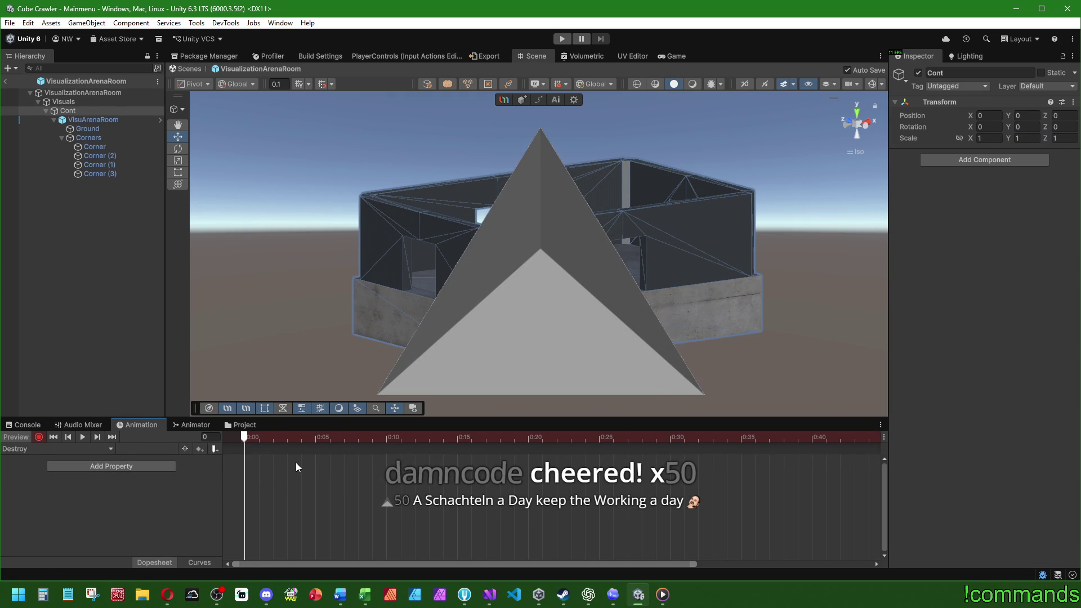
- At 0:30, key Cont's scale to 0.05 on all axes and preview the shrink
scroll(301, 461, down, 1)
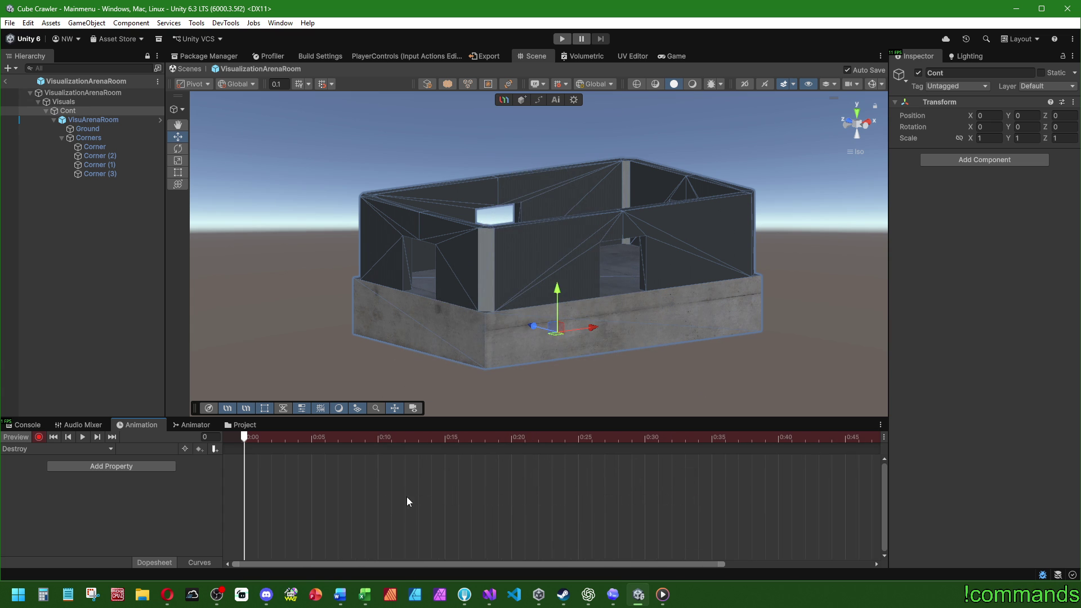
scroll(430, 510, down, 1)
click(607, 435)
click(989, 137)
text(0)
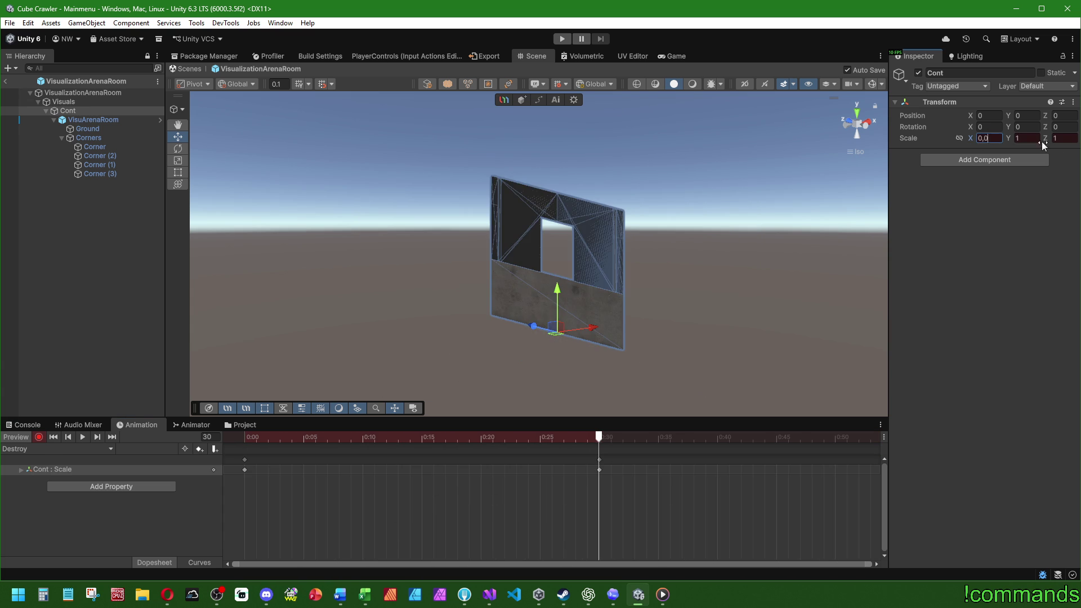
text(5)
key(Tab)
text(0,05)
key(Tab)
text(0,05)
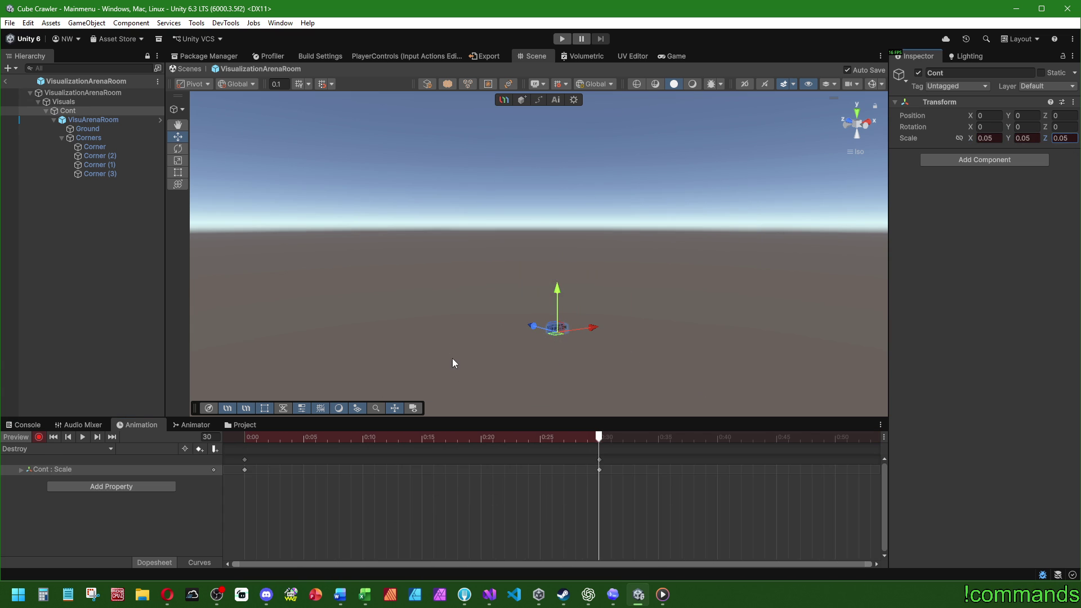
mouse_move(245, 438)
mouse_down()
mouse_move(480, 437)
mouse_move(602, 459)
mouse_move(87, 448)
mouse_up()
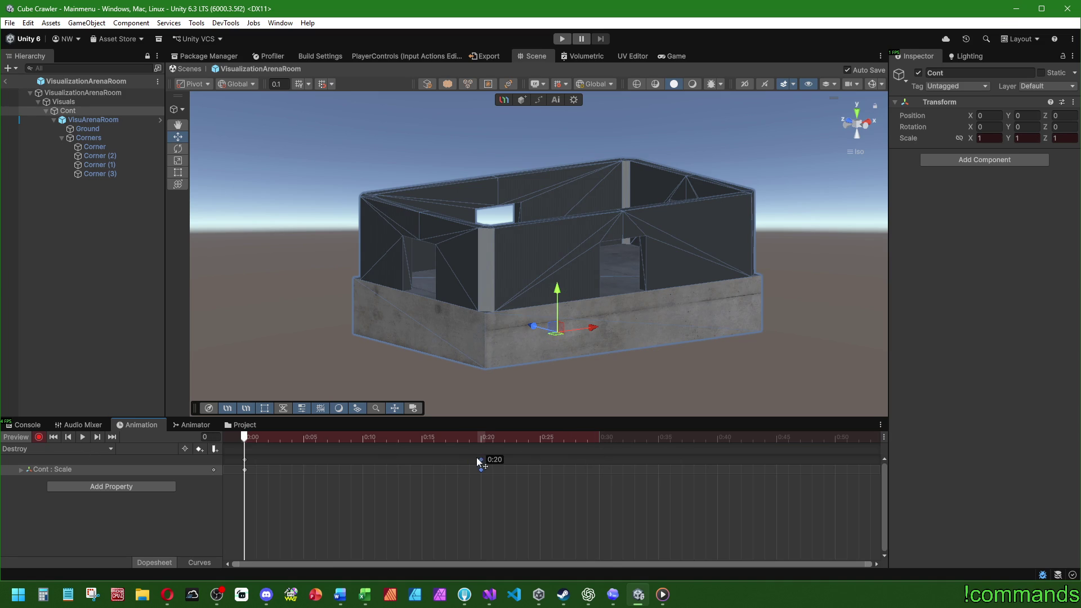
- Stop recording and preview the VisuRoomEntry and Drop animations
click(38, 436)
click(30, 449)
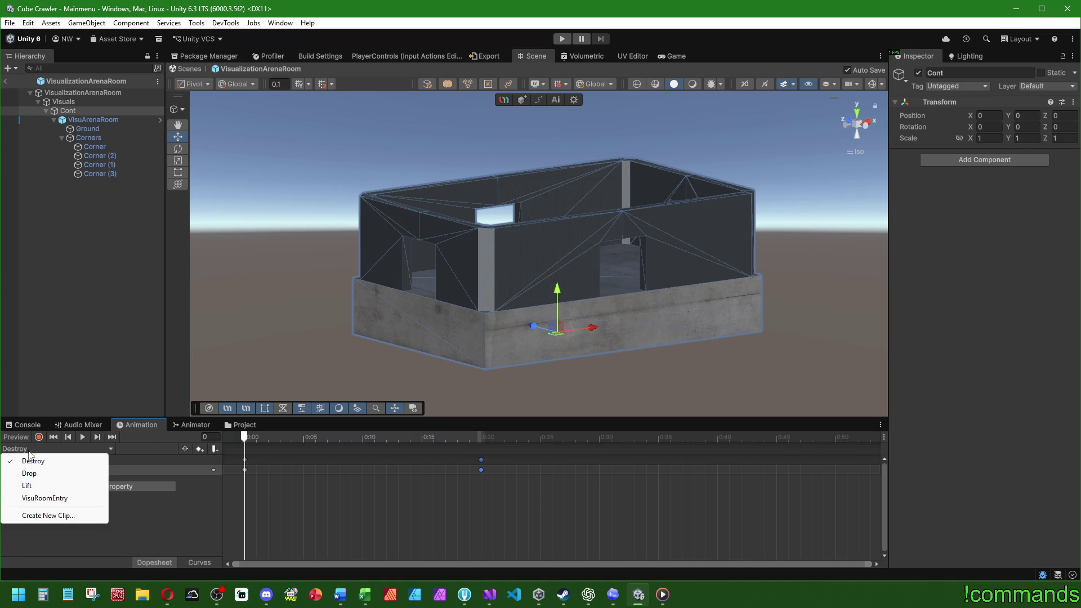
click(30, 473)
click(28, 448)
click(45, 499)
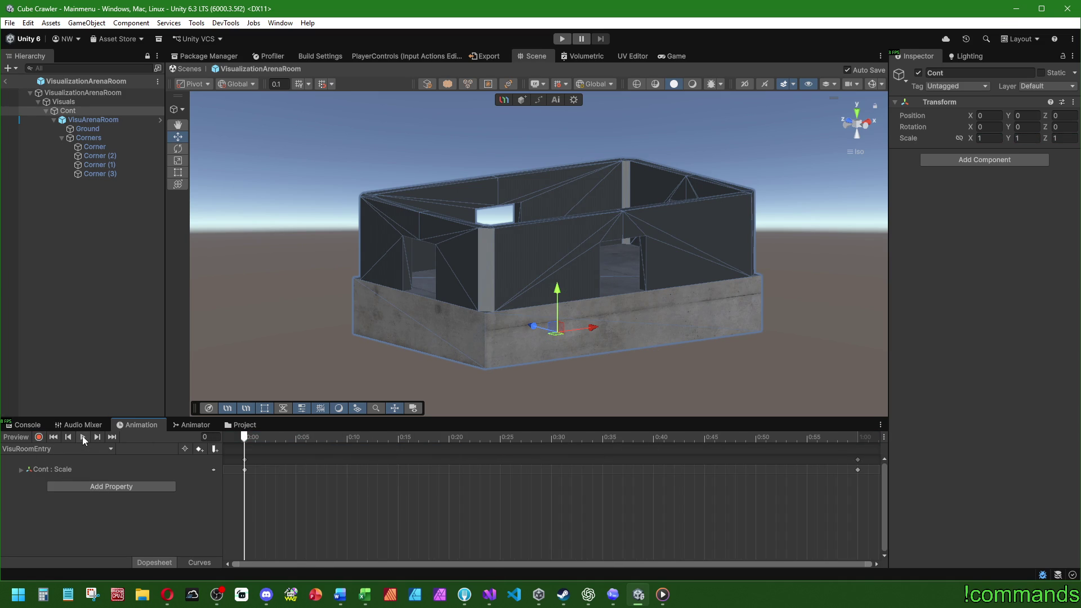
click(82, 436)
click(25, 448)
click(25, 474)
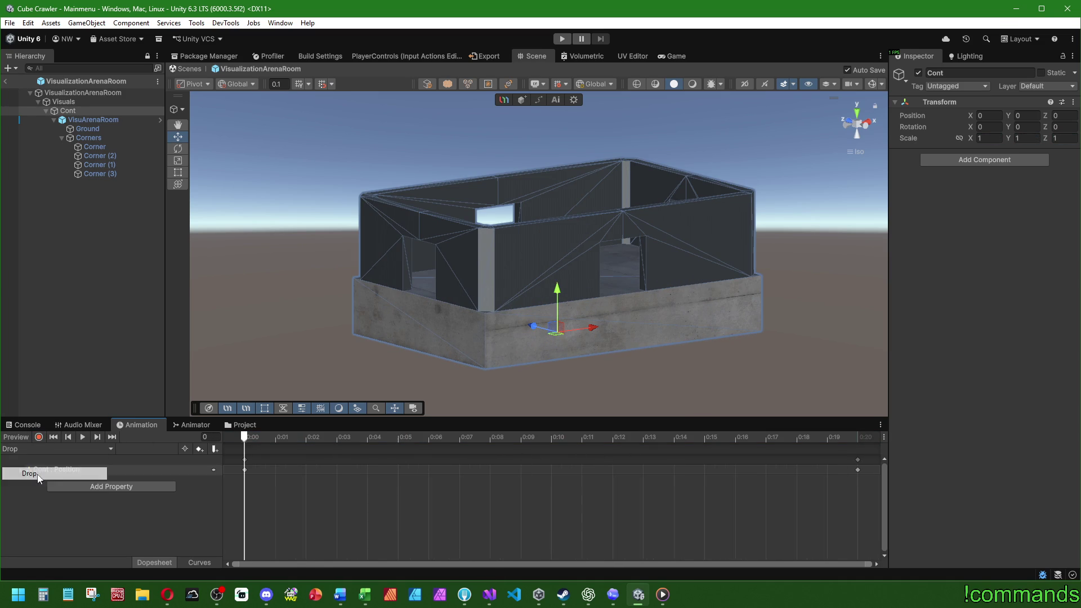
click(81, 437)
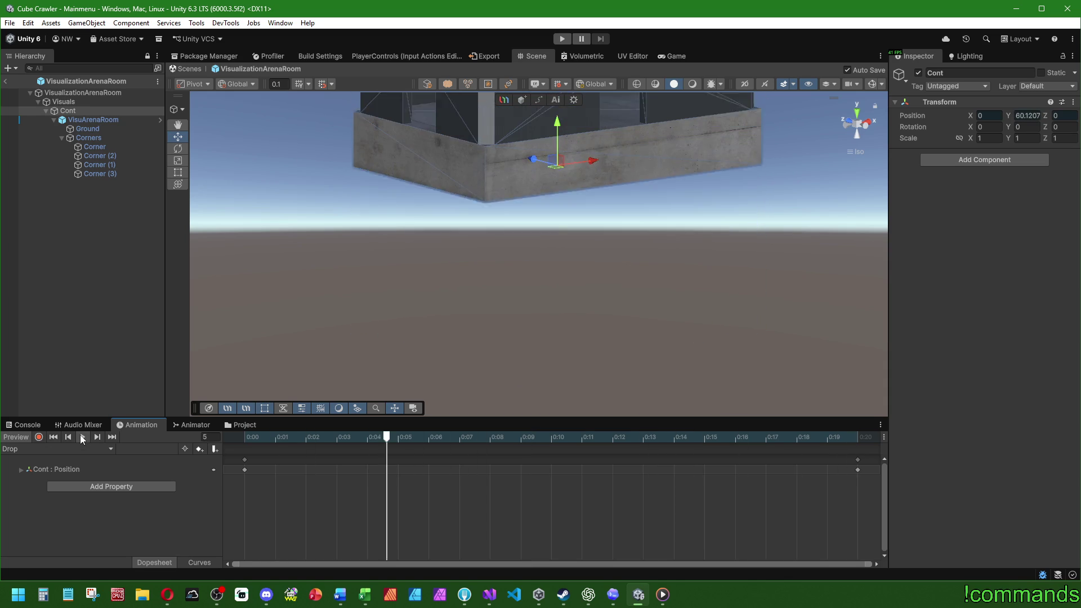
click(81, 435)
- Toggle recording at the first frame, select Cont, and return to the VisuRoomEntry clip
click(38, 436)
click(234, 438)
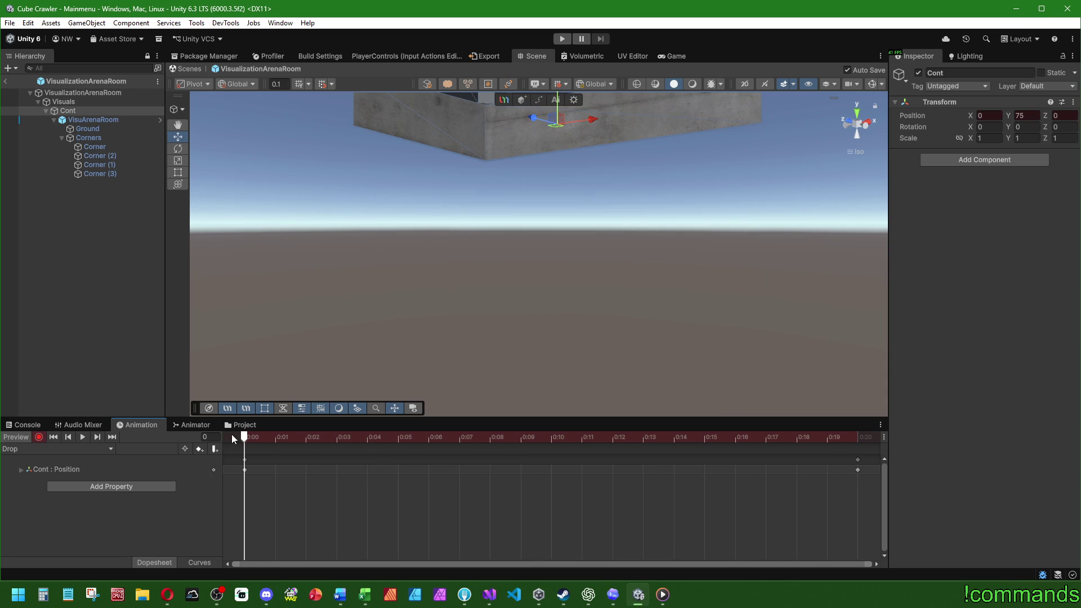
click(39, 437)
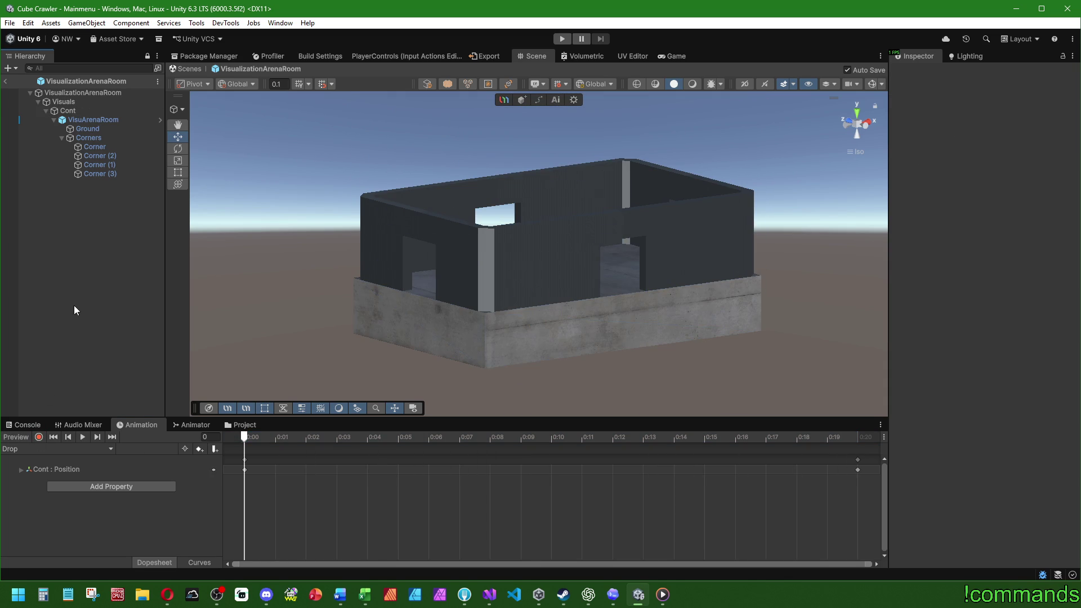
click(70, 113)
click(70, 448)
click(43, 449)
click(43, 450)
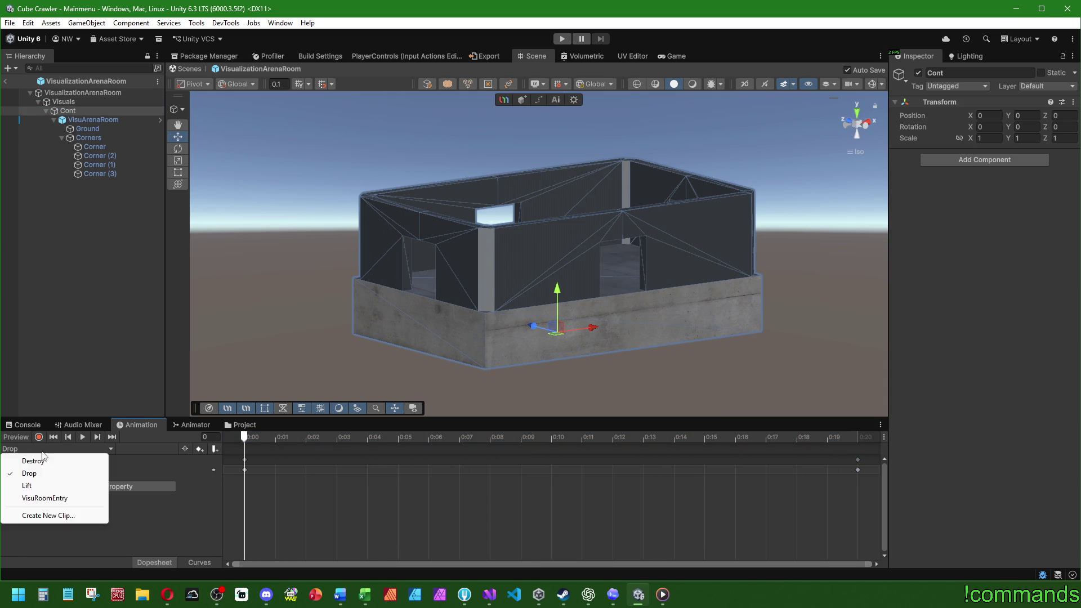
click(38, 485)
click(42, 447)
click(45, 498)
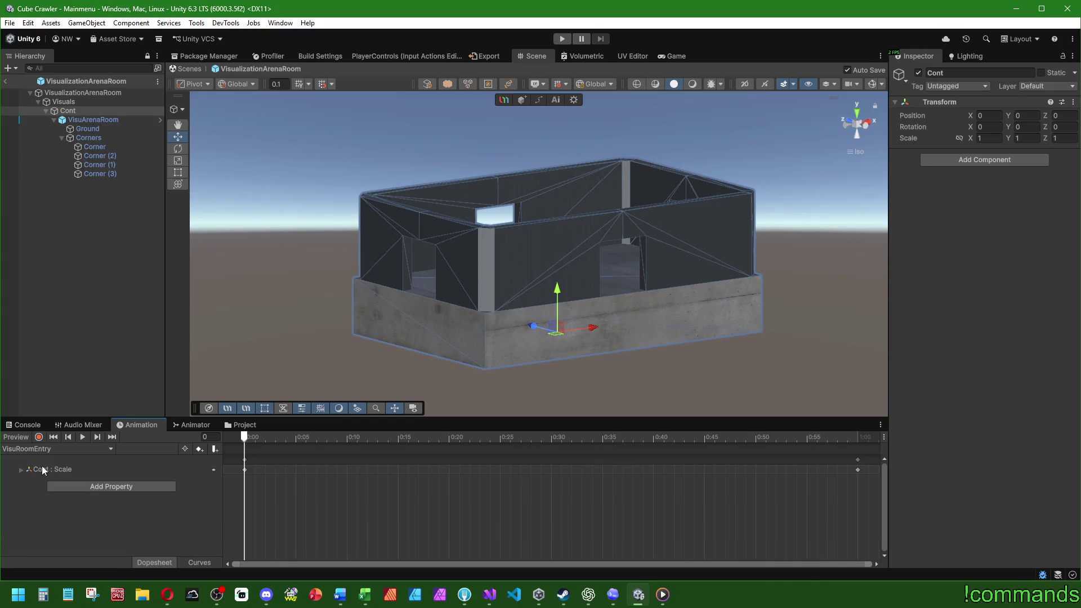
- Show the Console and select the VisualizationArenaRoom root object
click(21, 426)
ctrl+click(111, 112)
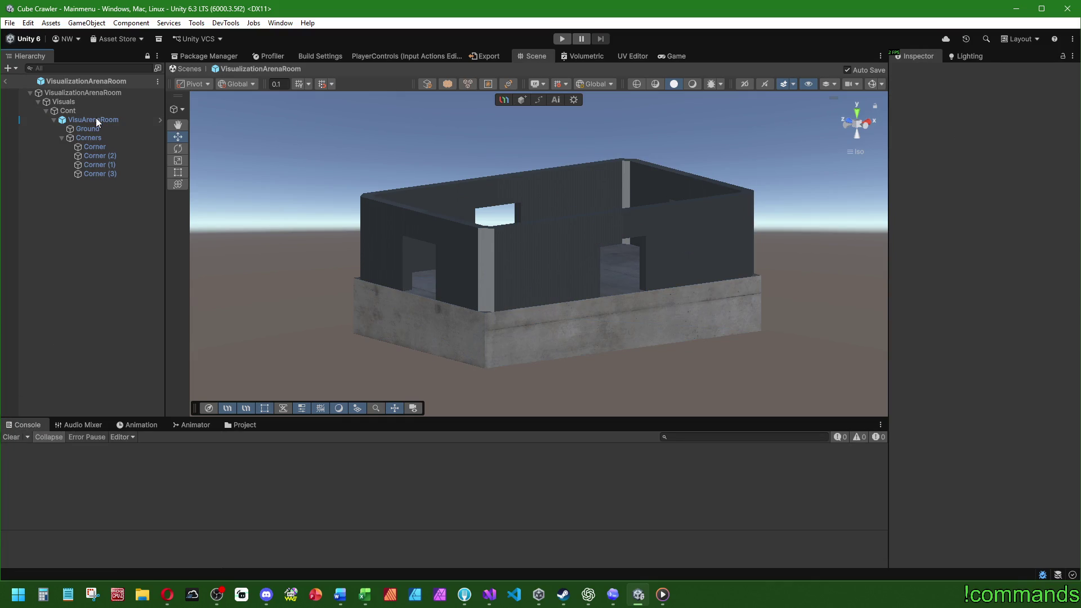
click(102, 92)
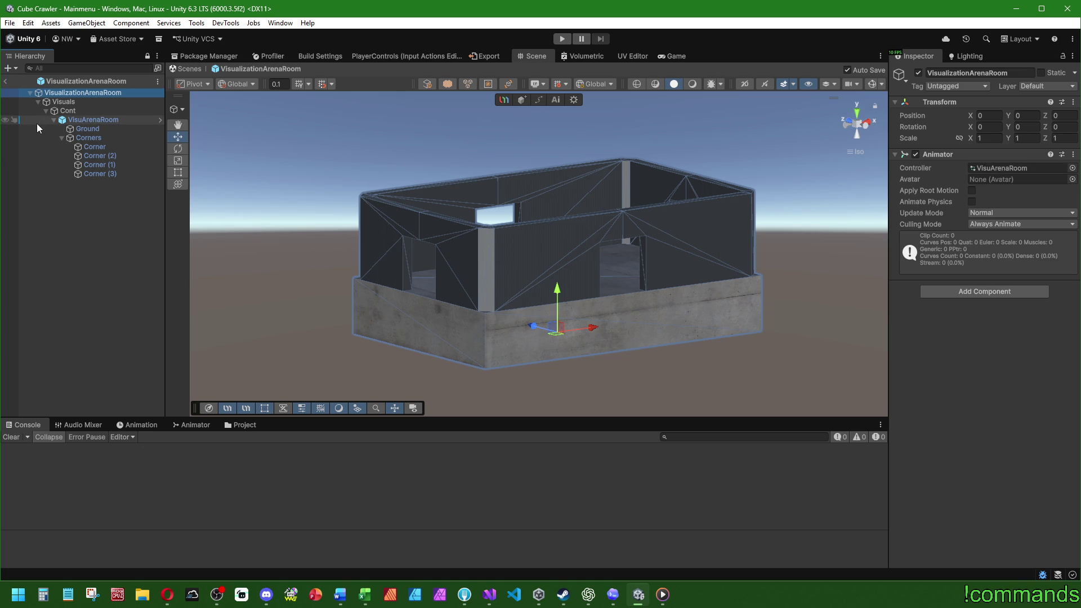
- Exit prefab editing back to the Mainmenu scene
key(shift+d)
click(113, 93)
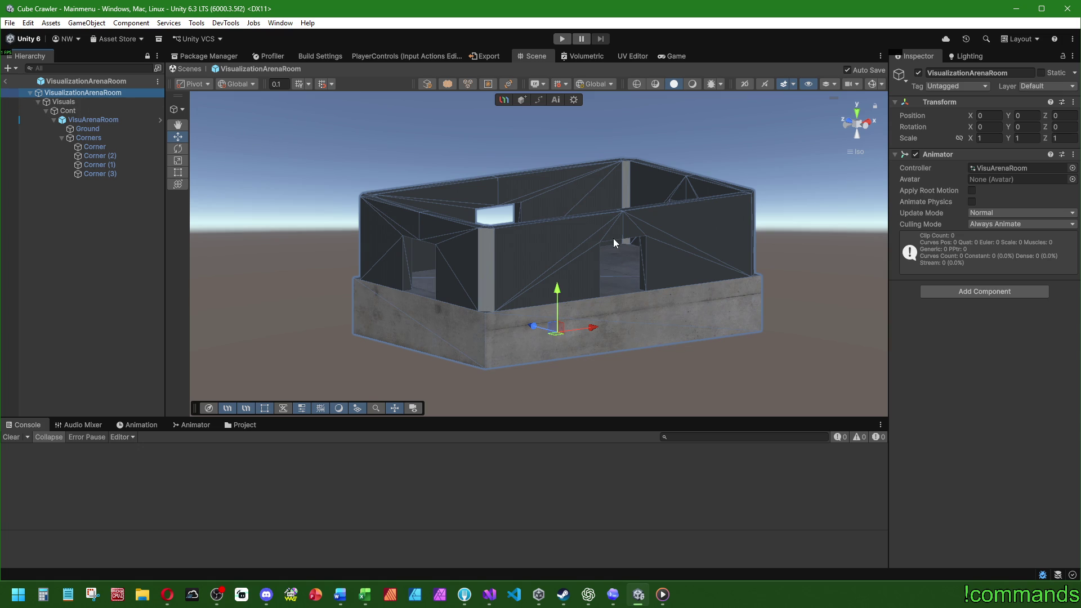
click(5, 81)
- Save the project via File > Save Project and start play mode
click(10, 23)
click(39, 145)
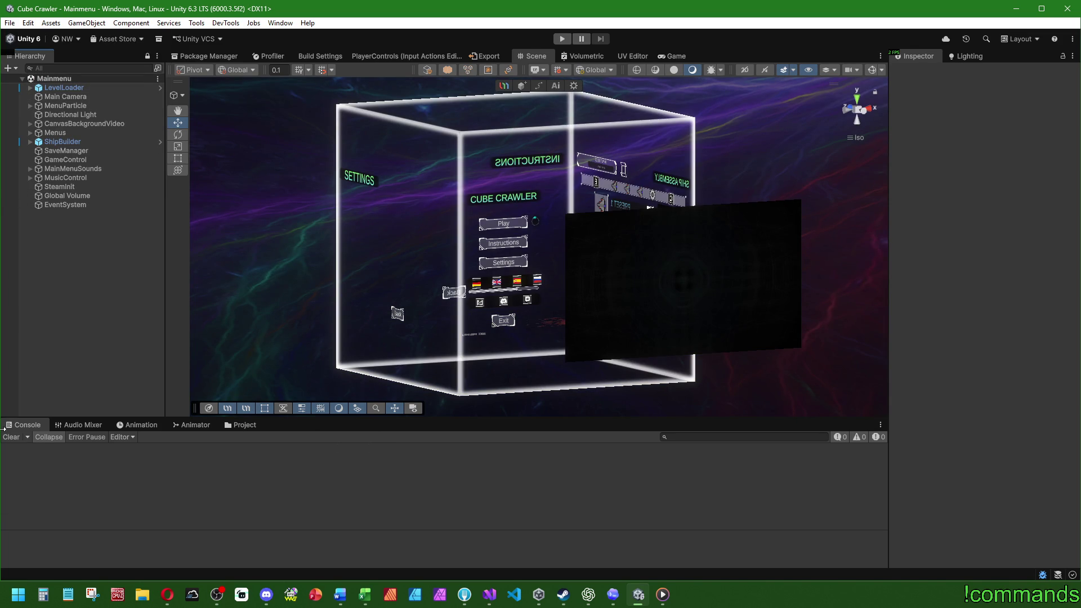
drag(3, 429, 7, 433)
key(ctrl+p)
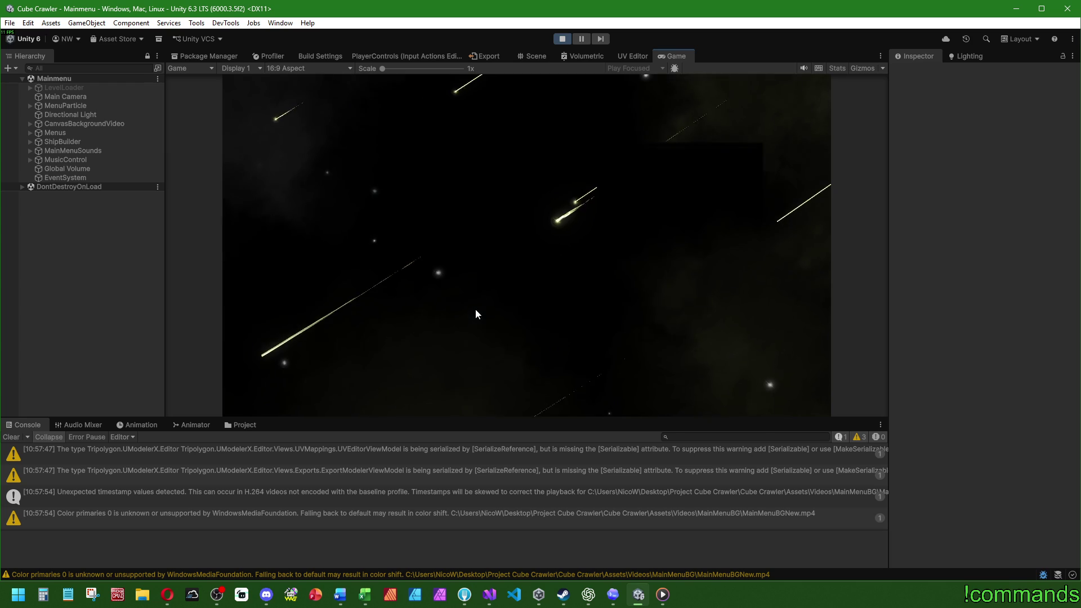
- Clear the console and go from the main menu through Ship Assembly into the cube
click(11, 436)
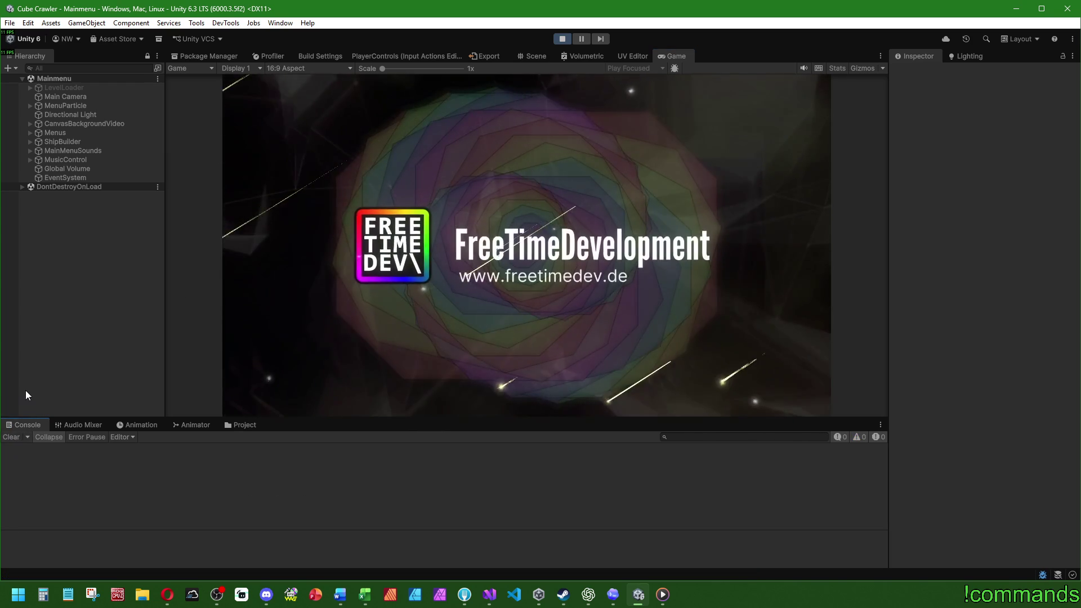
click(581, 133)
key(Return)
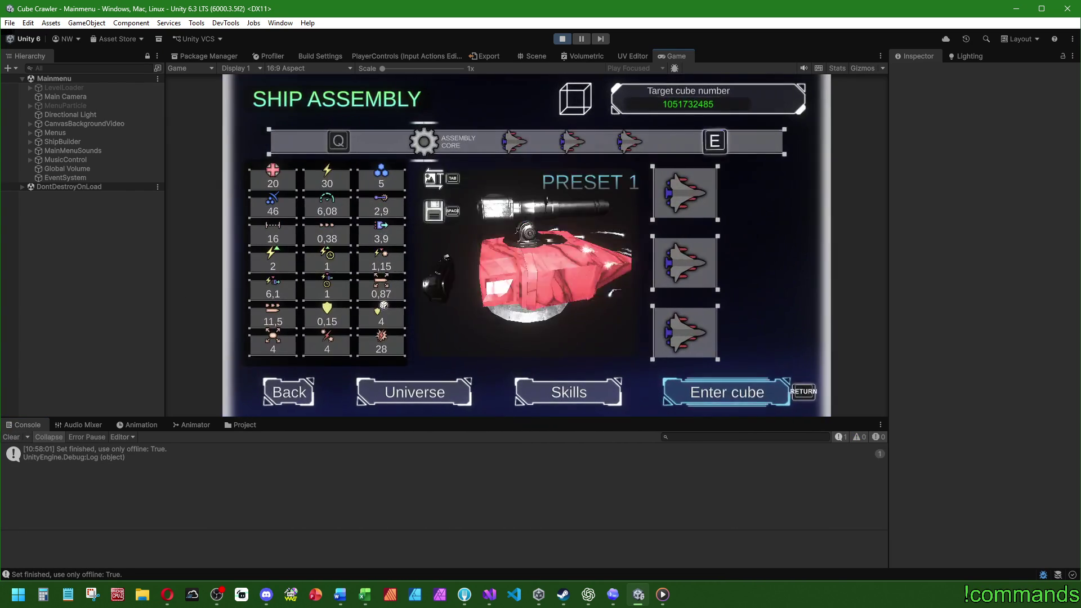
key(Return)
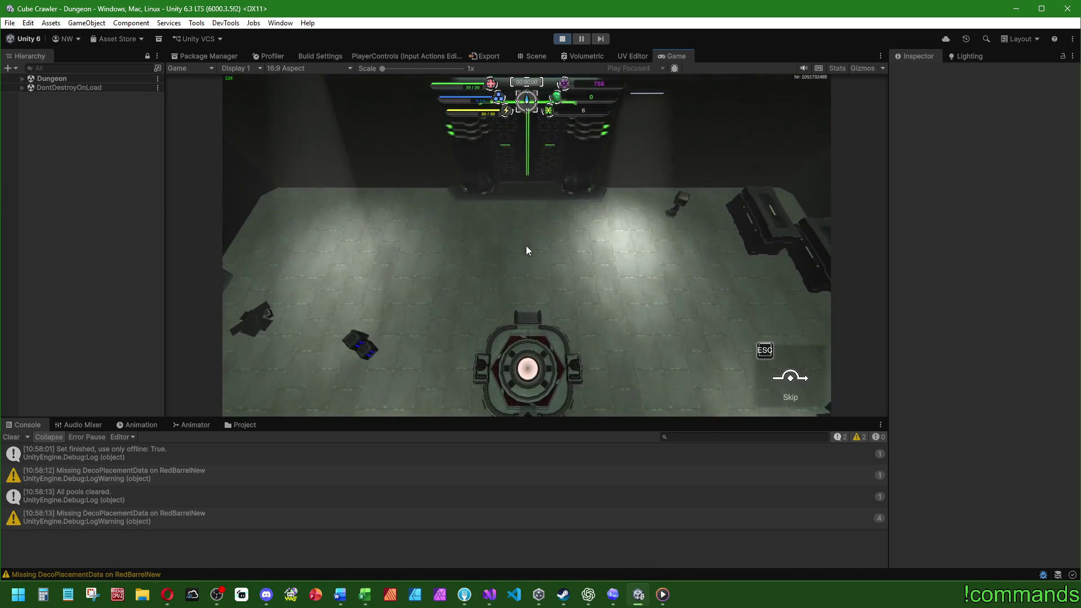
- Open the dungeon map, view the Insert Room Module screen, then stop play mode
key(m)
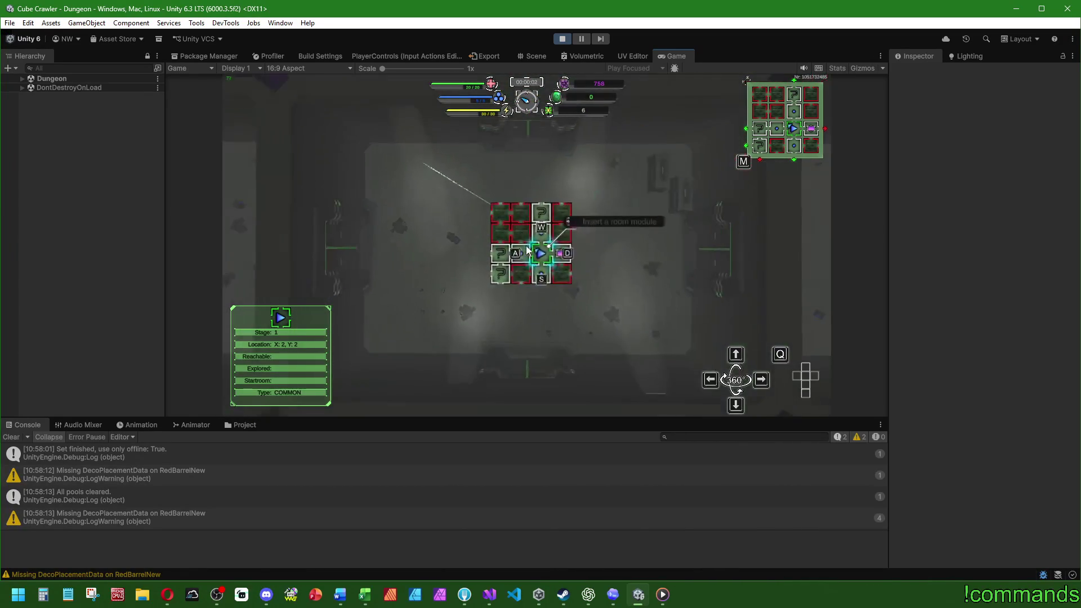
key(Down)
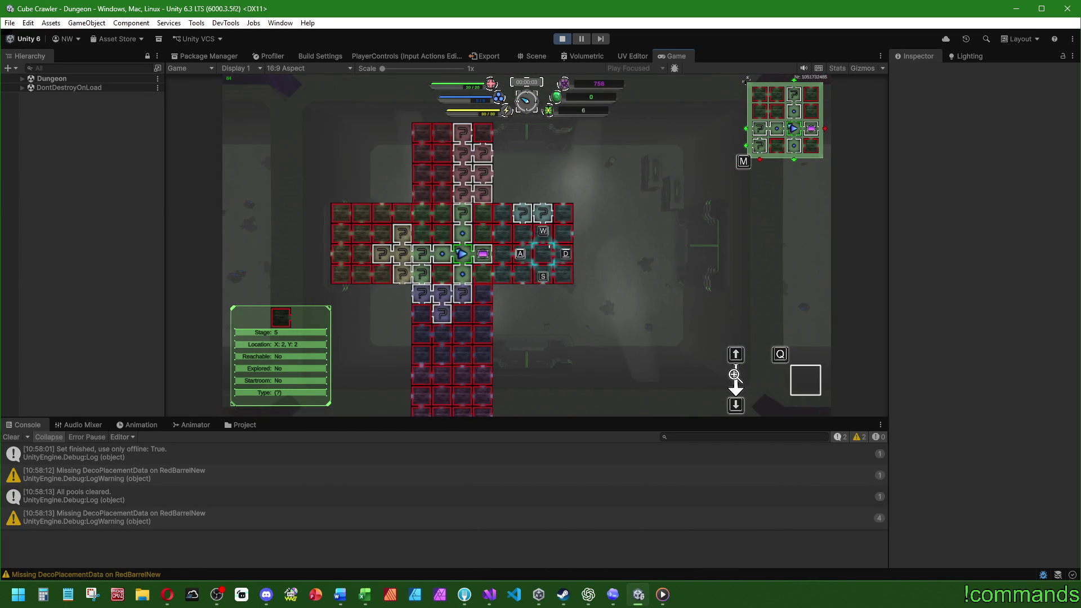
key(Return)
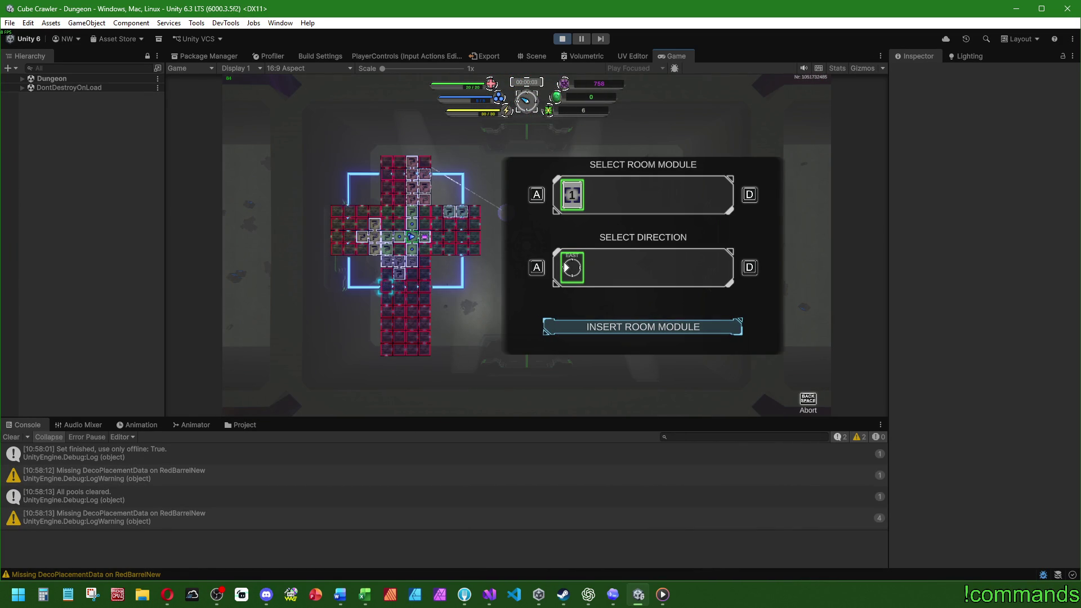
key(Return)
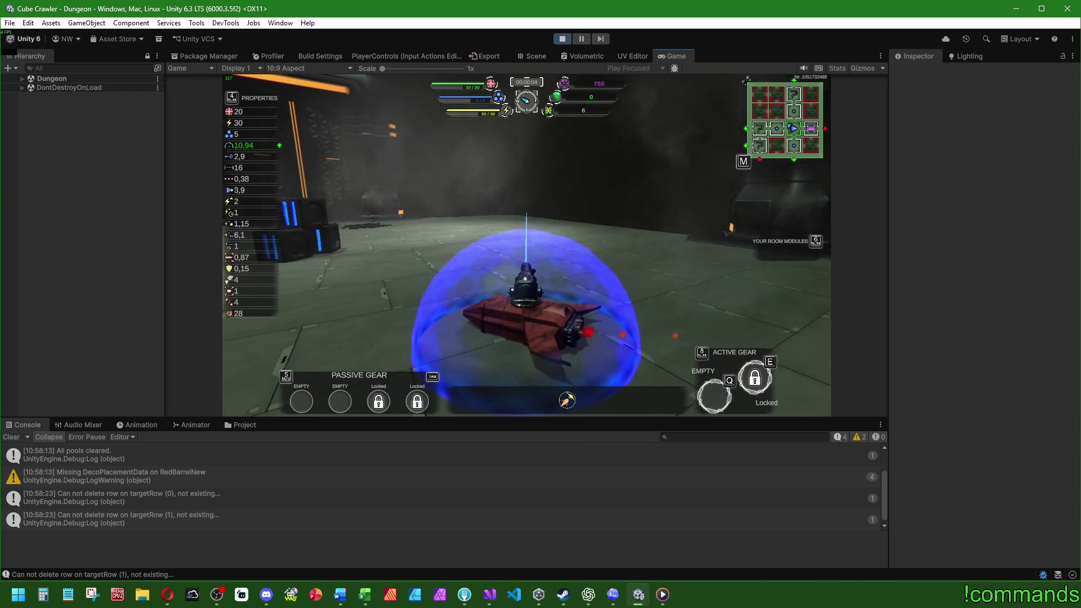
key(super)
click(561, 39)
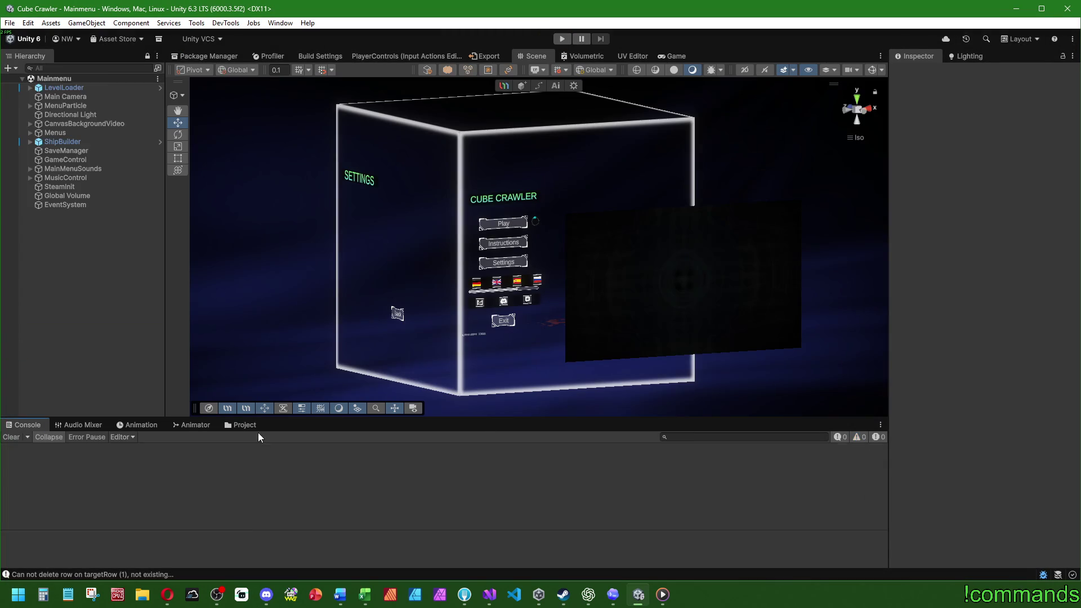
- Open the VisualizationArenaRoom prefab and record Cont's Position Y as 125 at the Lift clip's last frame
click(245, 426)
double_click(421, 529)
click(135, 425)
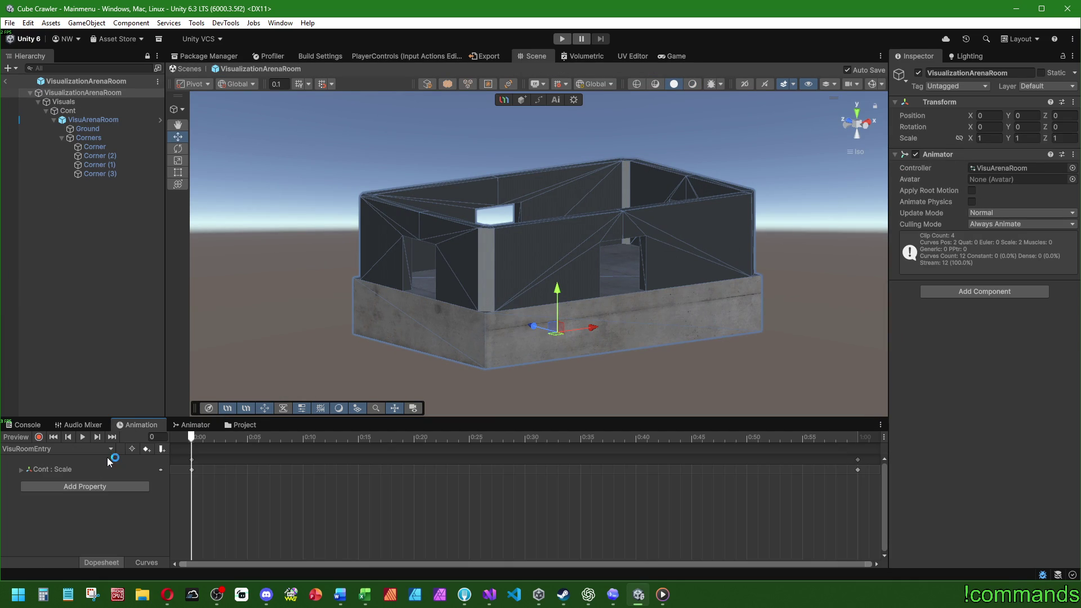
click(50, 449)
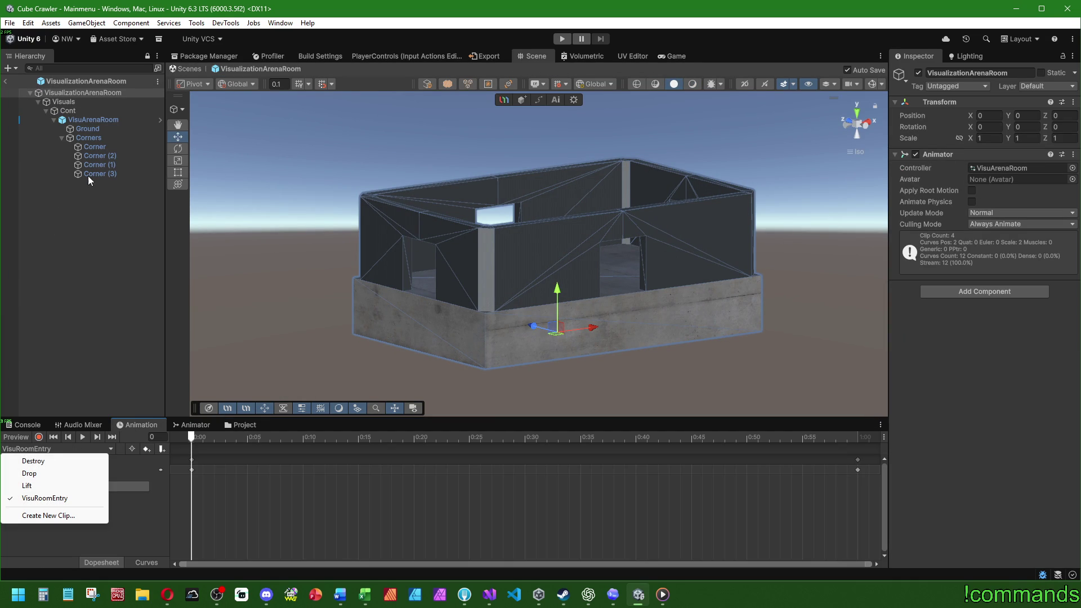
click(26, 486)
click(39, 438)
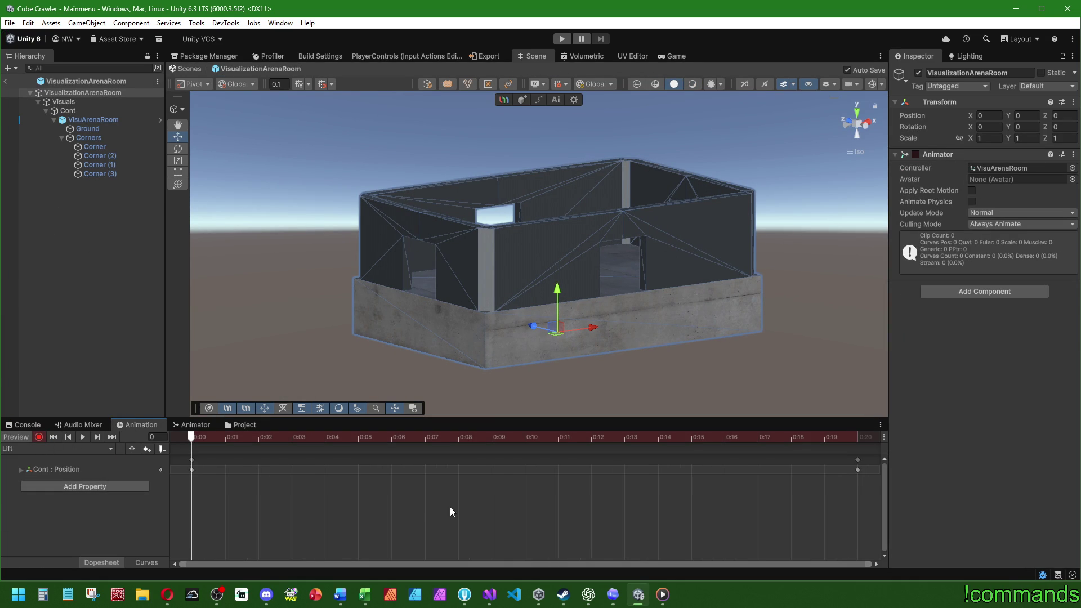
click(858, 438)
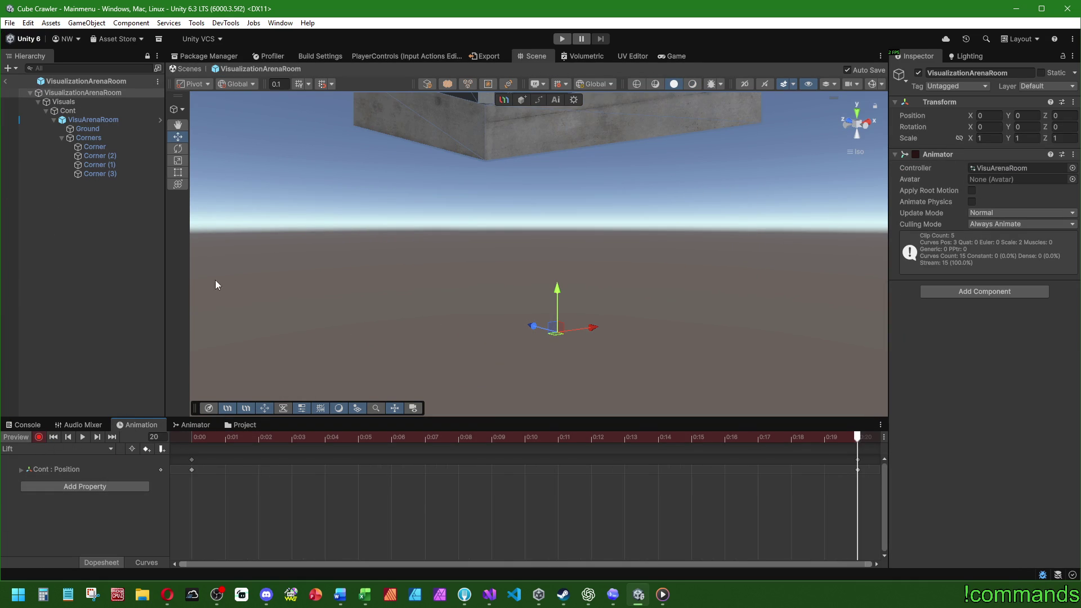
click(90, 110)
text(125)
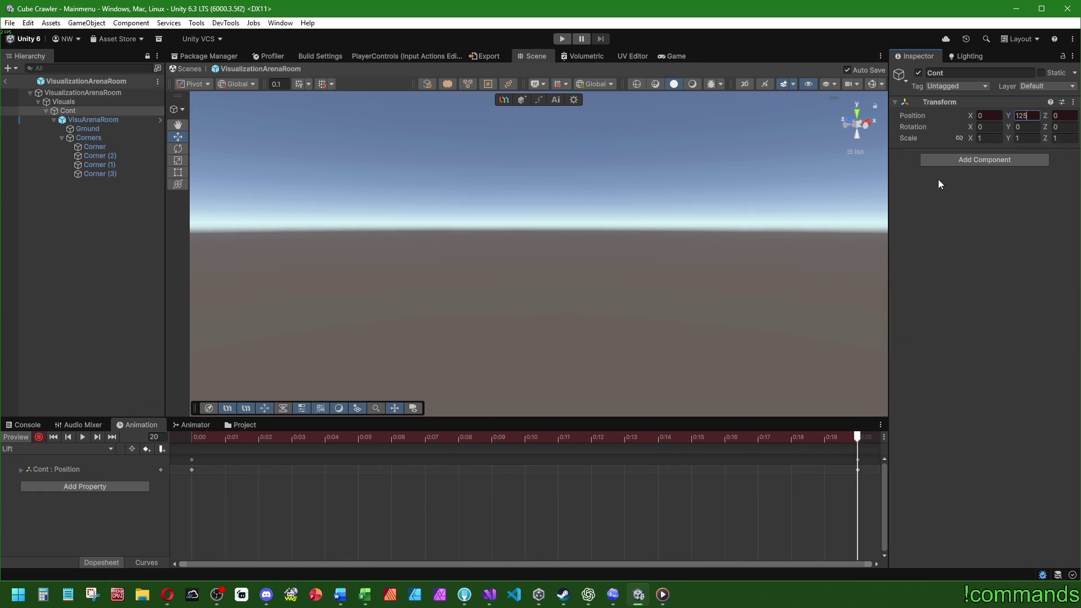
- Record Cont's Position Y as 125 at frame 0 of the Drop clip
click(50, 450)
click(49, 473)
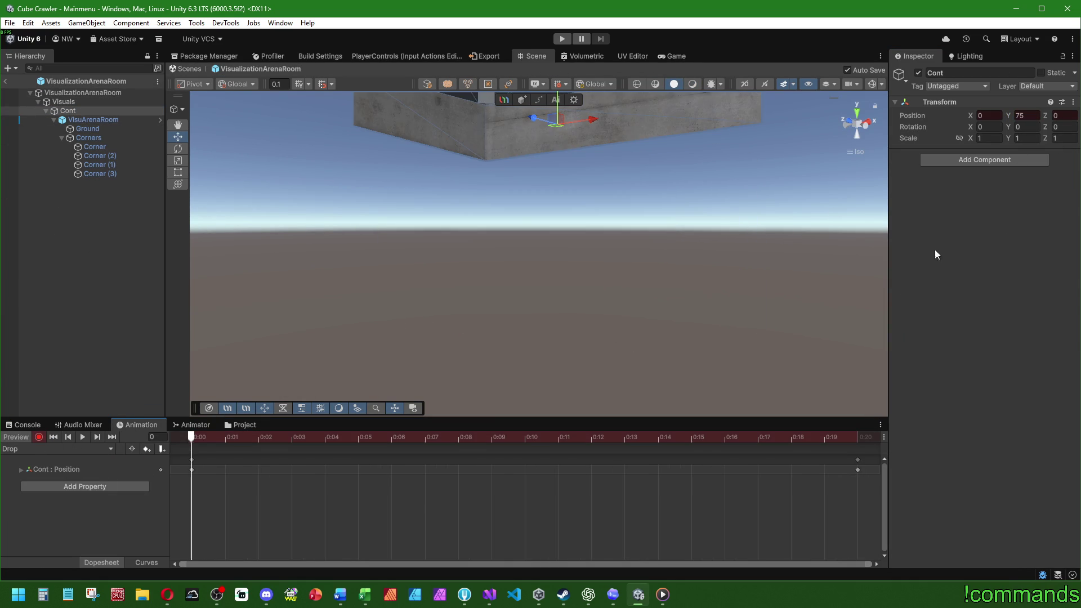
click(1034, 114)
text(125)
- Return to the VisuRoomEntry clip, exit prefab mode to Mainmenu, and save the project
click(42, 448)
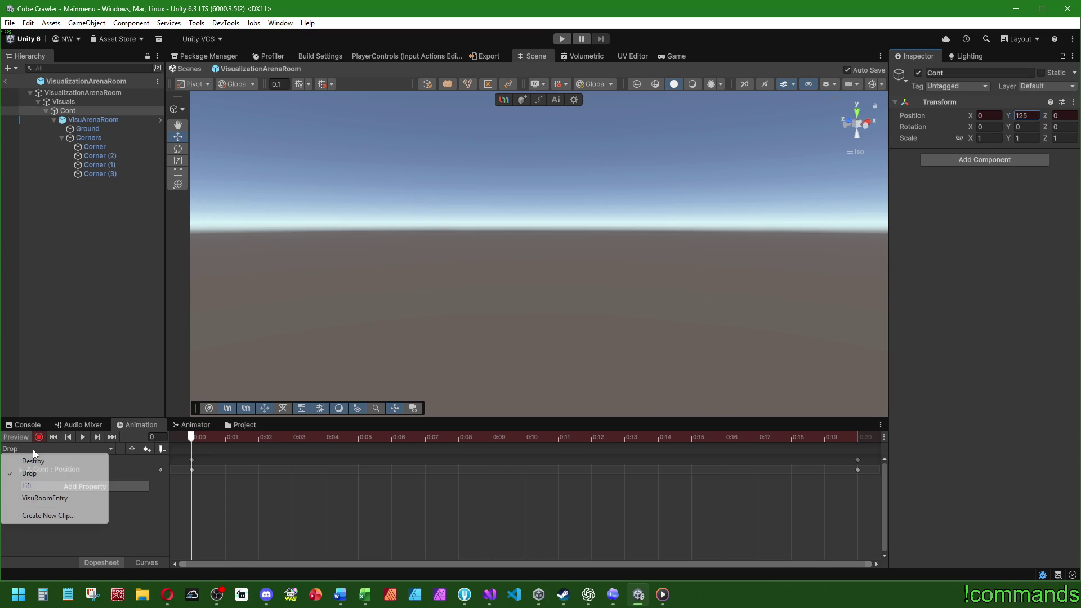
click(40, 457)
click(42, 449)
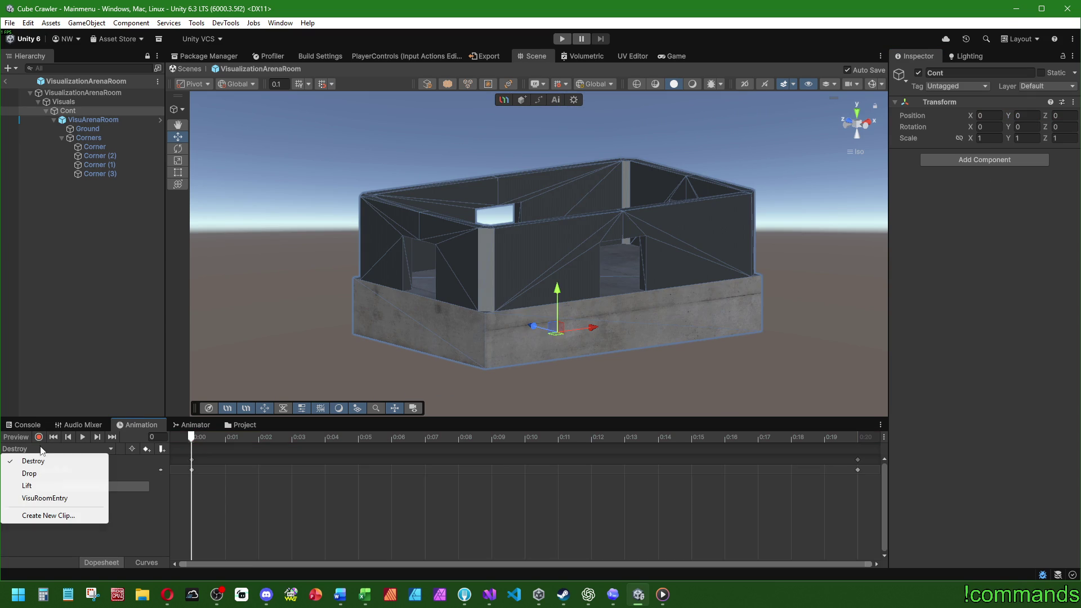
click(40, 497)
click(19, 424)
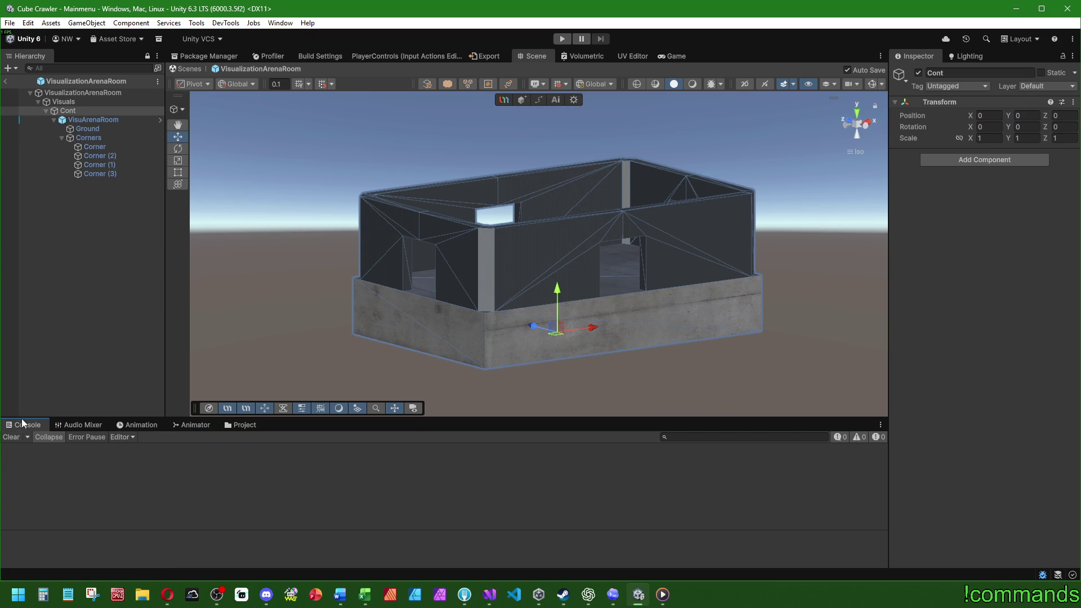
click(5, 81)
click(9, 23)
click(33, 145)
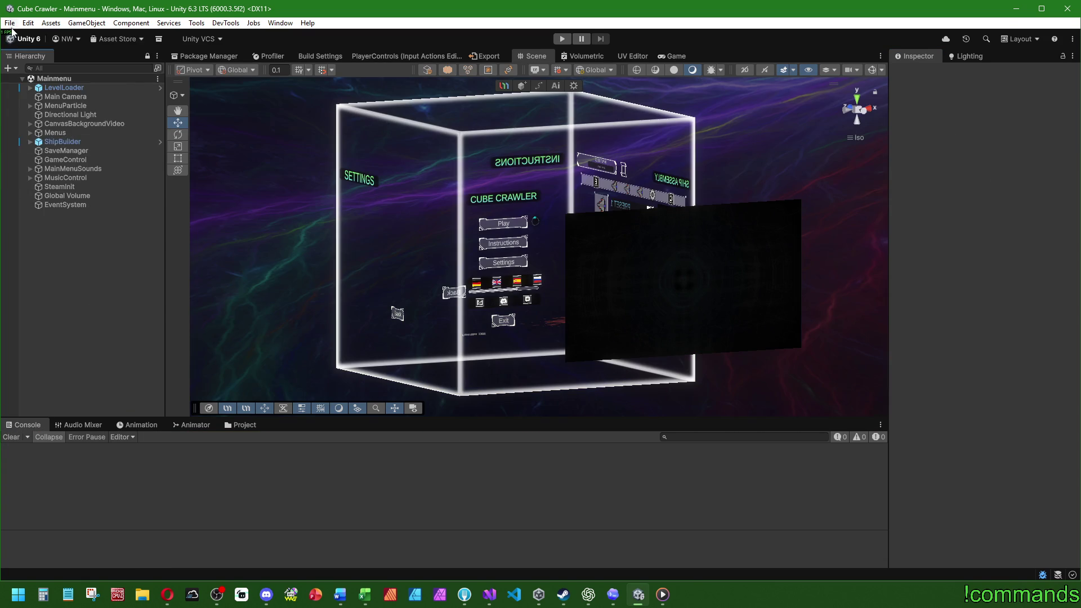
click(485, 594)
- Set DISTANCE_CHECK to 0.25f and MOVE_SPEED to 0.4f in VisuStageController.cs
scroll(500, 143, up, 15)
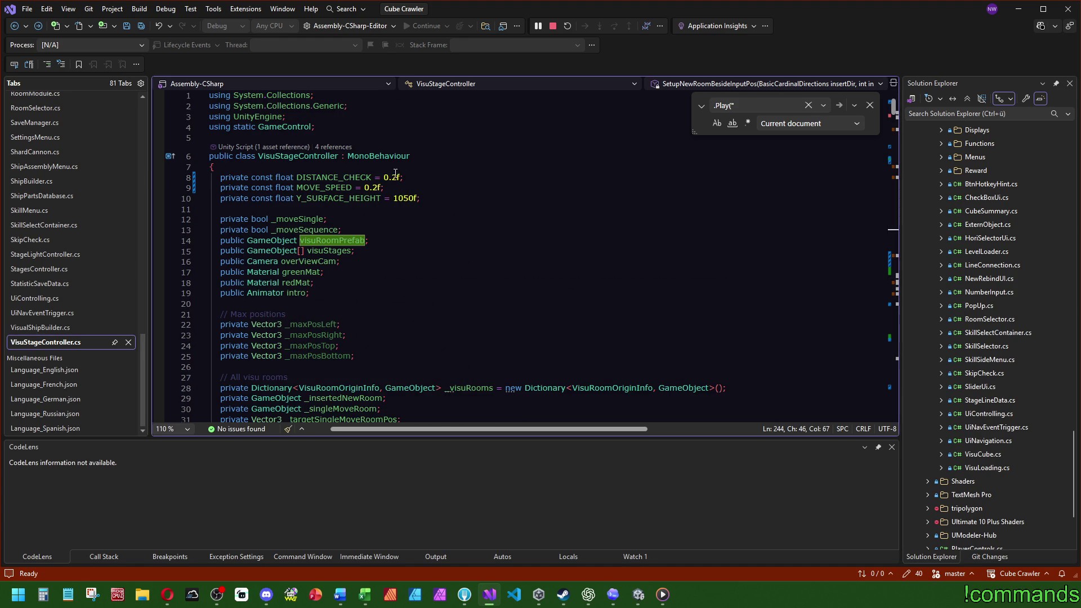
click(394, 176)
click(376, 190)
key(BackSpace)
click(377, 176)
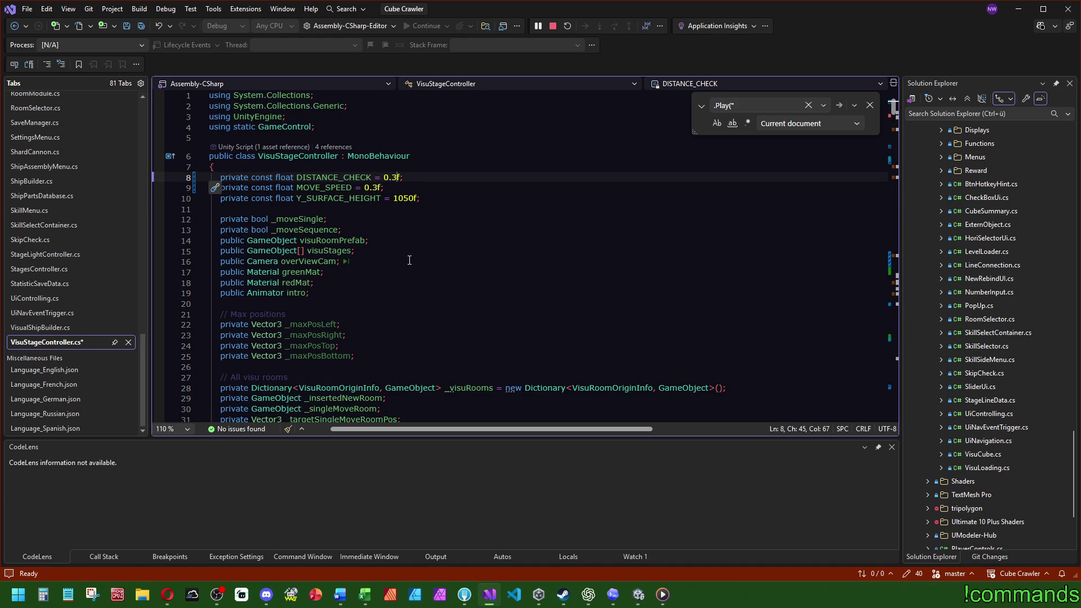
text(25)
click(377, 188)
click(398, 140)
- Search the file for uses of Y_SURFACE_HEIGHT (1050f), then return to Unity
double_click(354, 198)
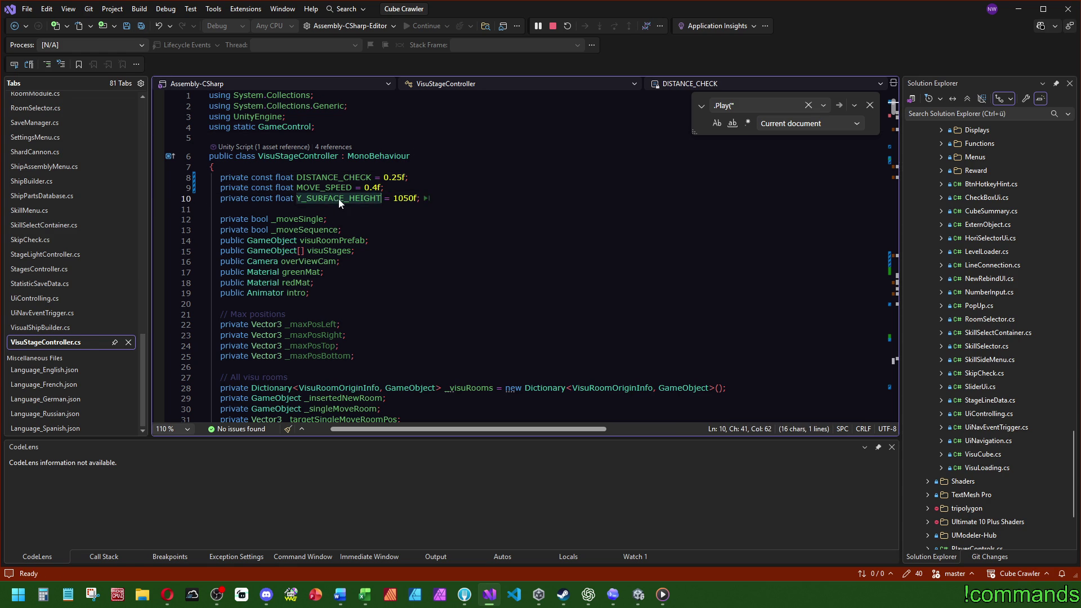
key(ctrl+f)
mouse_move(887, 131)
mouse_down()
mouse_move(879, 360)
mouse_move(62, 29)
mouse_up()
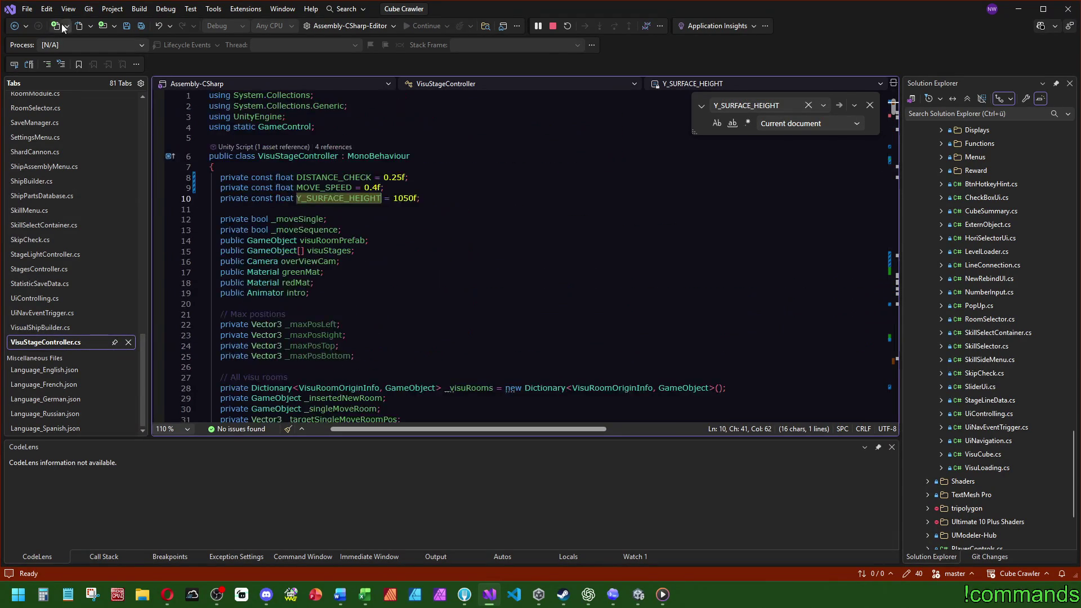
key(Down)
key(Down)
key(Down)
key(Escape)
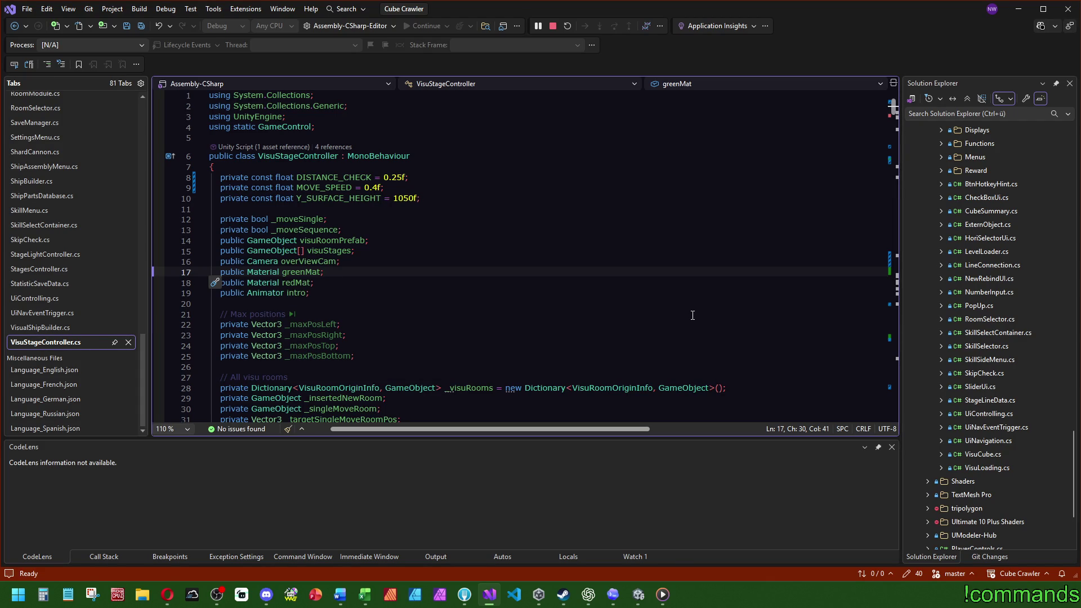
mouse_move(642, 592)
click(700, 543)
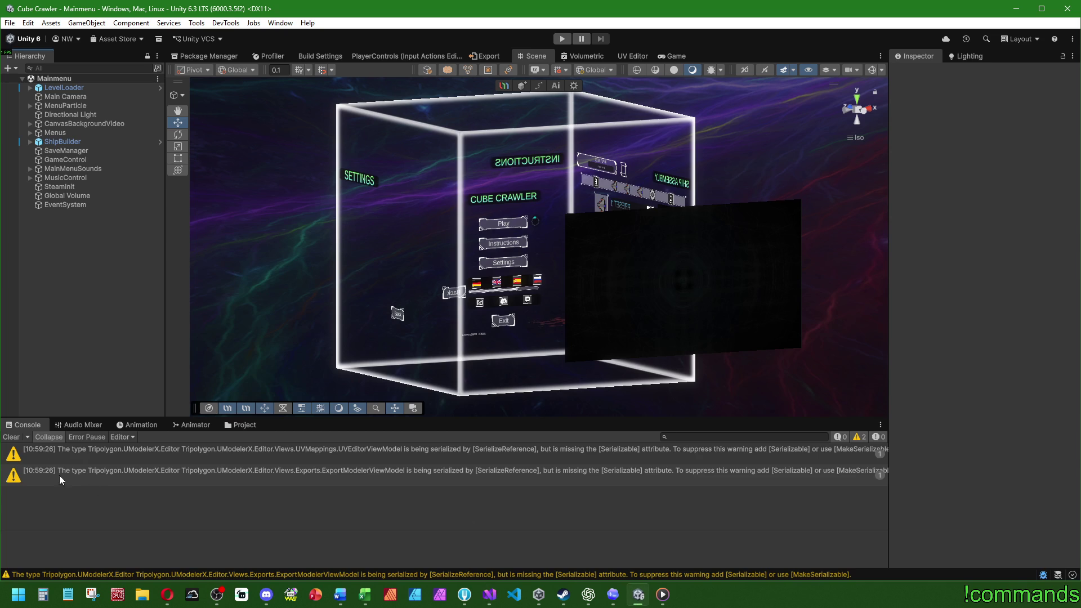
- Clear the Console, enter Play mode, and start a game from the main menu
click(11, 438)
click(555, 40)
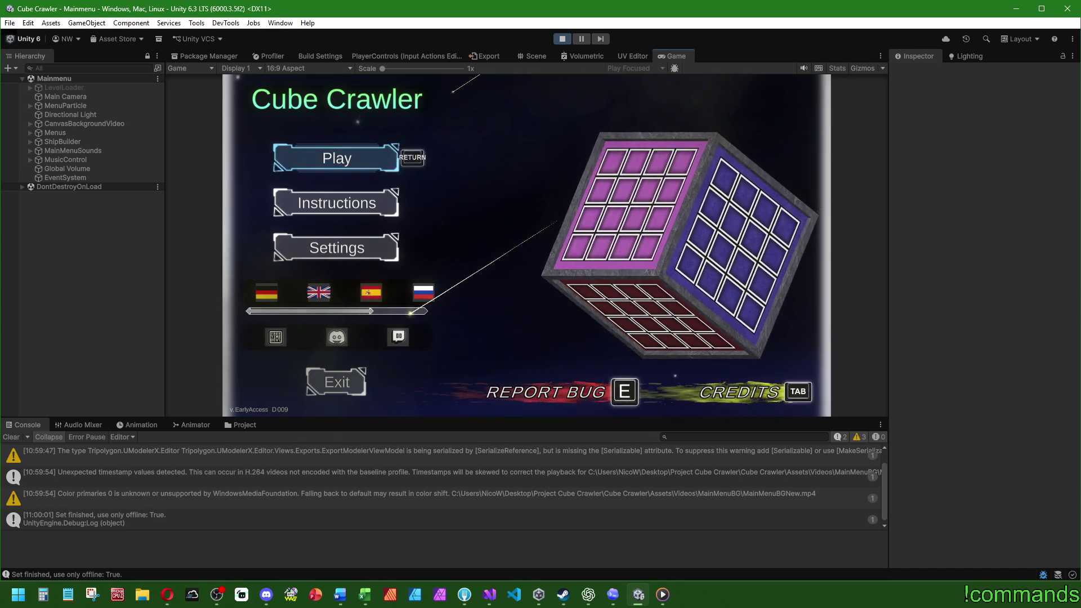
key(Return)
key(Return)
key(super)
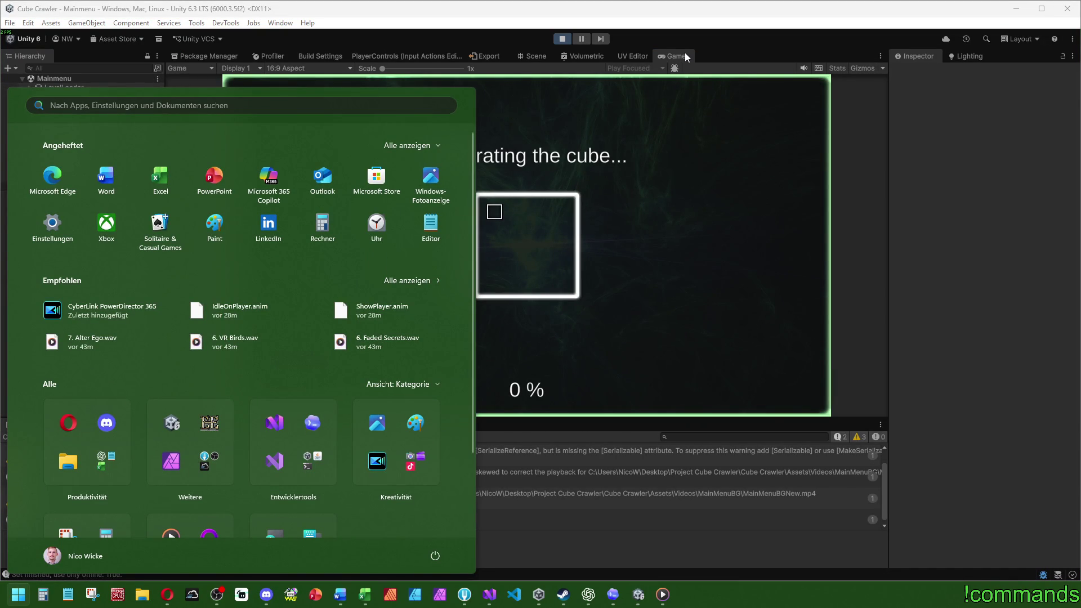
double_click(685, 54)
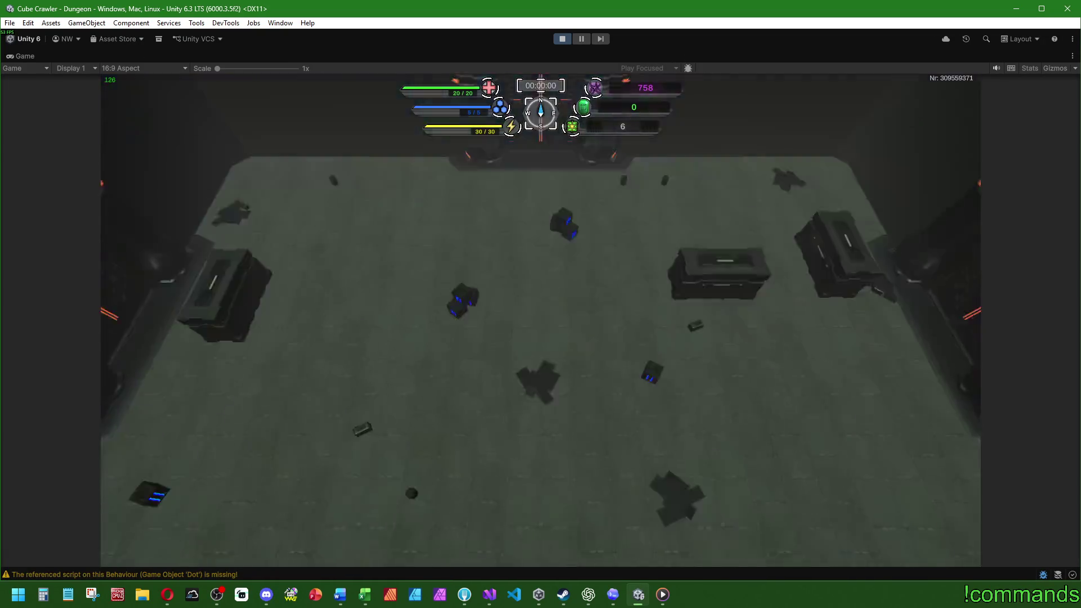
- Drive through the first stage to the cube terminal and collect a room module
key(d)
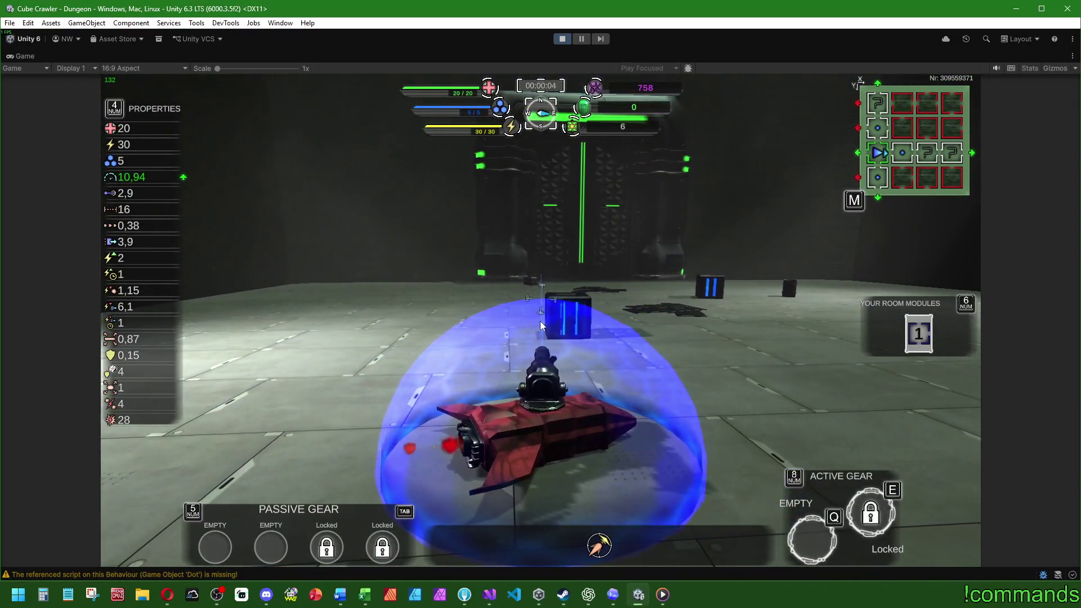
key(m)
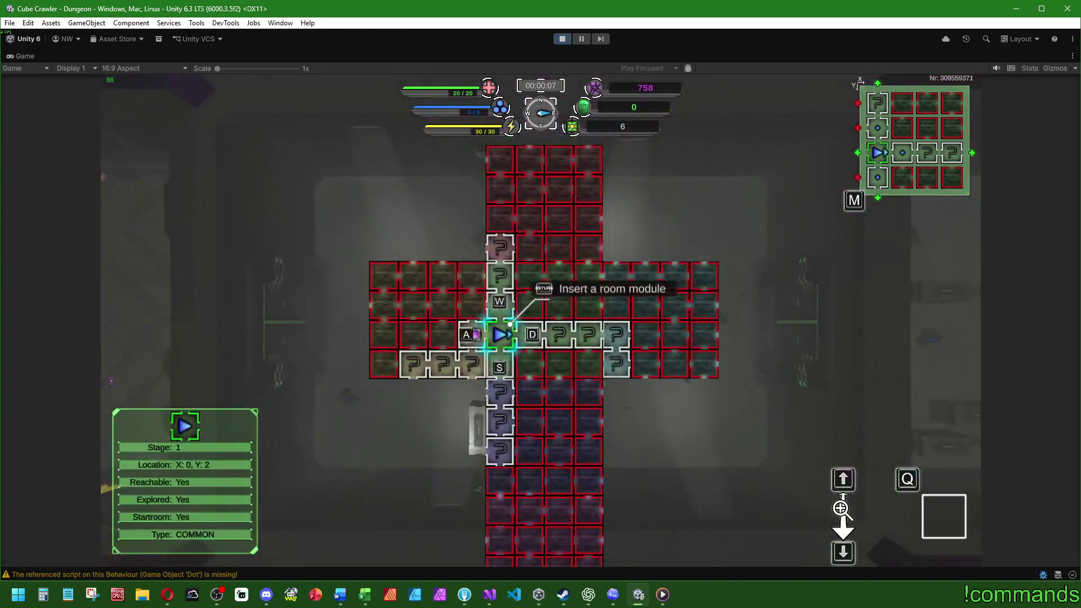
key(m)
key(w)
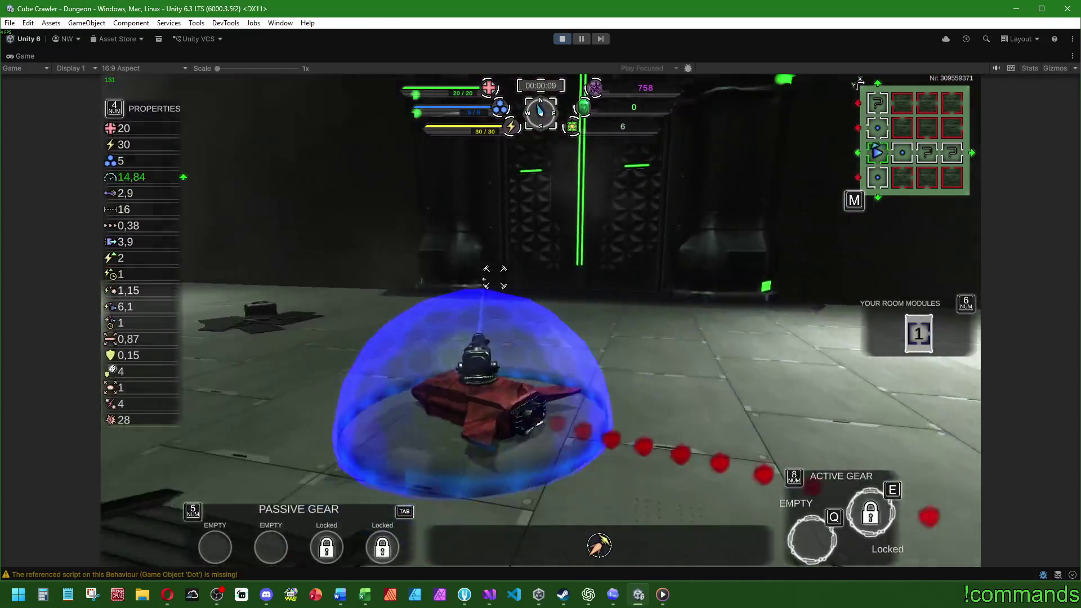
key(a)
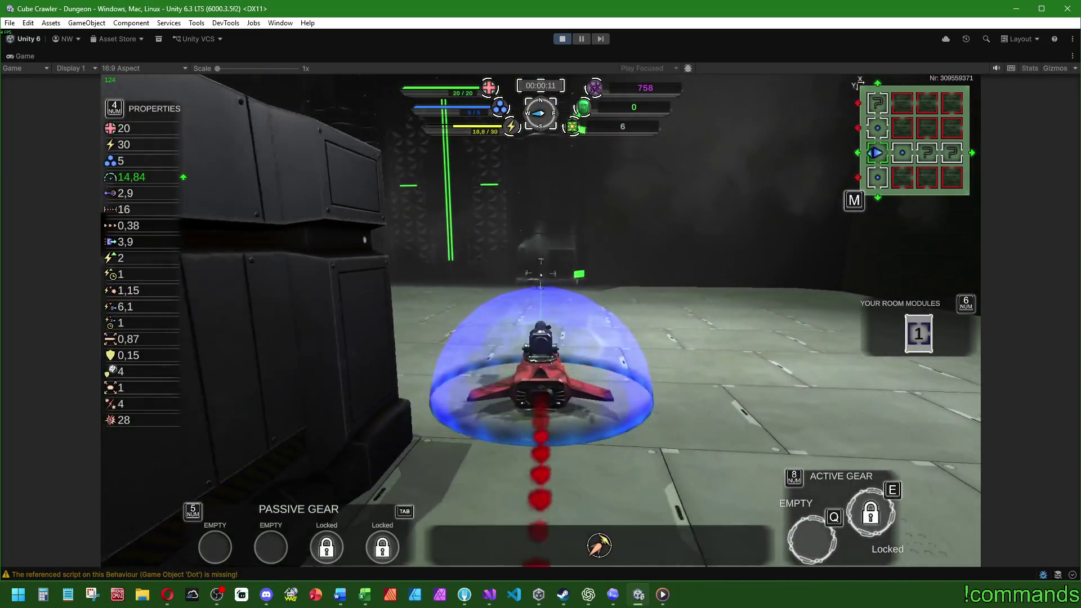
key(w)
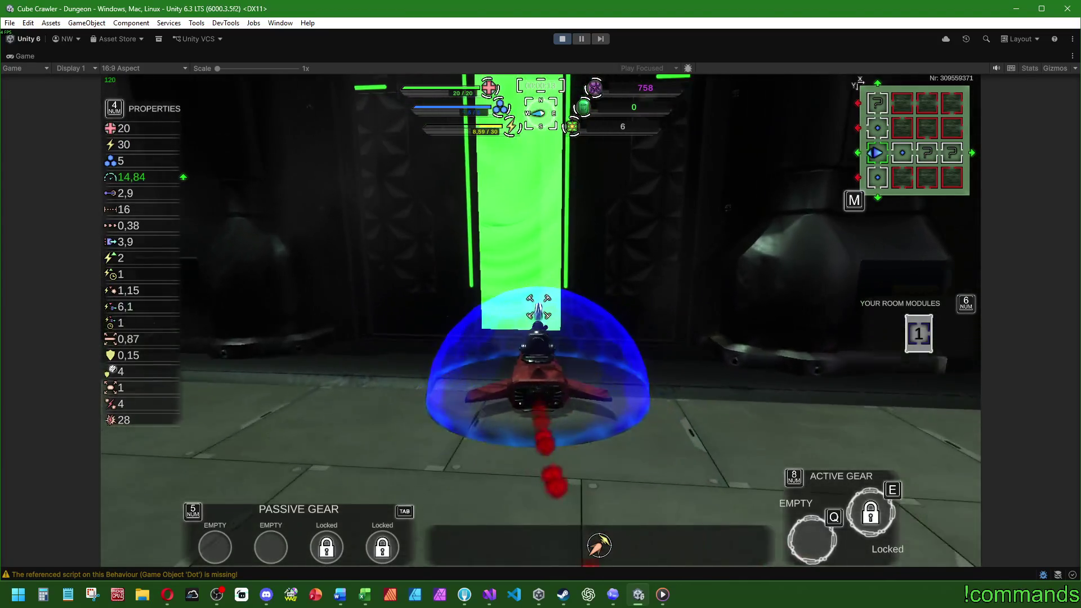
key(d)
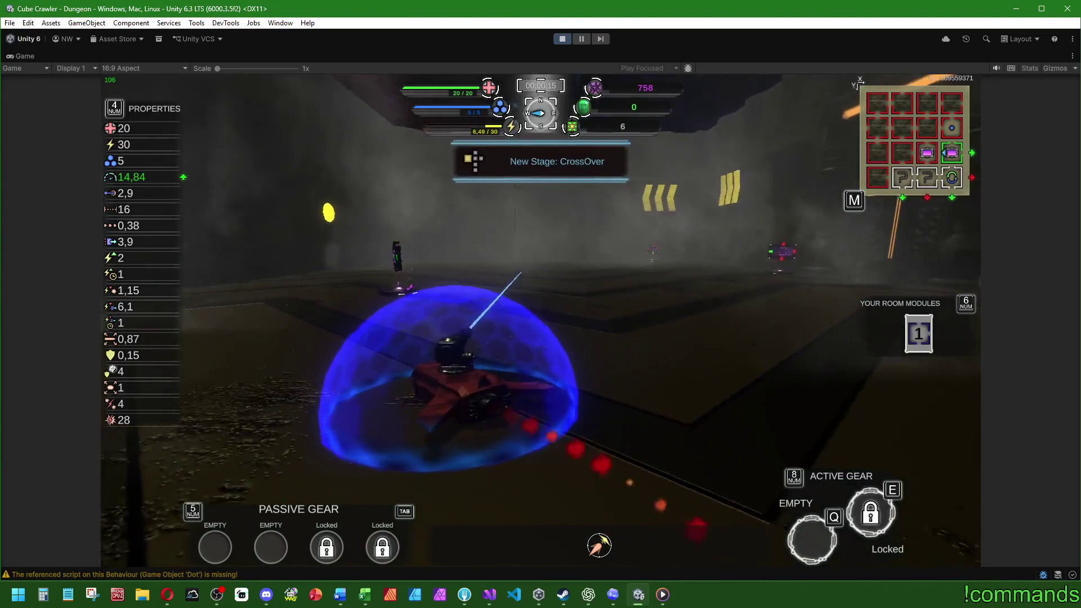
key(w)
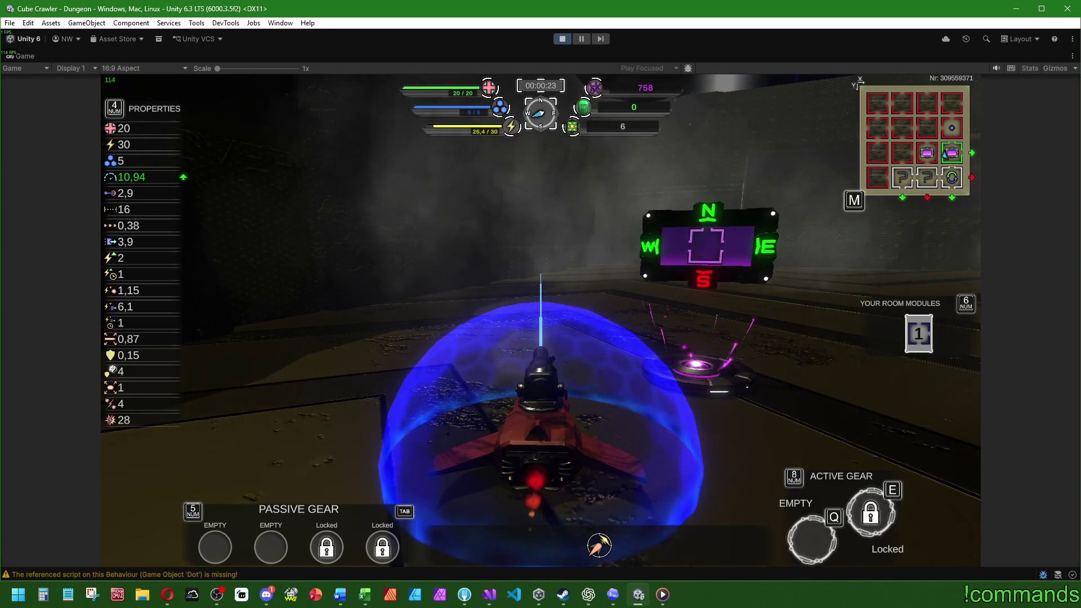
key(w)
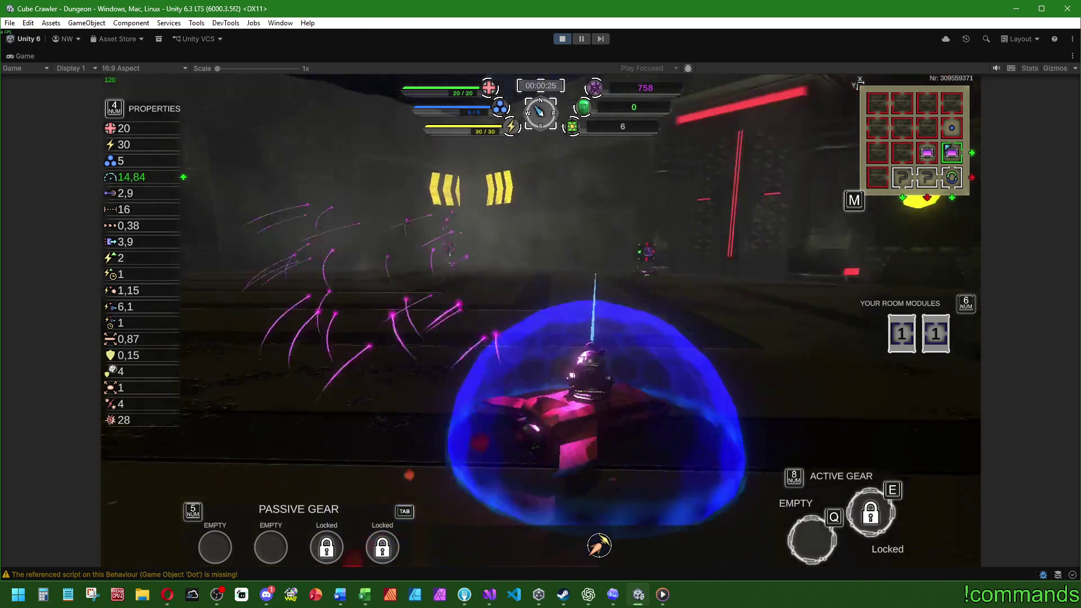
- Collect more room modules along the corridor, reaching three, and open the dungeon map
key(w)
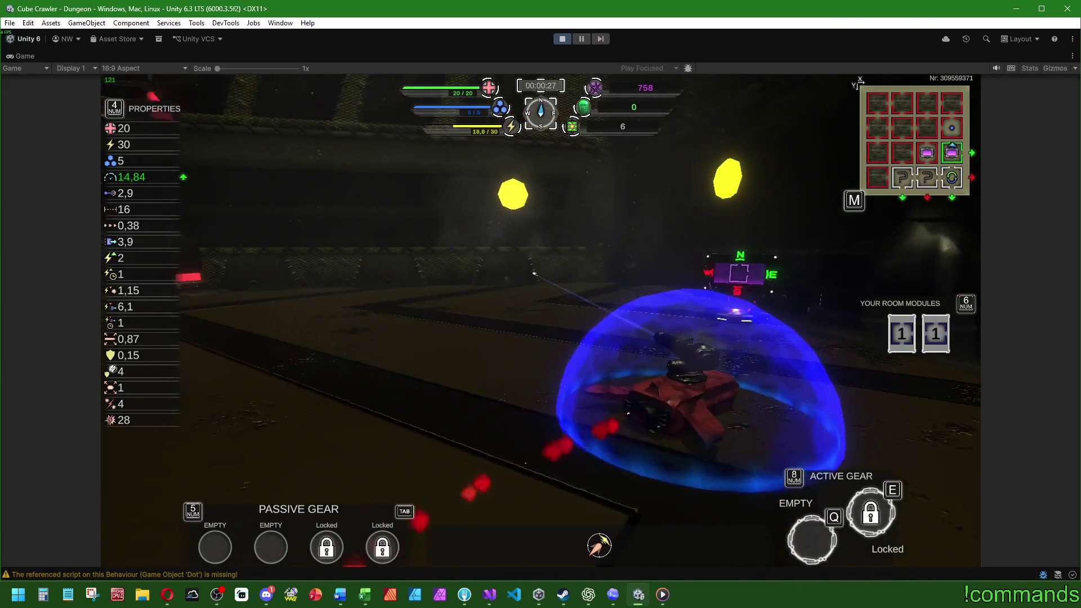
key(w)
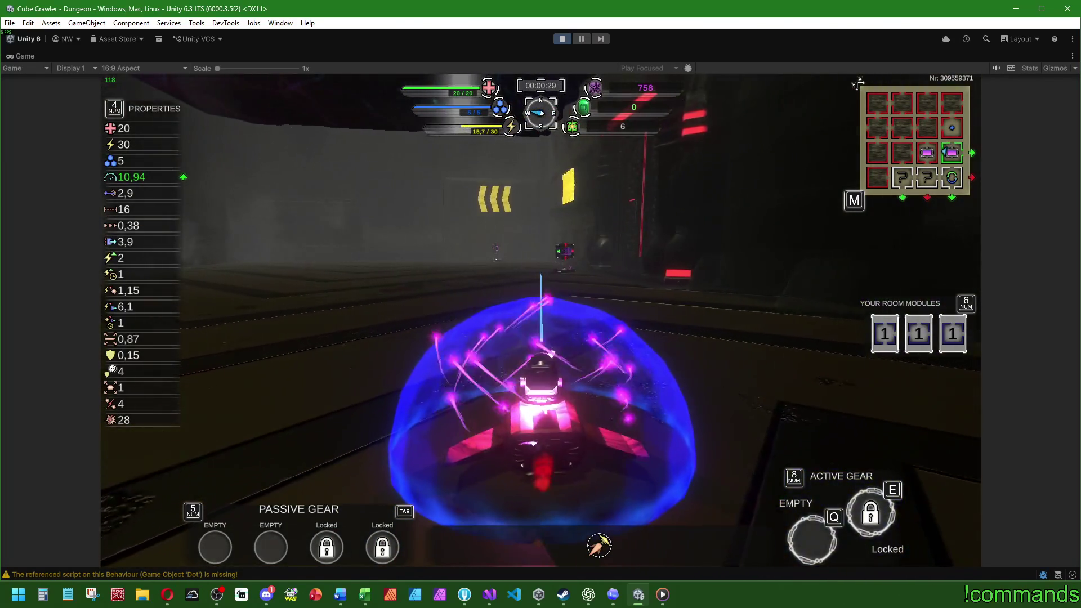
key(w)
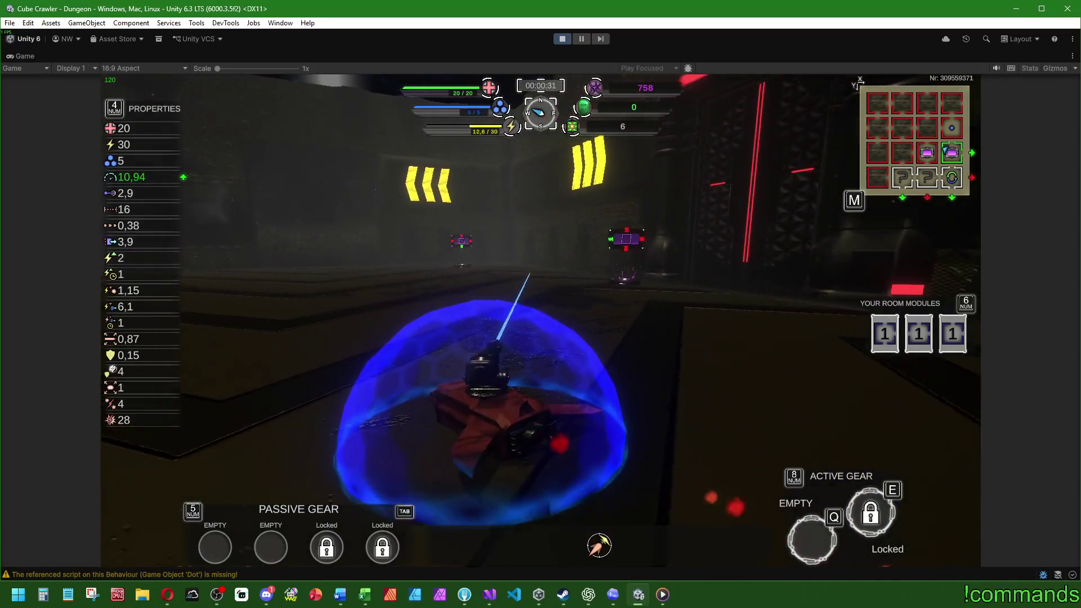
key(super)
key(super)
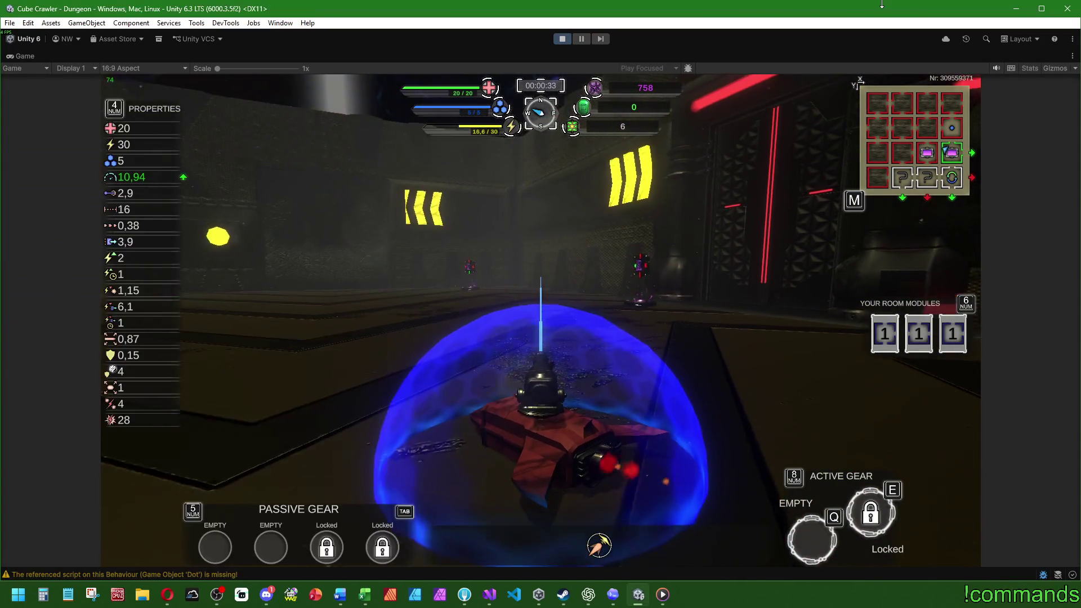
key(w)
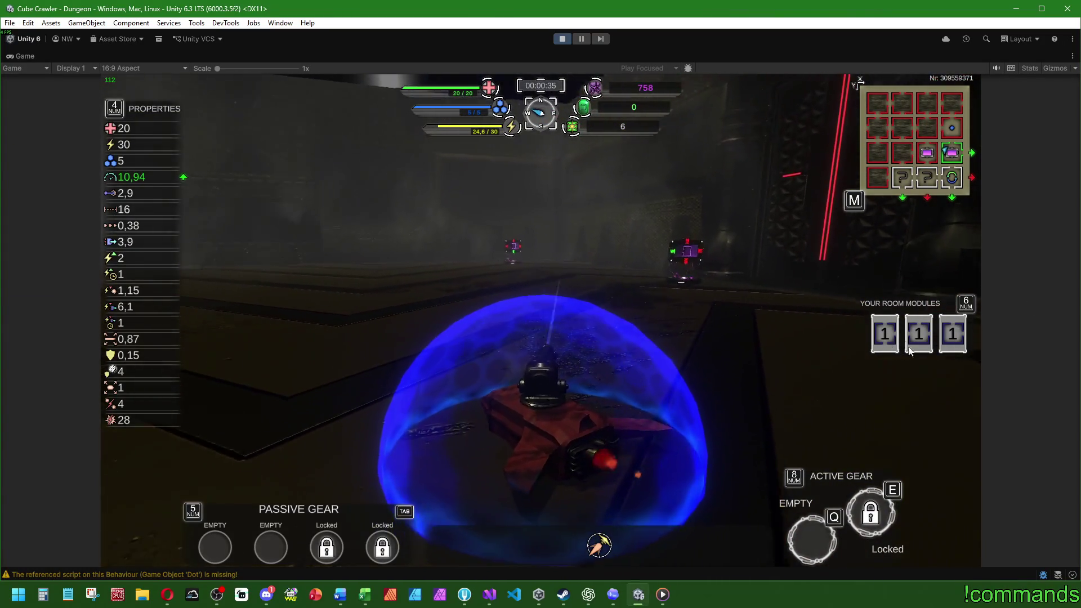
key(w)
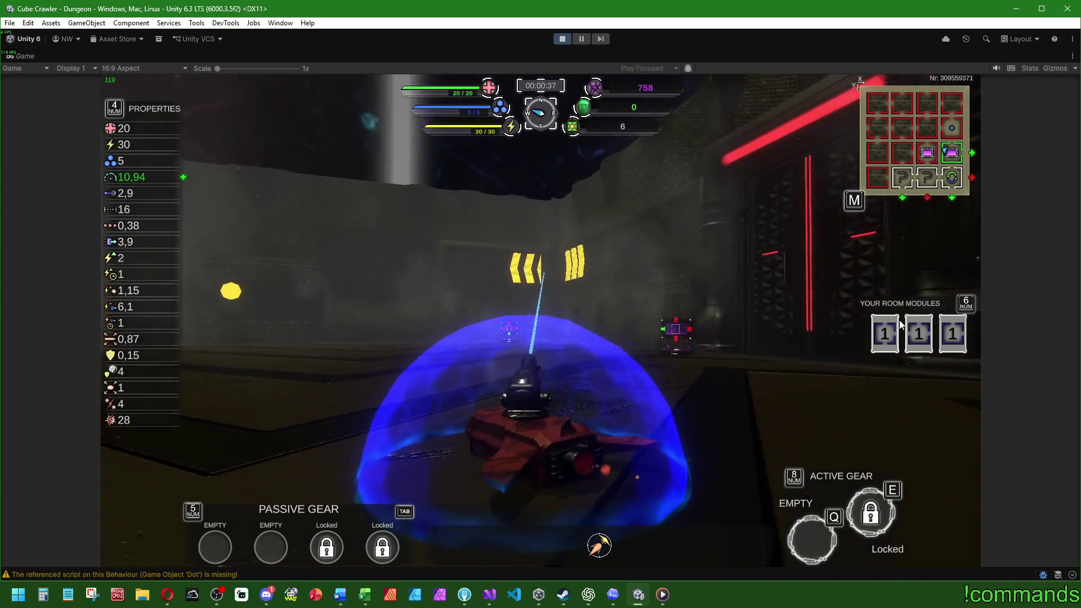
key(w)
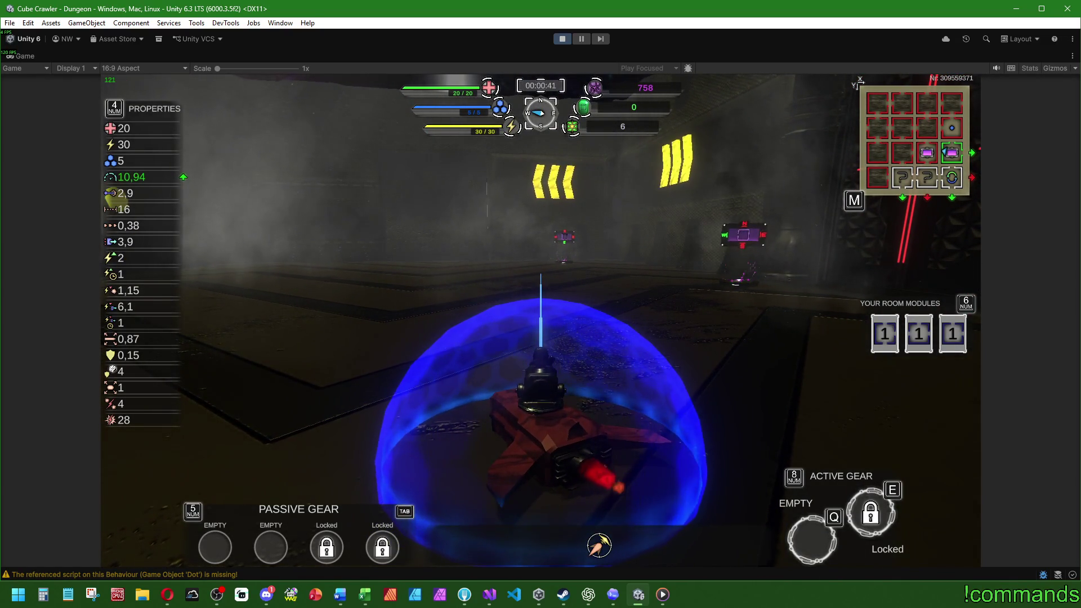
key(m)
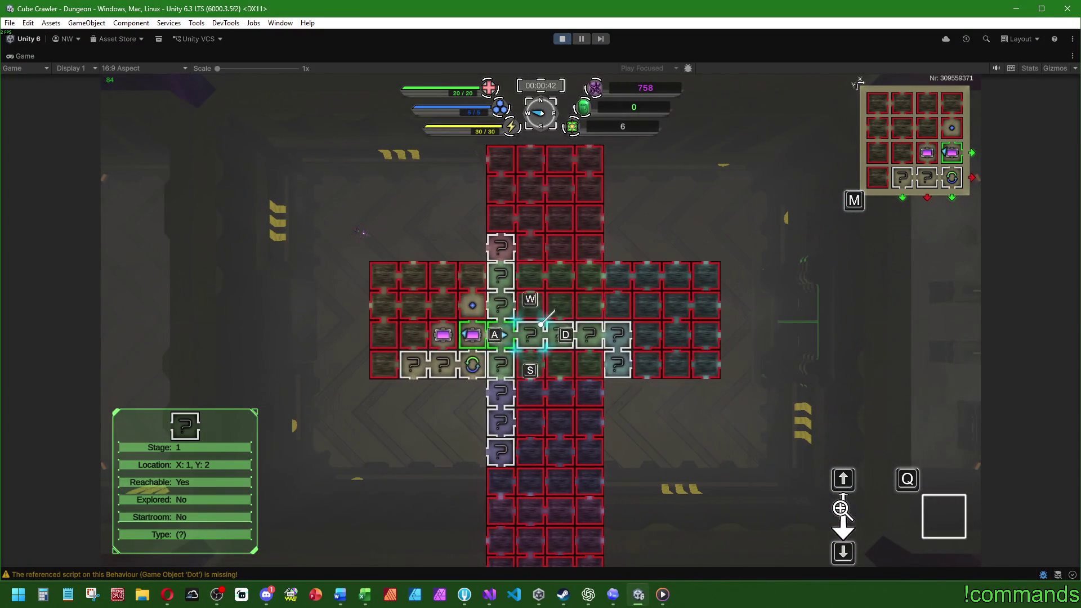
- Select map cell X:0, Y:3 and insert the second room module facing East
key(d)
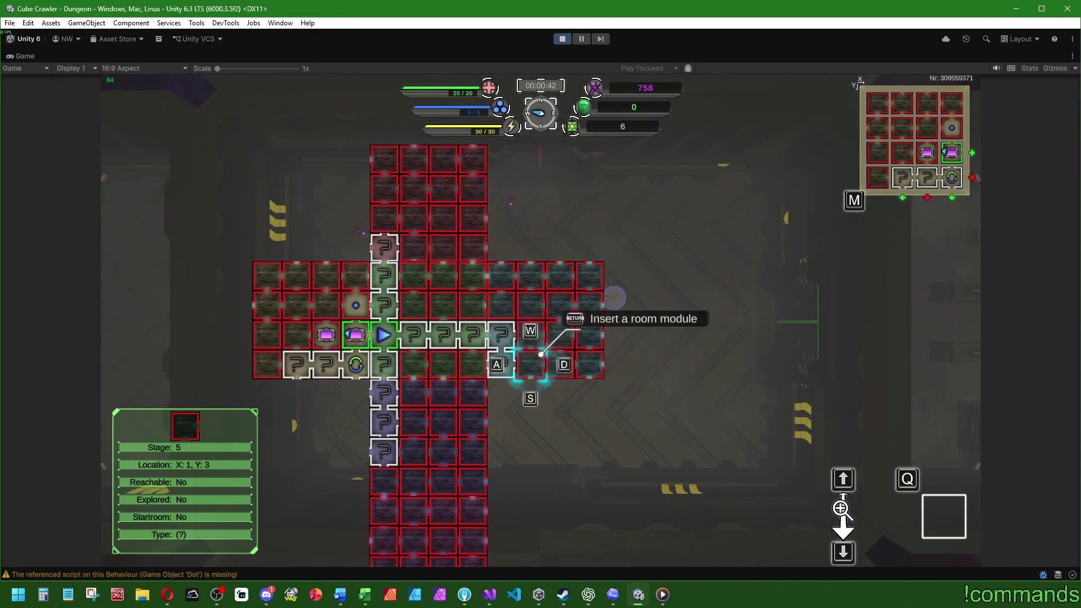
key(a)
key(a)
key(a)
key(w)
key(Up)
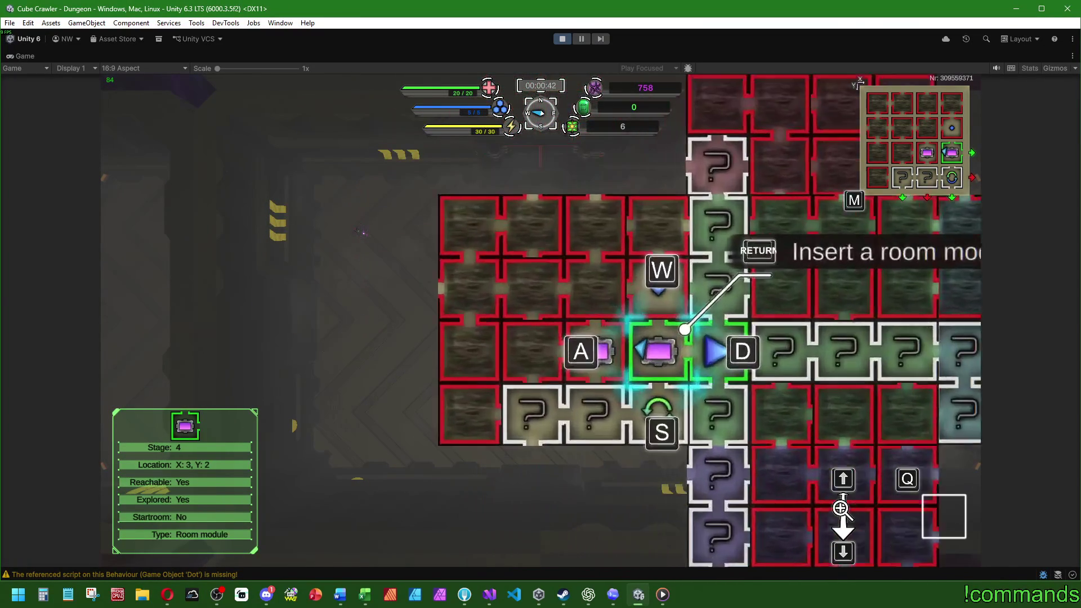
key(Up)
key(a)
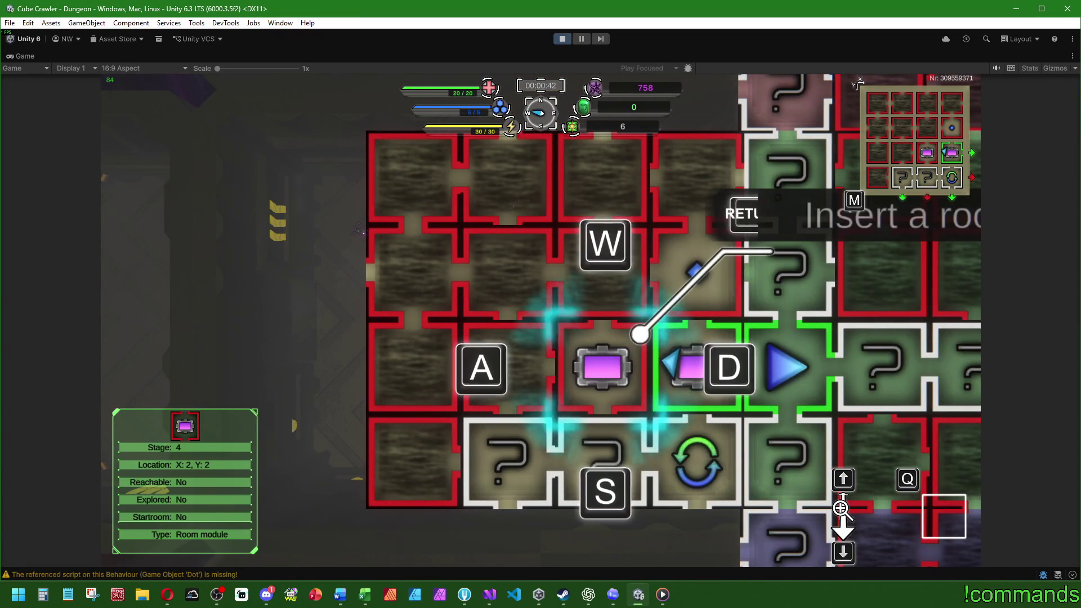
key(Down)
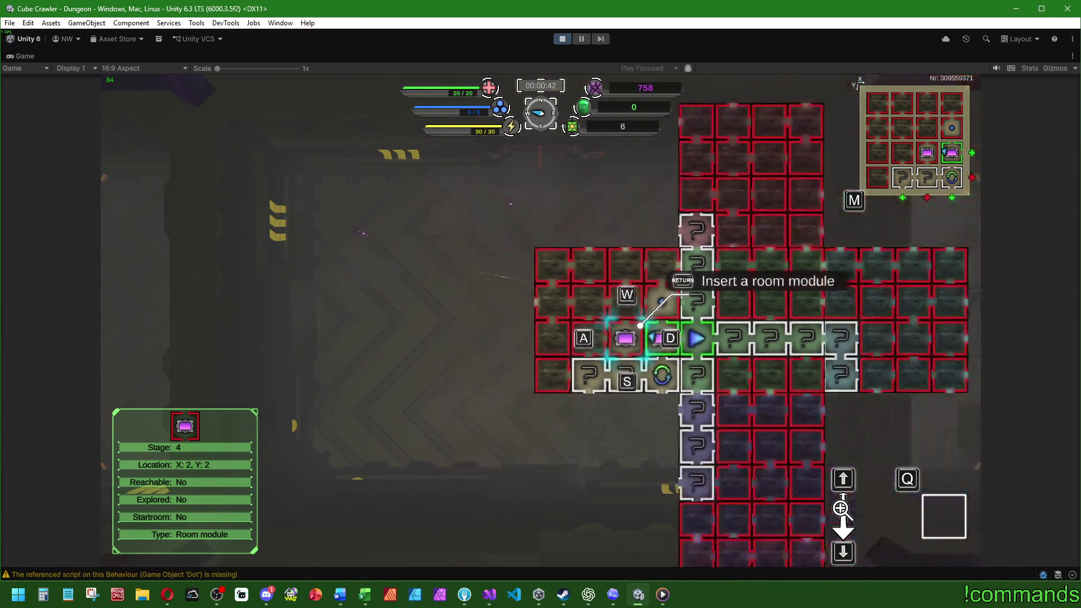
key(a)
key(a)
key(s)
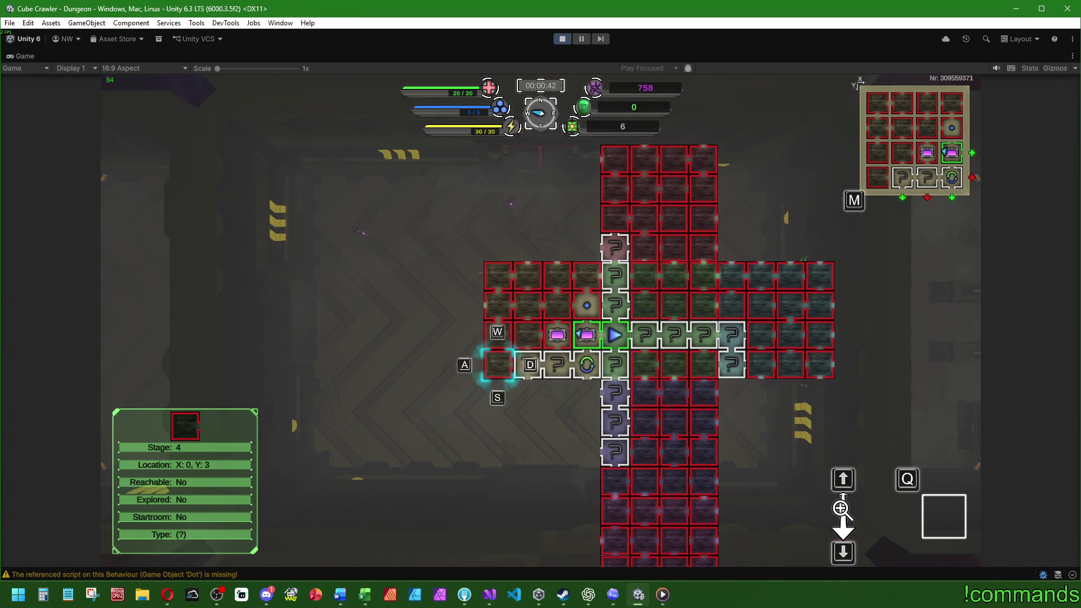
key(Return)
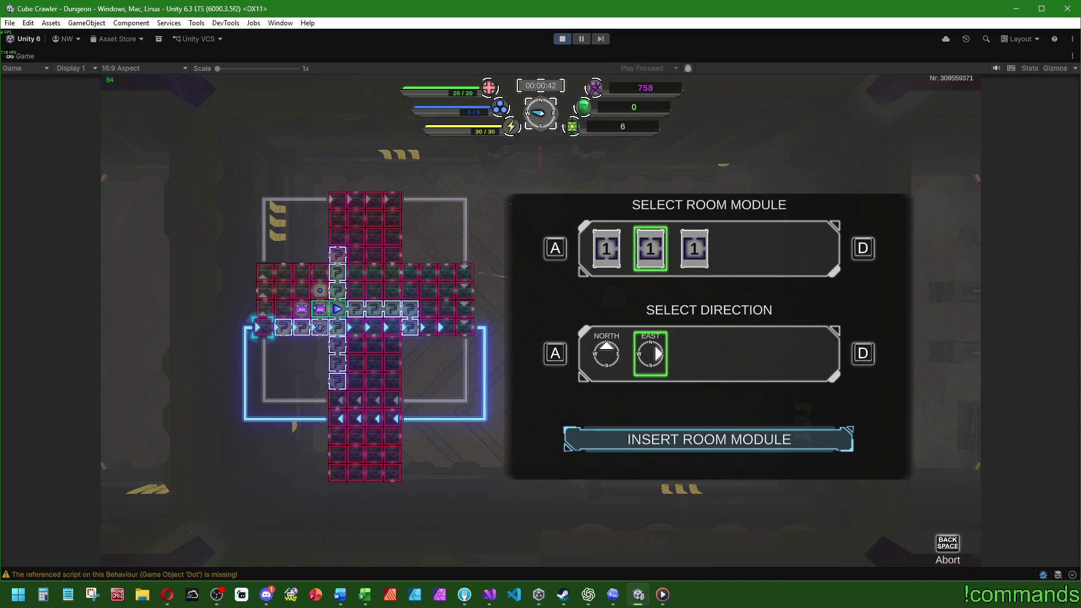
key(BackSpace)
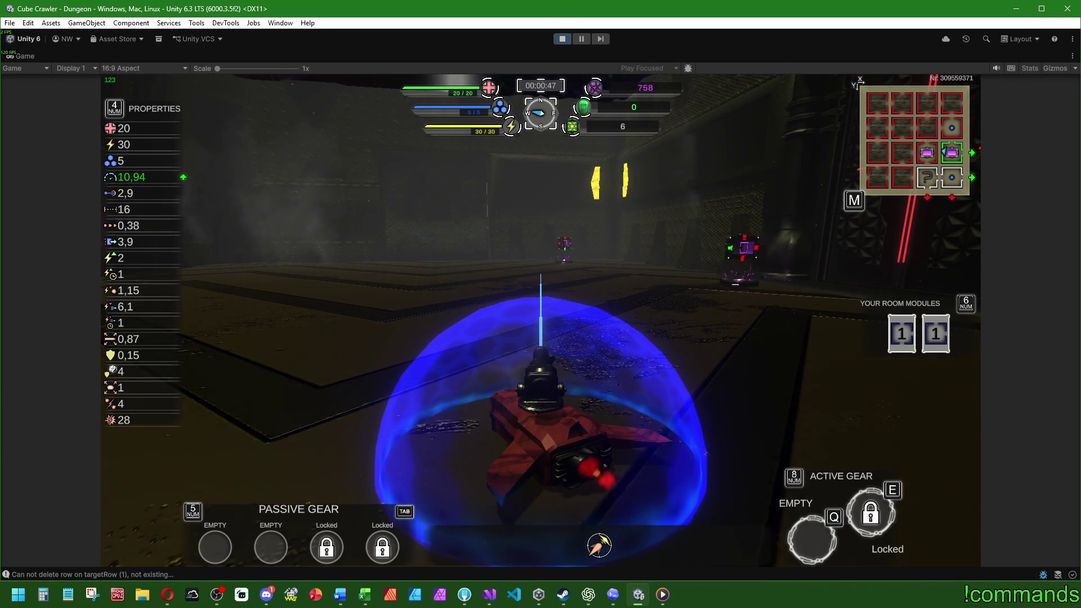
- Drive on, insert another room module into the dungeon, and skip the shifting animation
key(d)
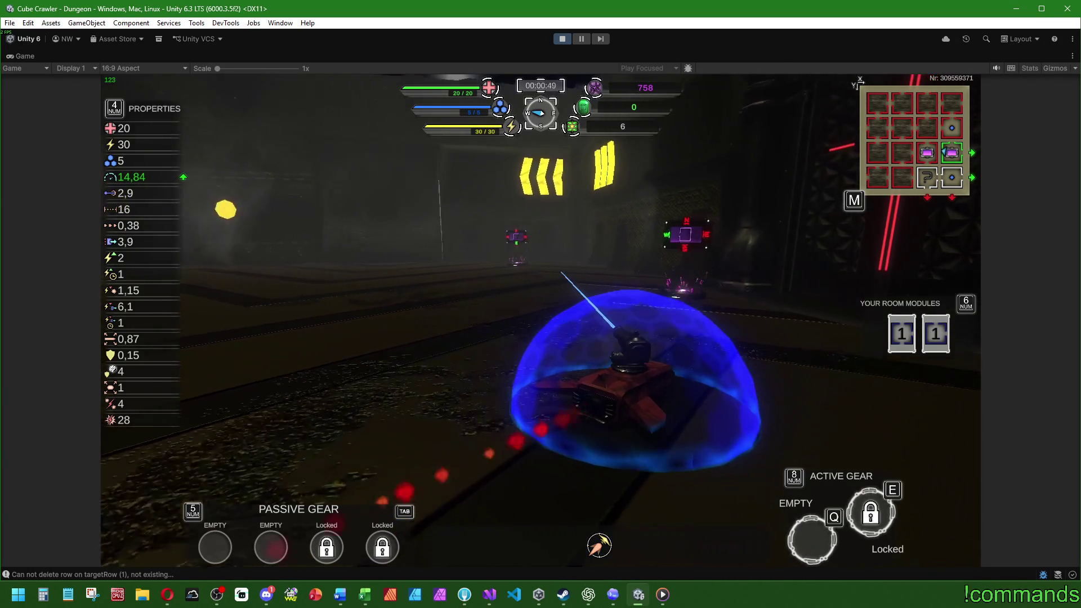
key(a)
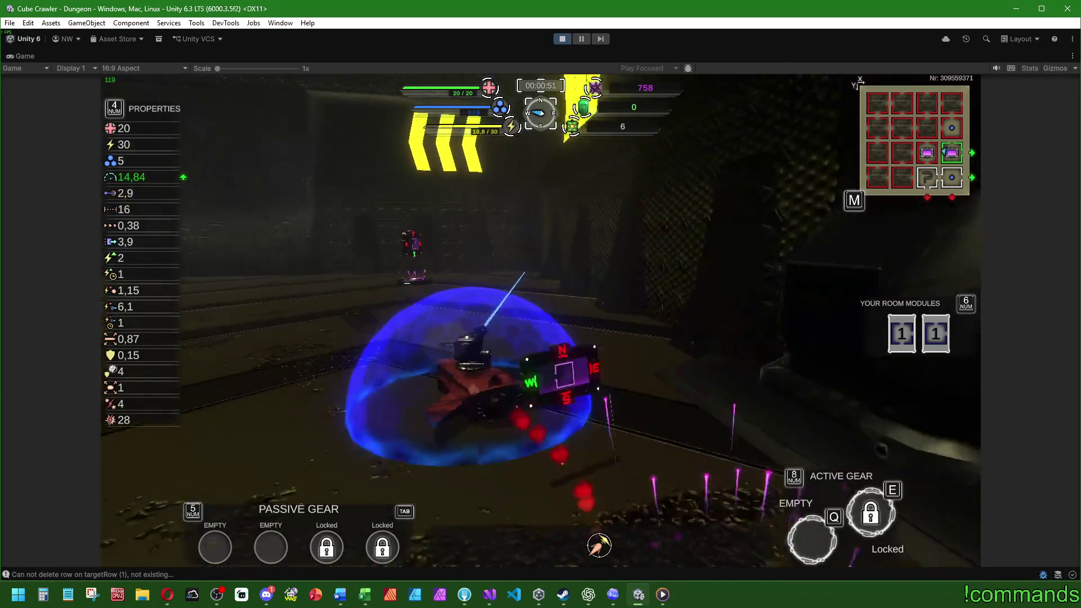
key(d)
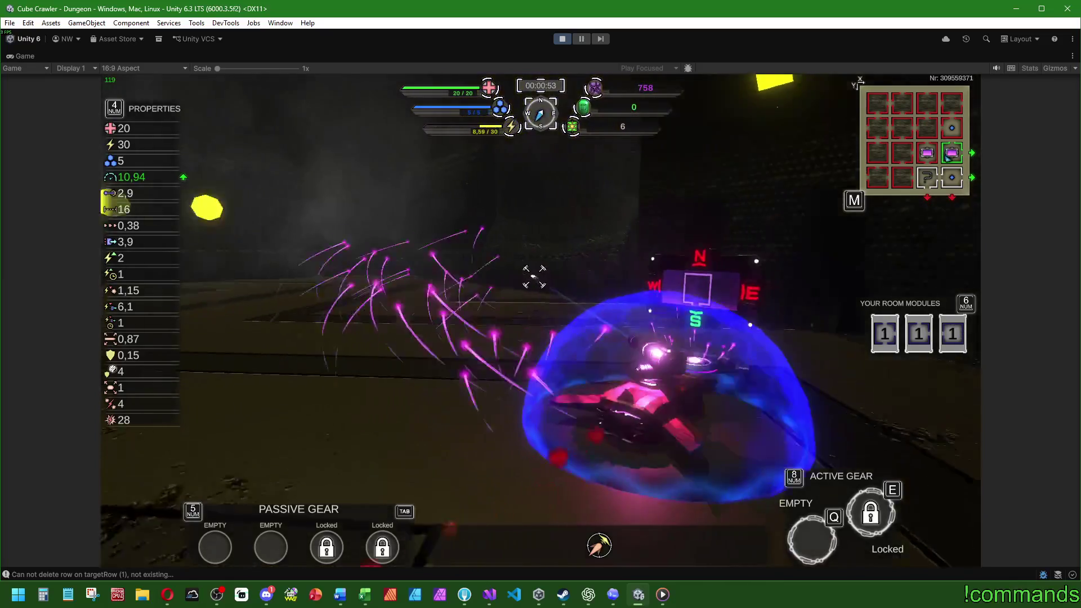
key(a)
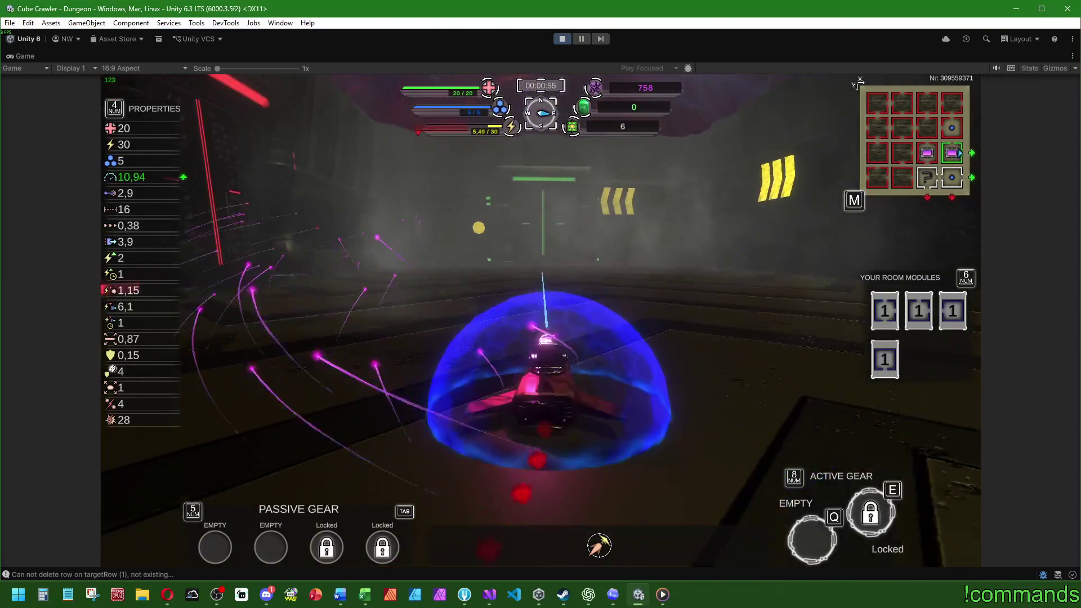
key(KP_6)
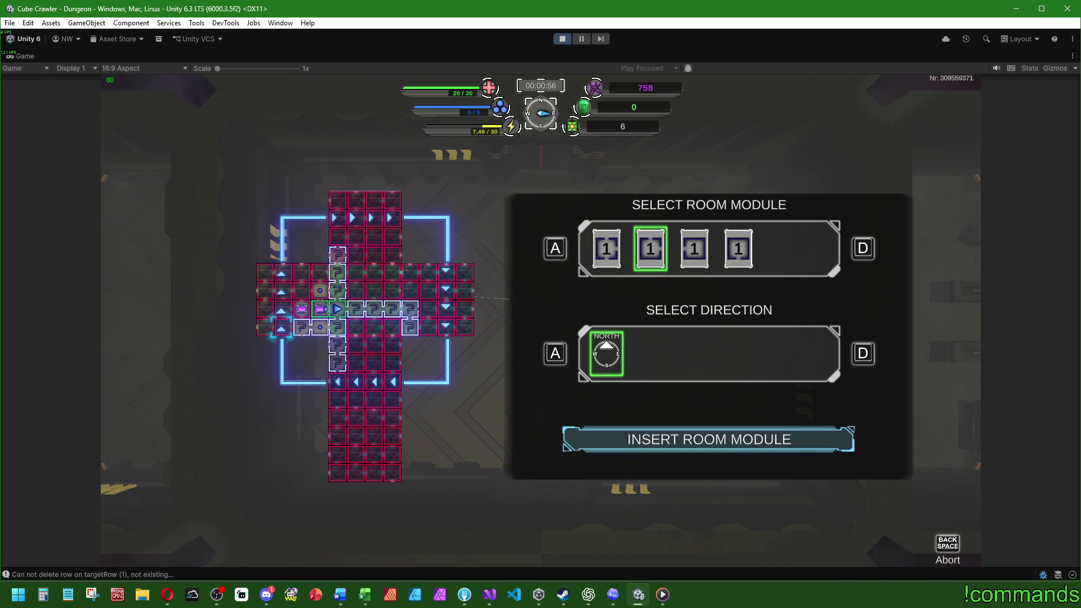
key(Return)
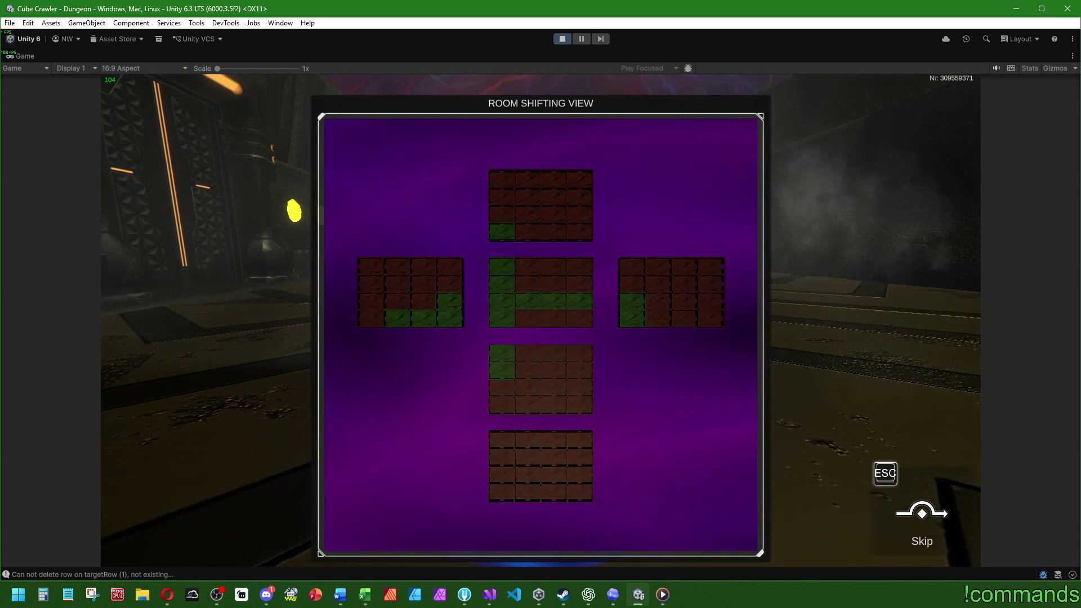
key(super)
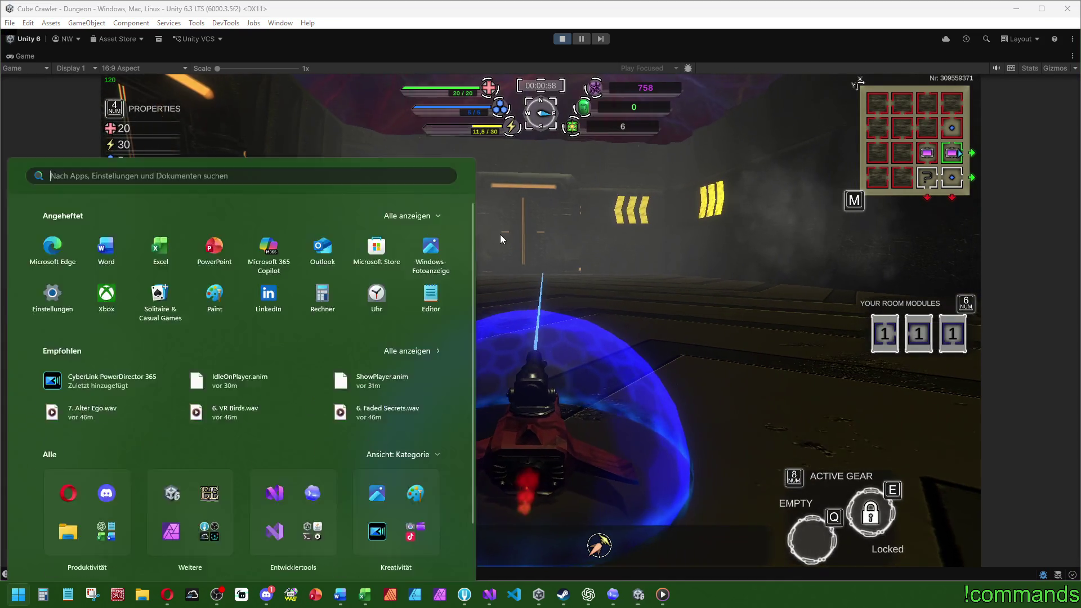
- Stop Play mode, clear the Console, and change MOVE_SPEED to 0.3f in Visual Studio
click(564, 39)
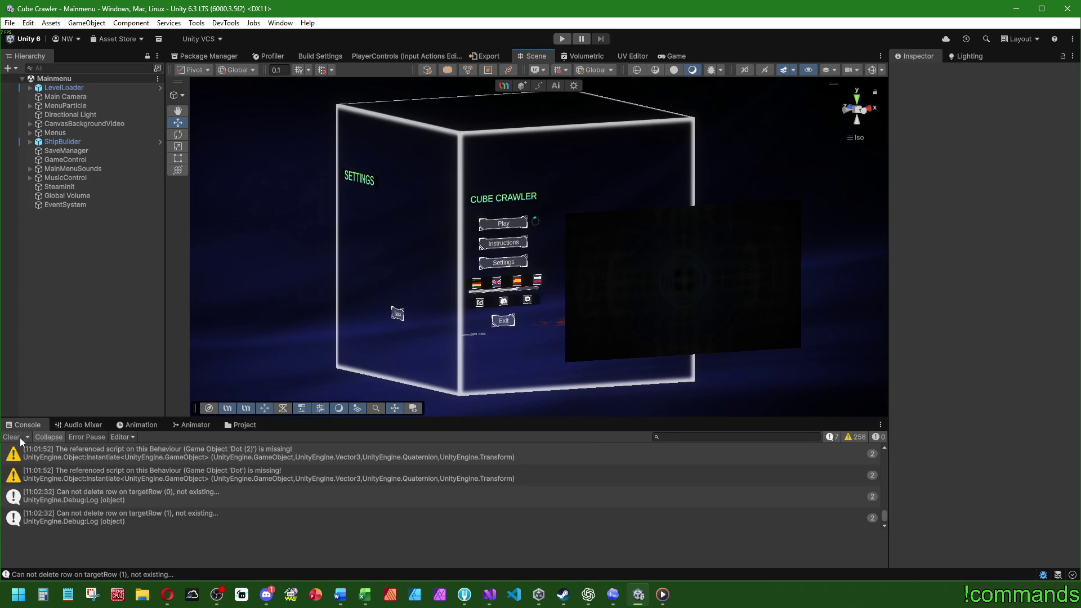
click(12, 437)
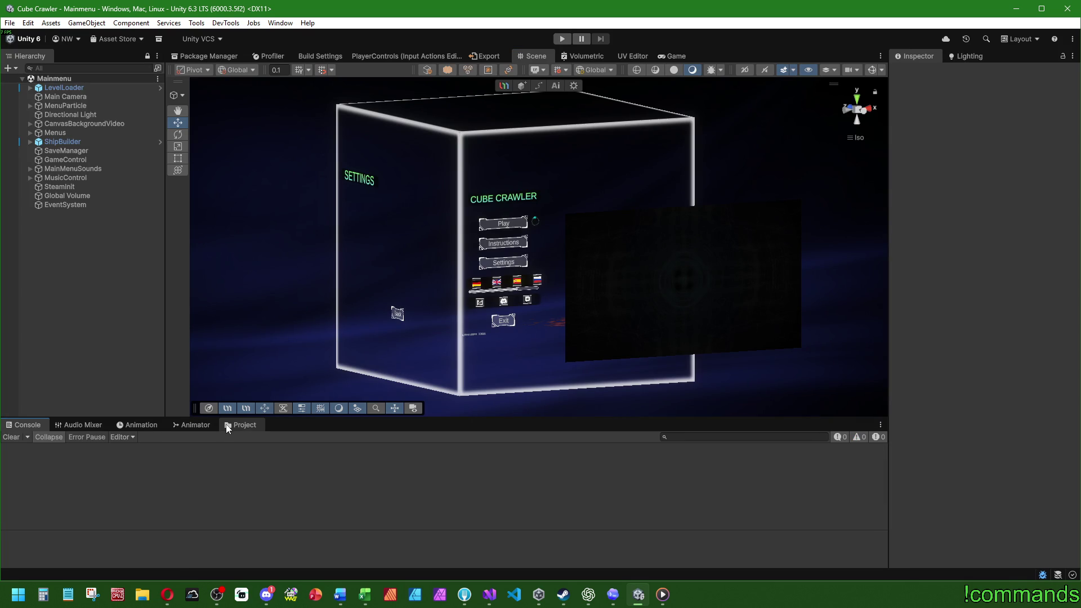
click(489, 595)
click(375, 187)
key(BackSpace)
text(3)
click(478, 157)
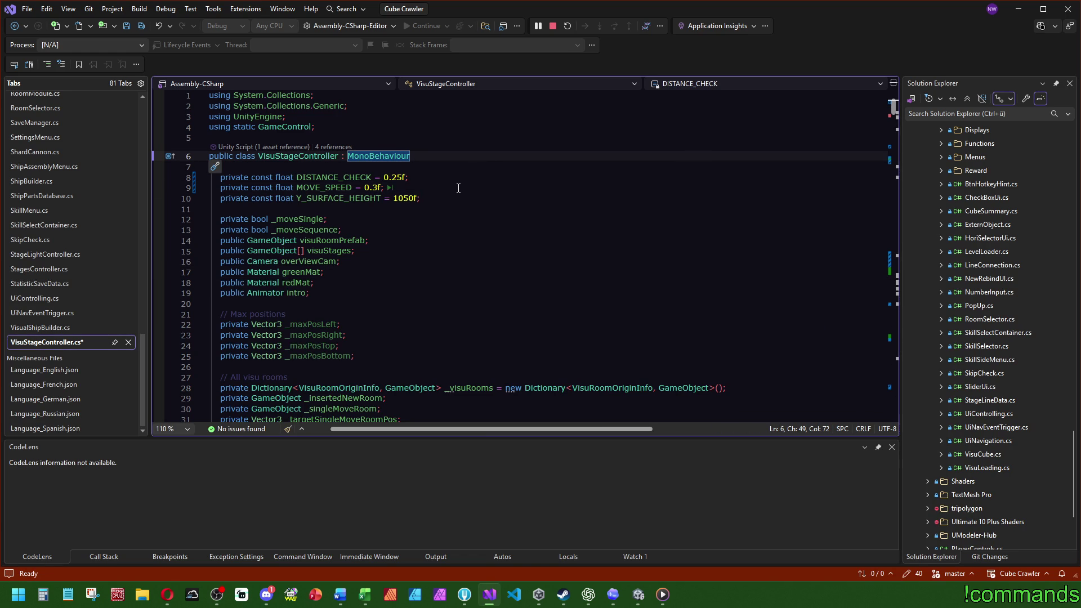
- Save VisuStageController.cs with Save All and switch to Fork
click(383, 136)
click(141, 26)
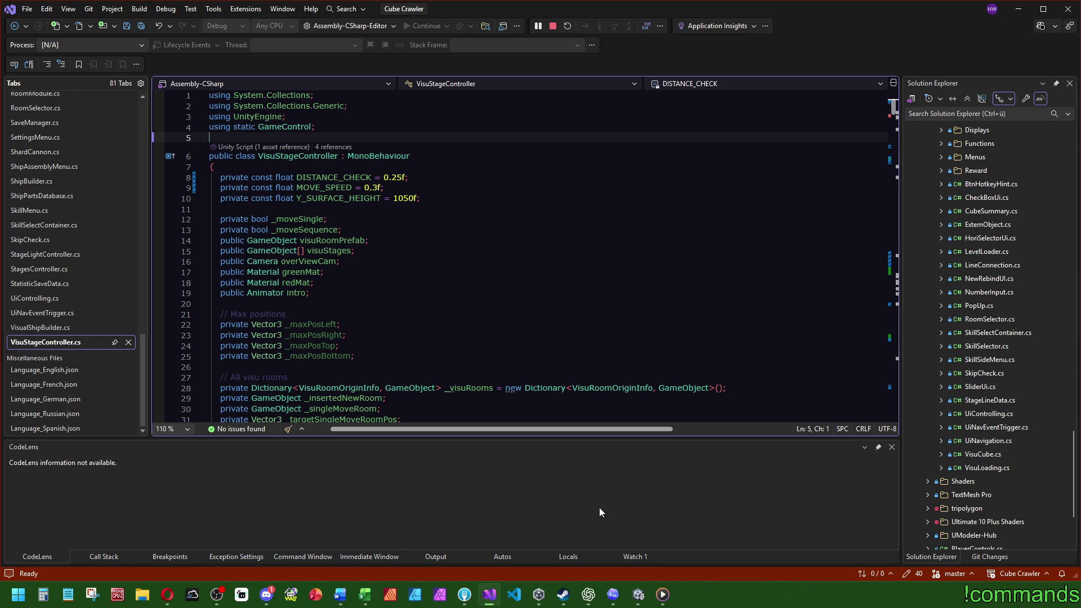
scroll(459, 350, down, 5)
scroll(442, 352, up, 5)
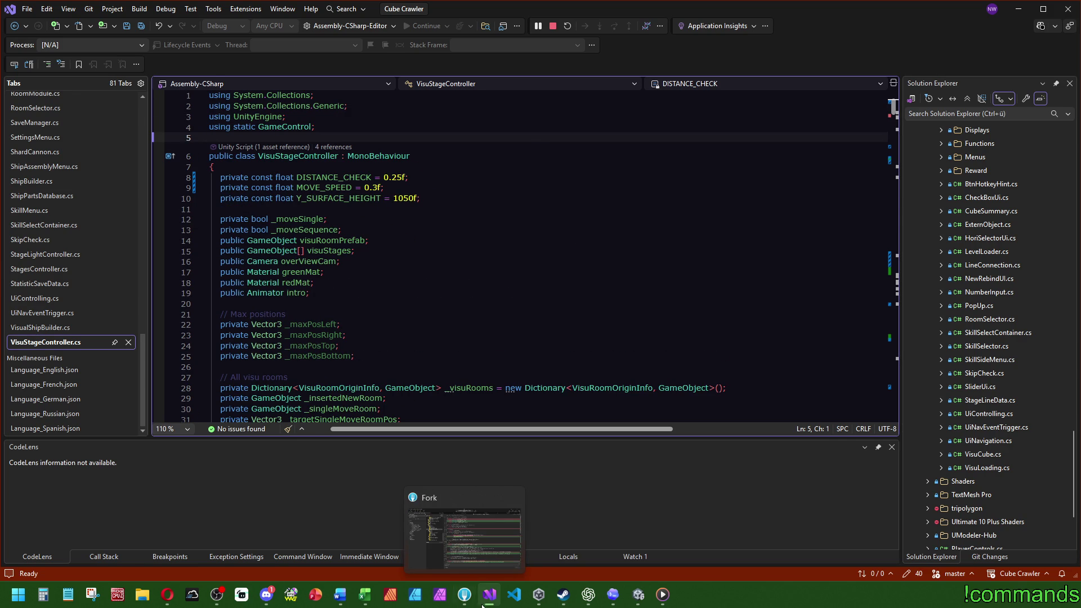
click(463, 595)
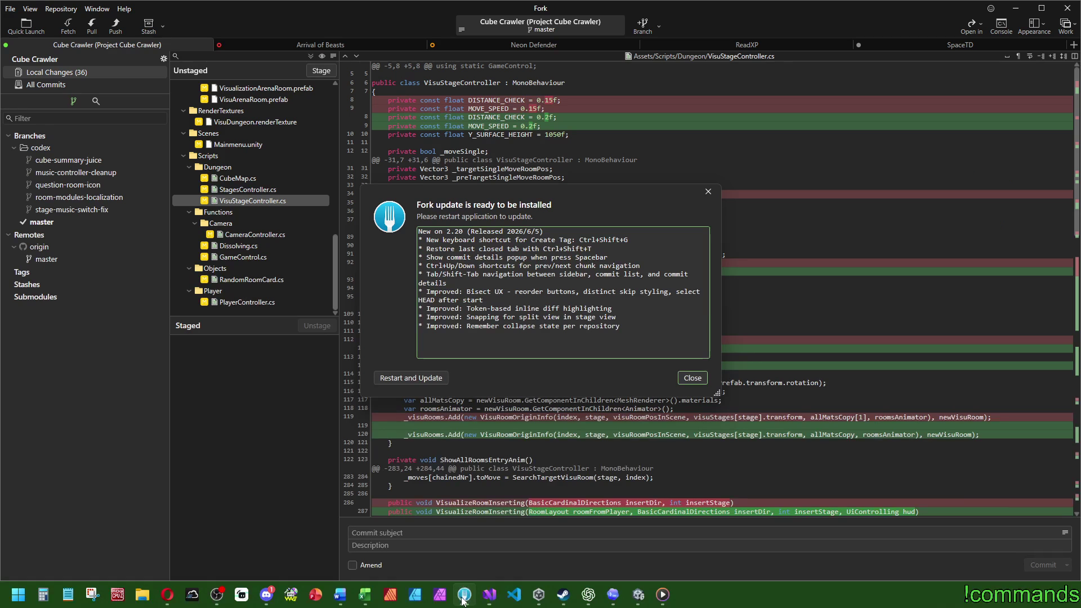
- Restart and update Fork, then show the 40 uncommitted local changes
click(411, 379)
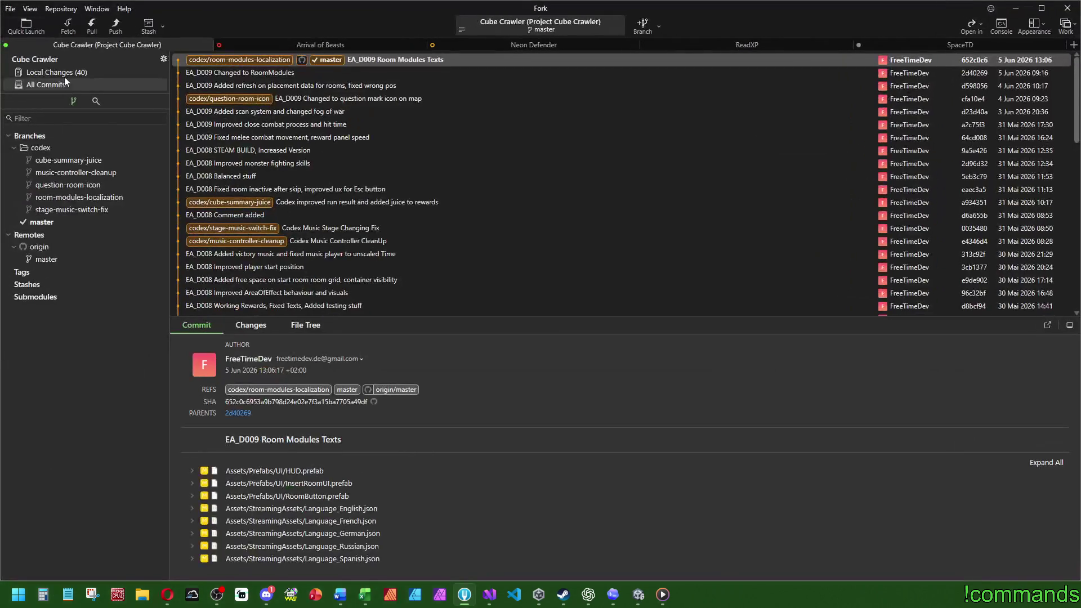
click(10, 9)
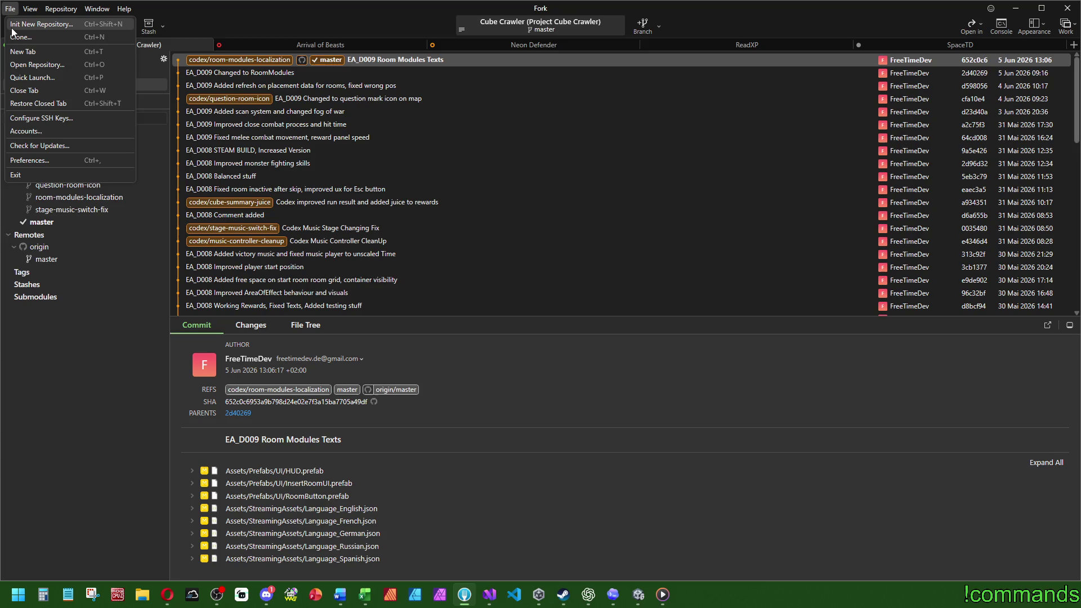
click(62, 225)
click(86, 73)
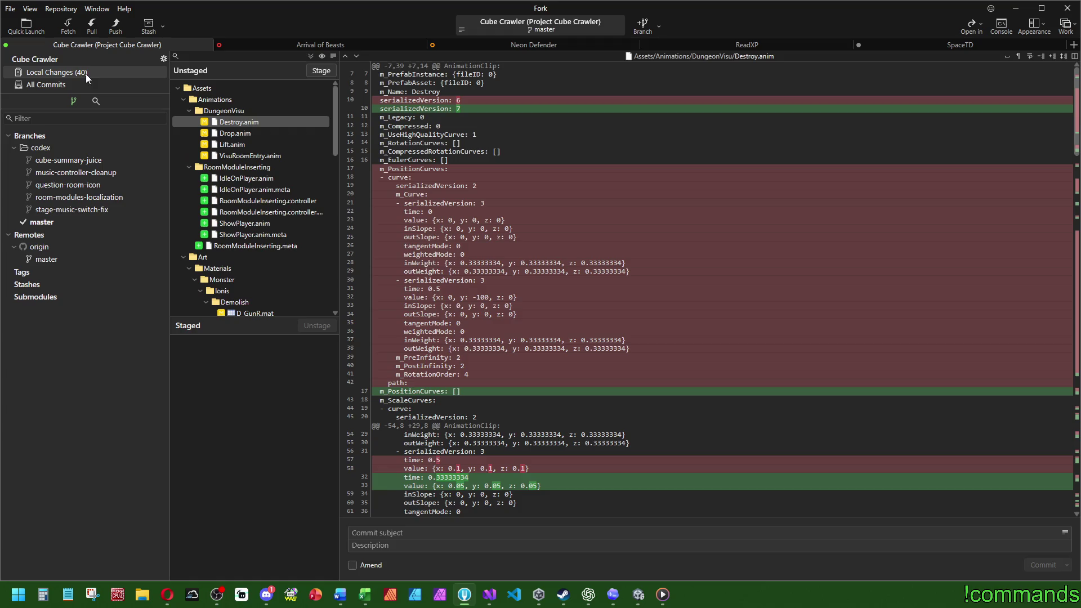
scroll(304, 126, down, 5)
scroll(293, 130, up, 5)
- Browse the File menu, then select the Assets folder among the unstaged files
click(10, 9)
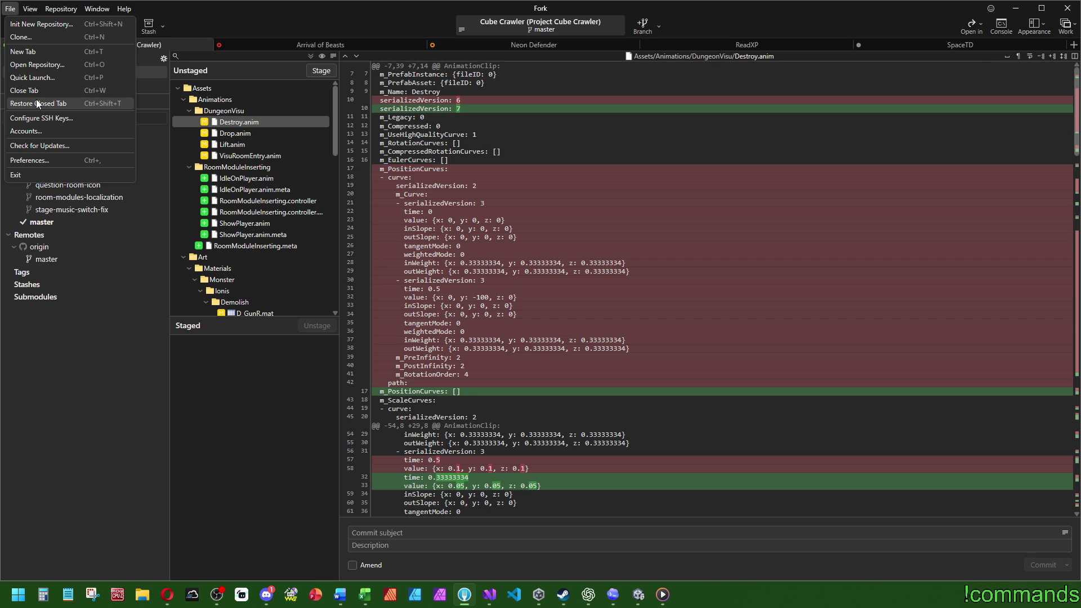
click(25, 9)
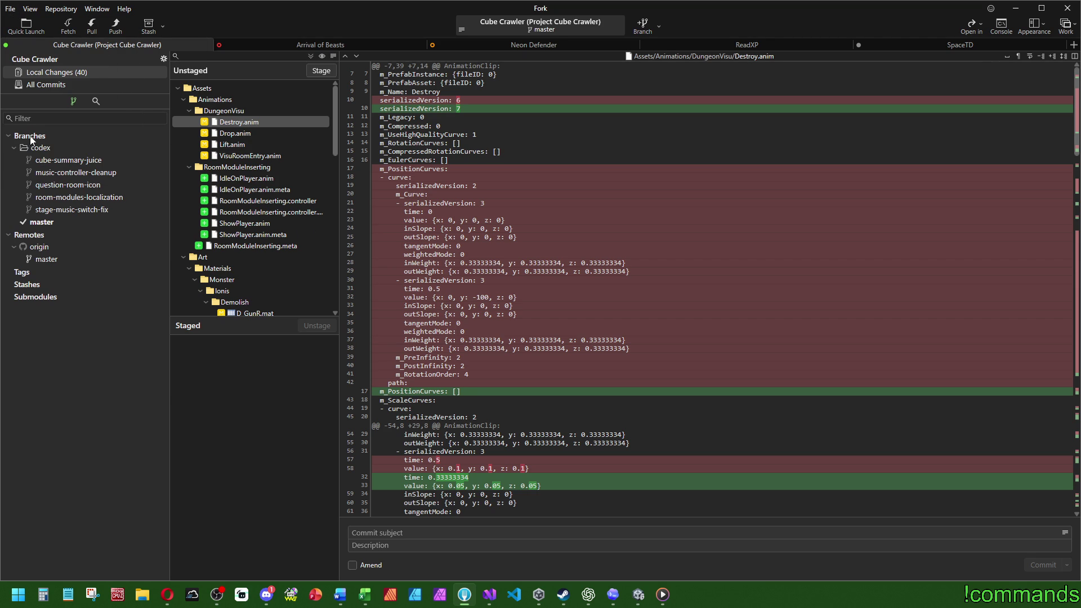
click(10, 10)
click(12, 8)
click(12, 10)
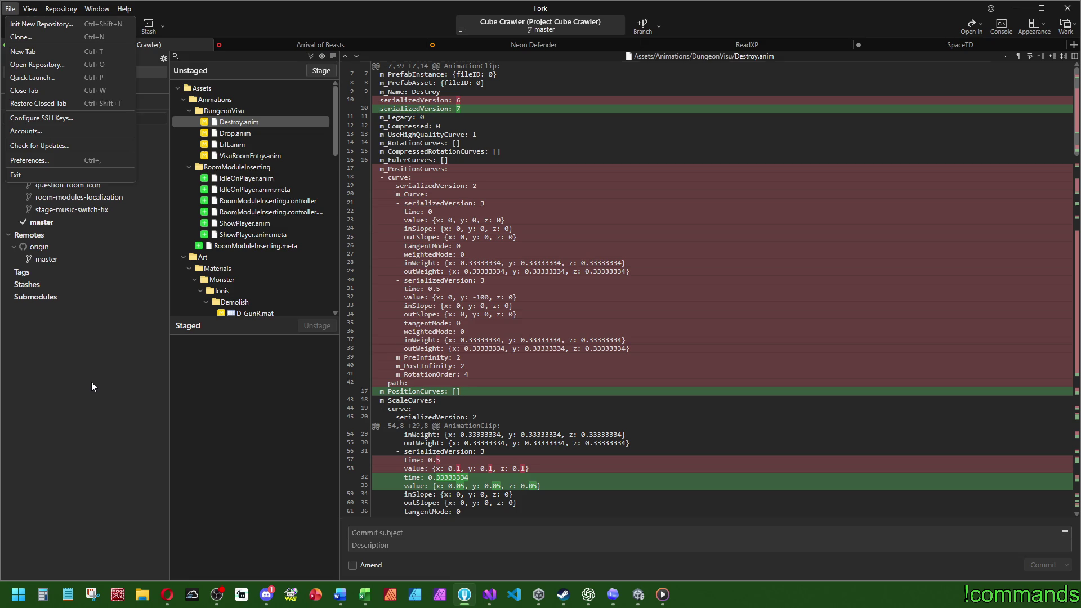
click(89, 381)
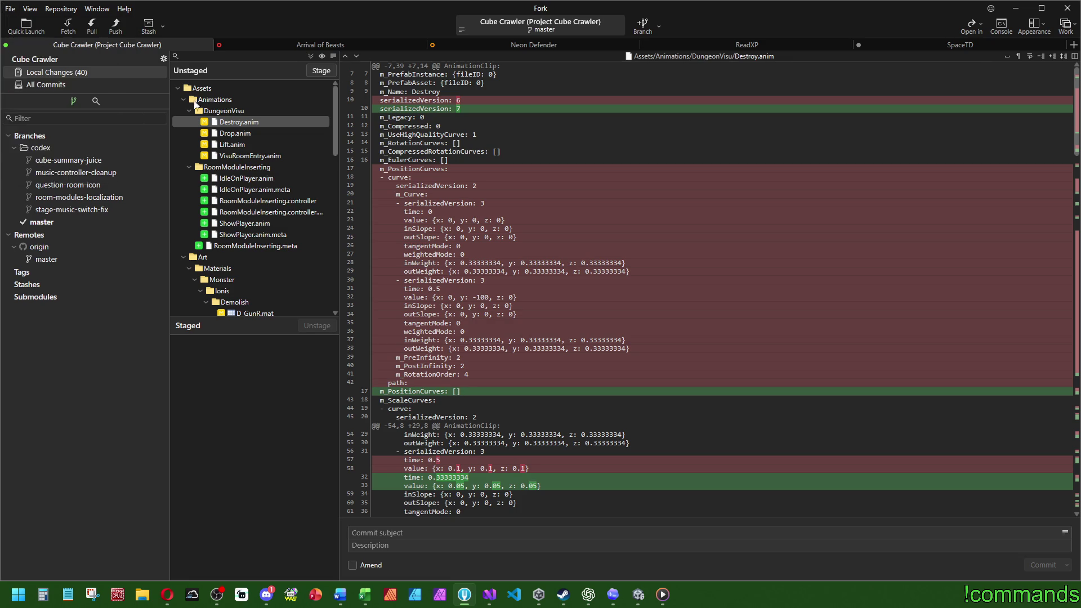
- Stage all 40 files and Commit and Push as 'EA_D009 Improved Room Module Inserting View'
double_click(216, 88)
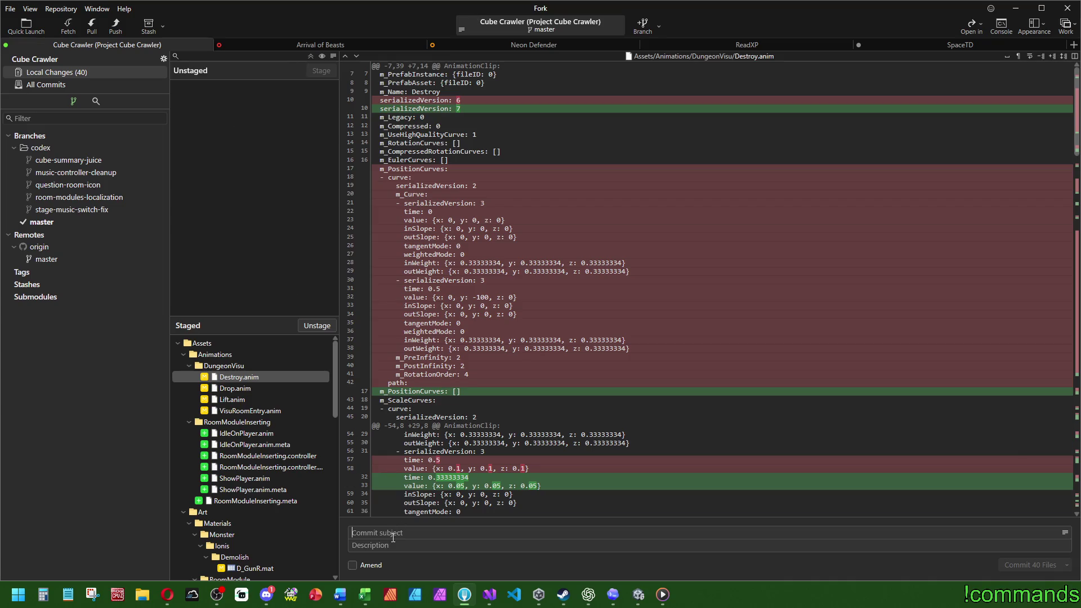
text(EA_D009 I)
text(mproved Room Modul)
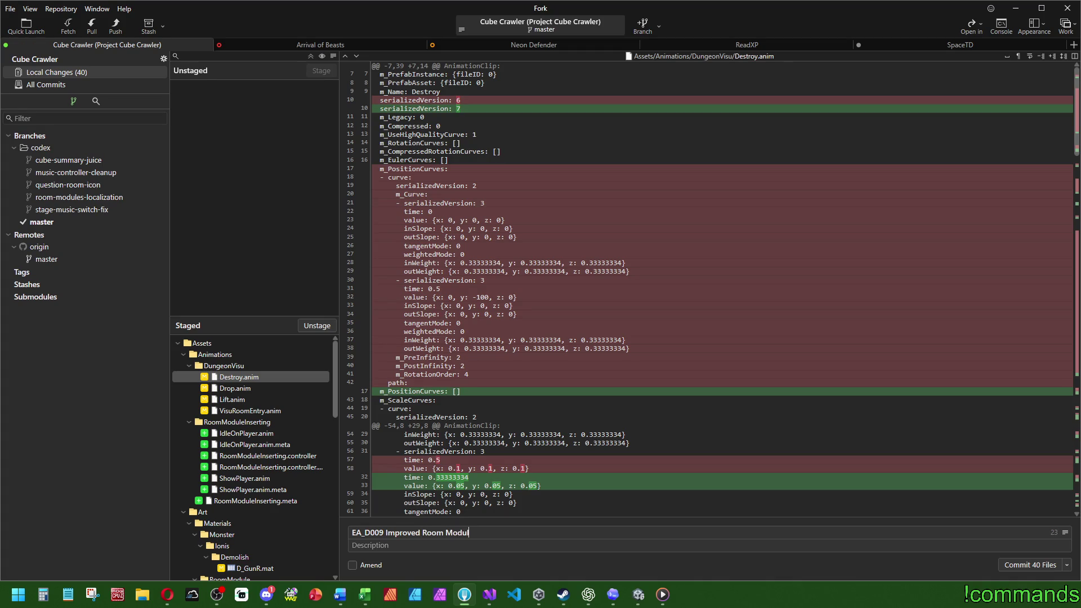
text(e Inst)
key(BackSpace)
text(erting v)
key(BackSpace)
text(View)
click(1066, 564)
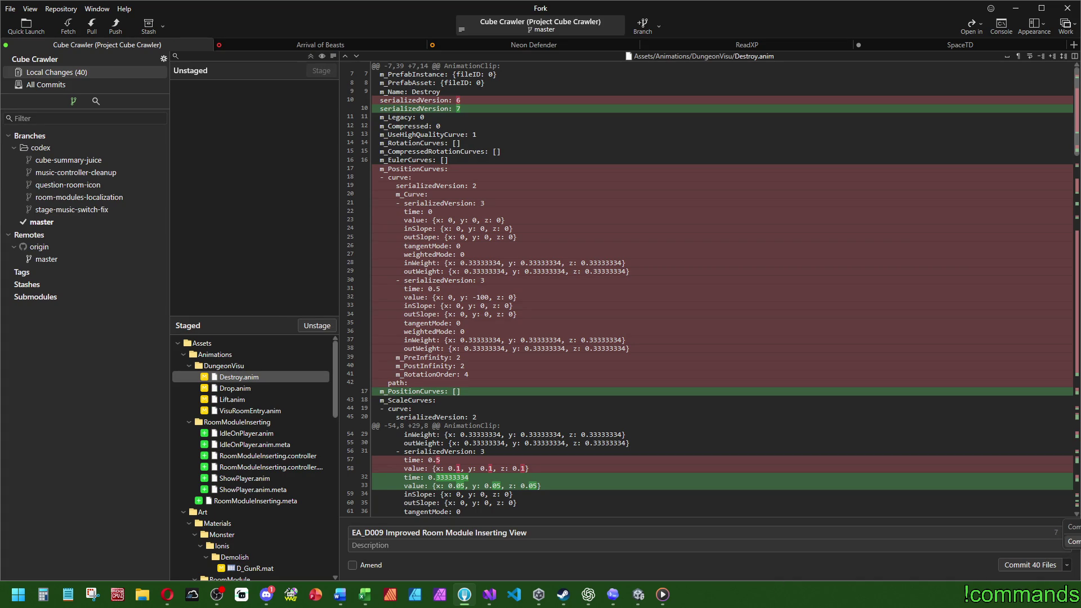
click(1072, 541)
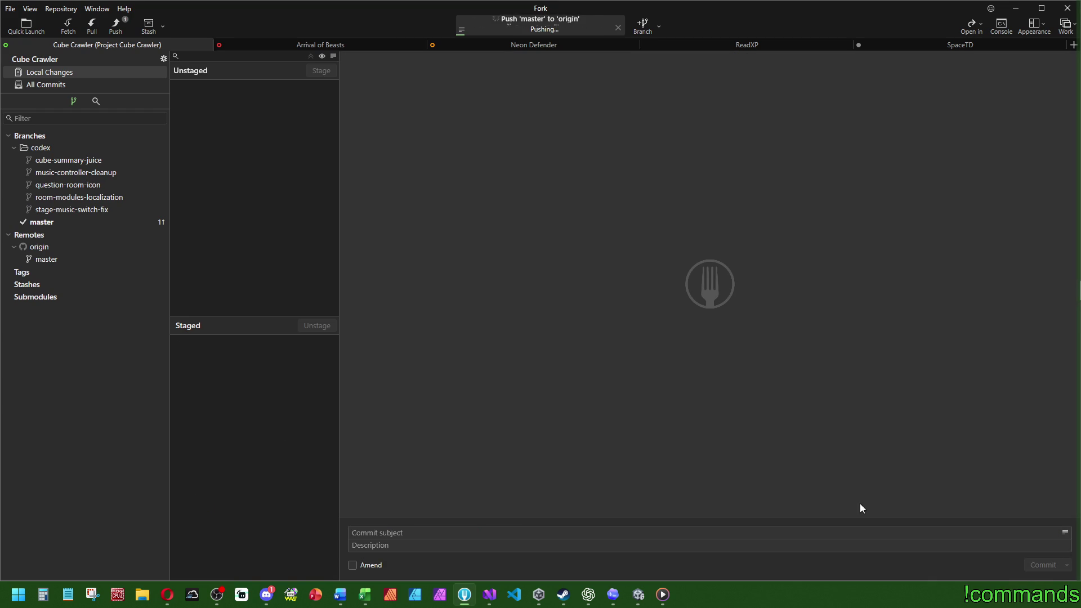
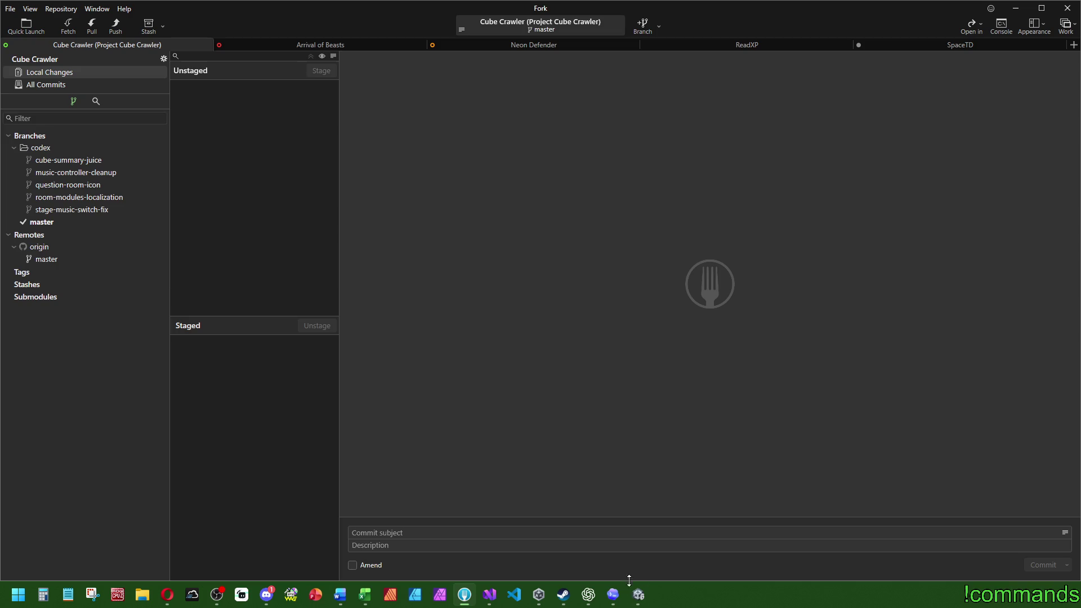
- Play all 118 wav files from My Twitch > Music > Synthwave and close Explorer
click(143, 595)
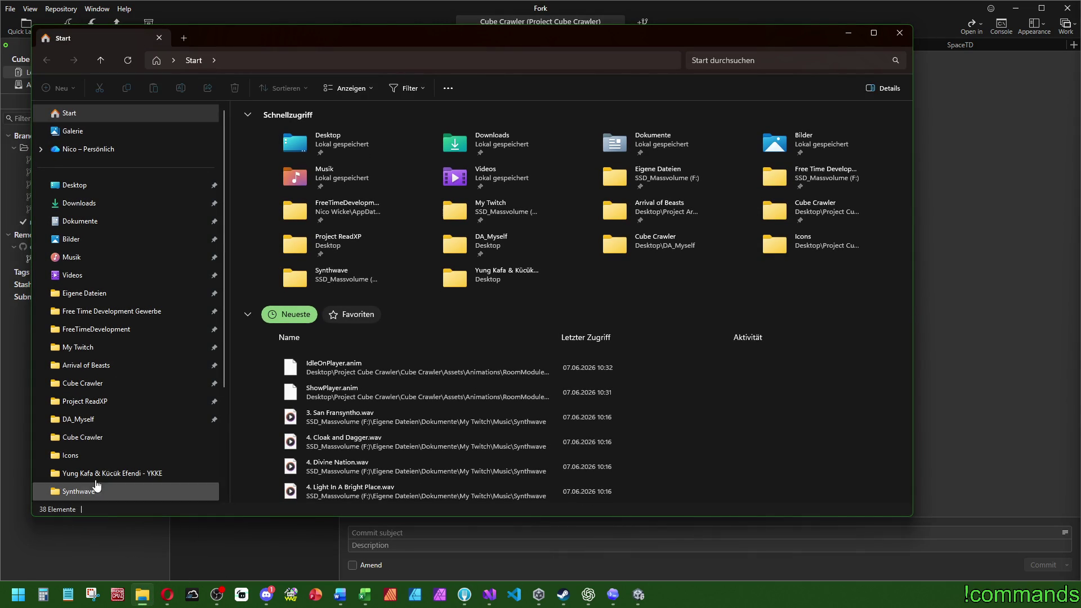
click(111, 344)
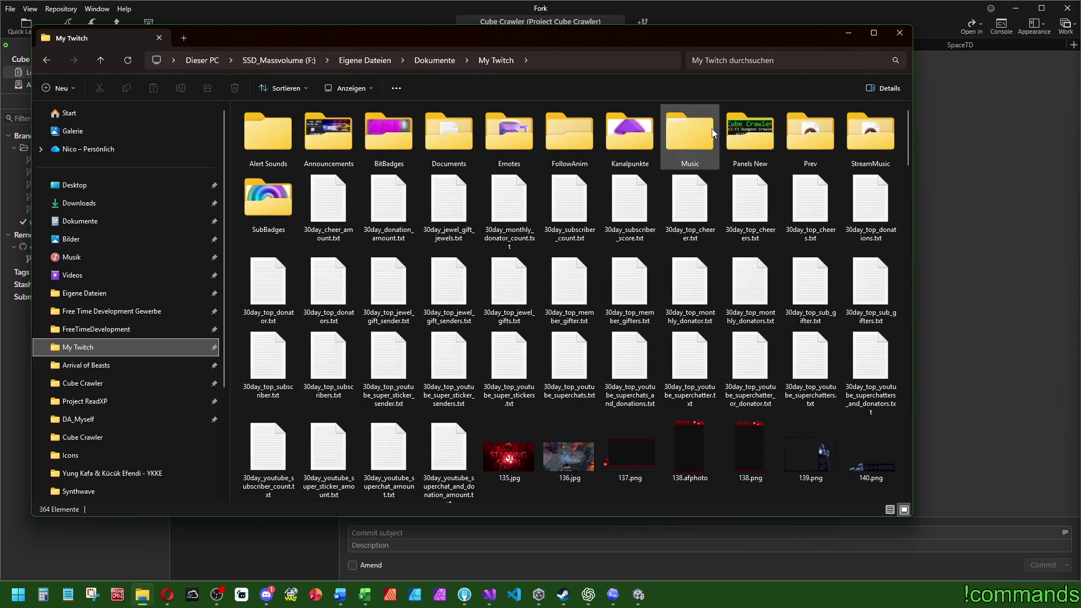
double_click(690, 135)
double_click(274, 178)
key(ctrl+a)
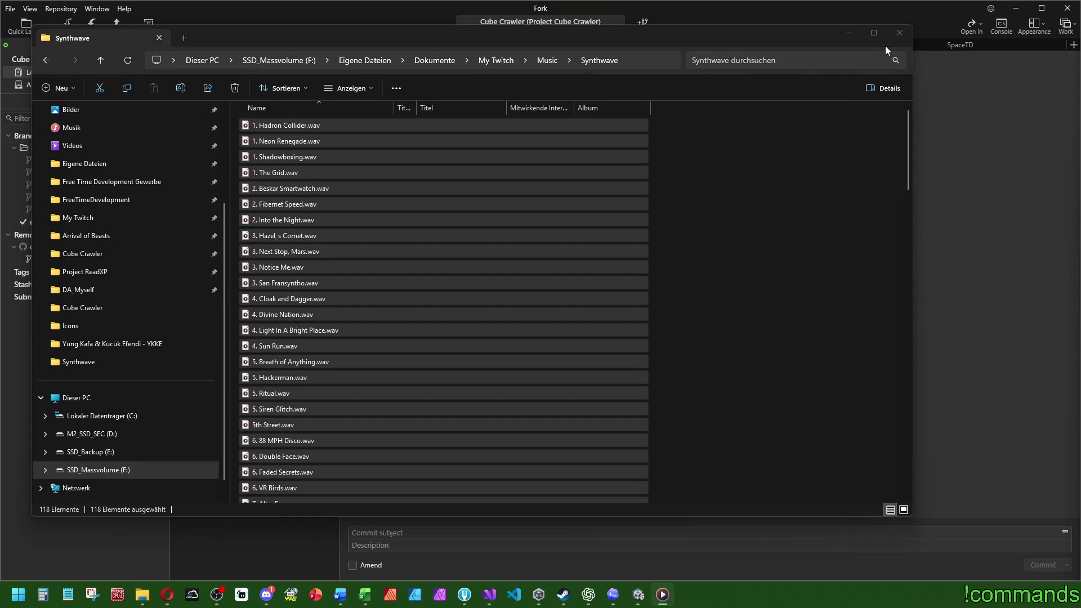
click(899, 33)
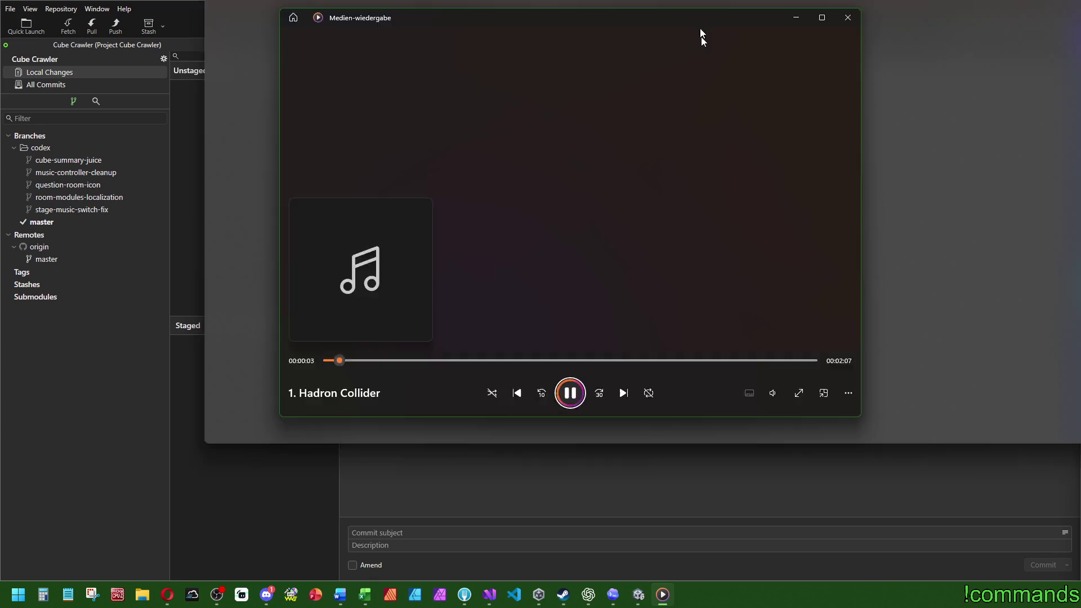
drag(700, 28, 773, 120)
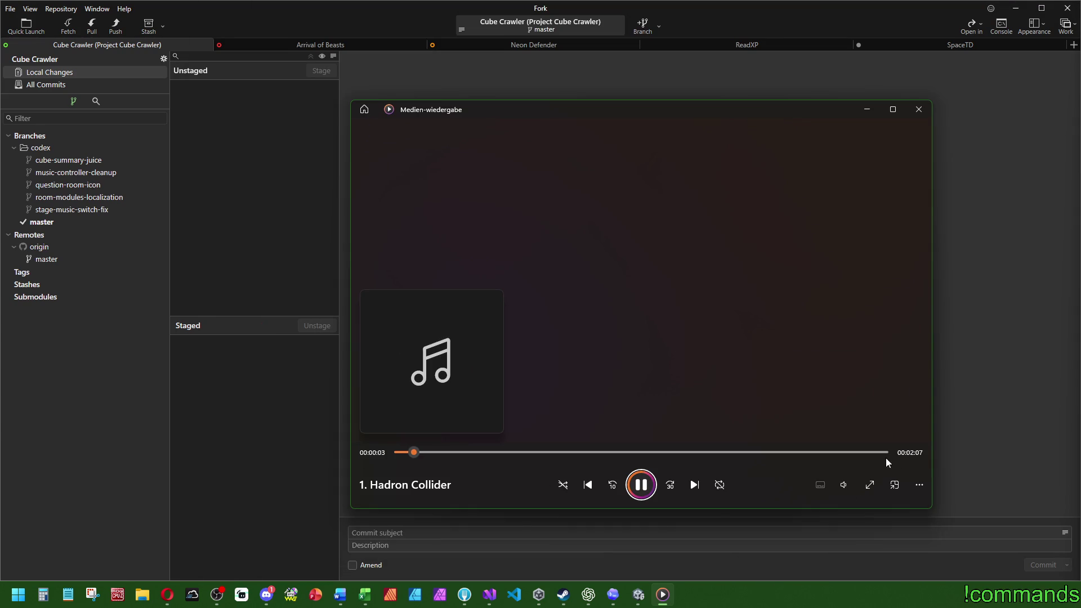
- Turn on repeat for the Hadron Collider playlist and minimize Windows Media Player
click(722, 486)
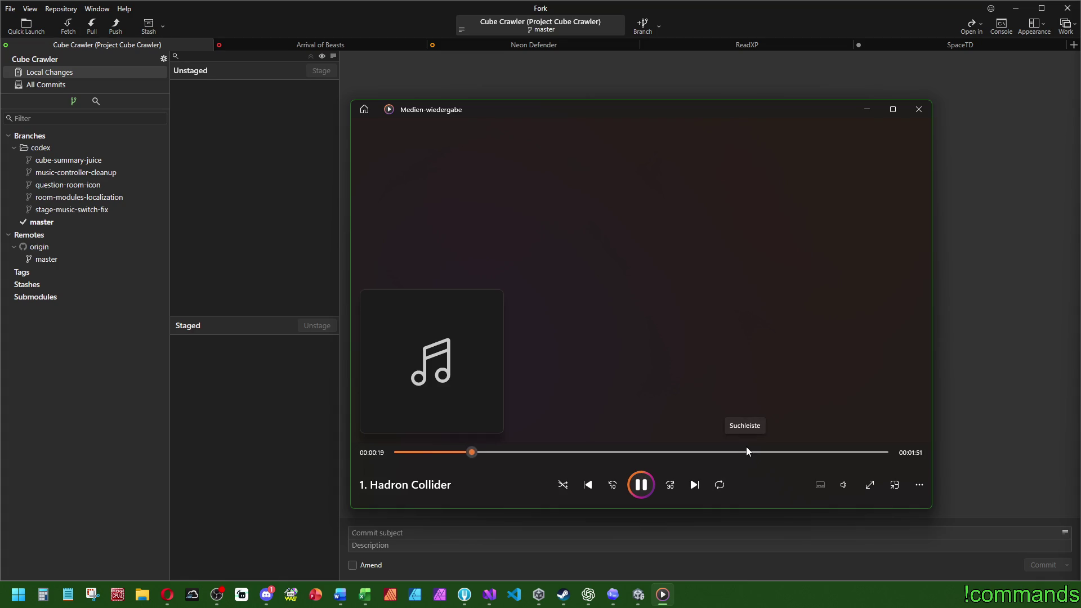
mouse_move(497, 115)
mouse_down()
mouse_move(544, 125)
mouse_move(532, 110)
mouse_up()
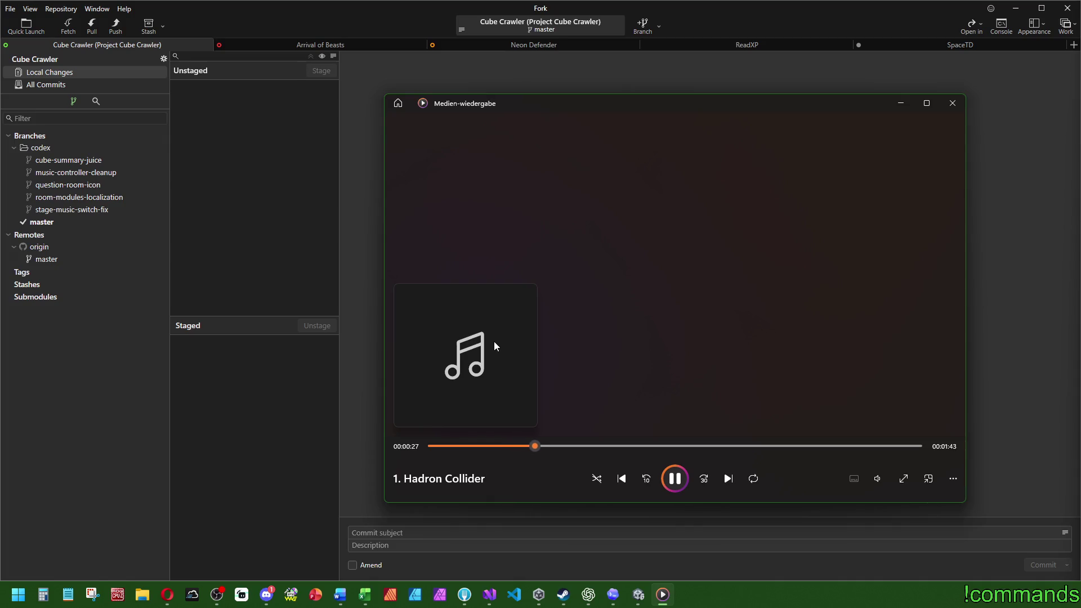
click(901, 103)
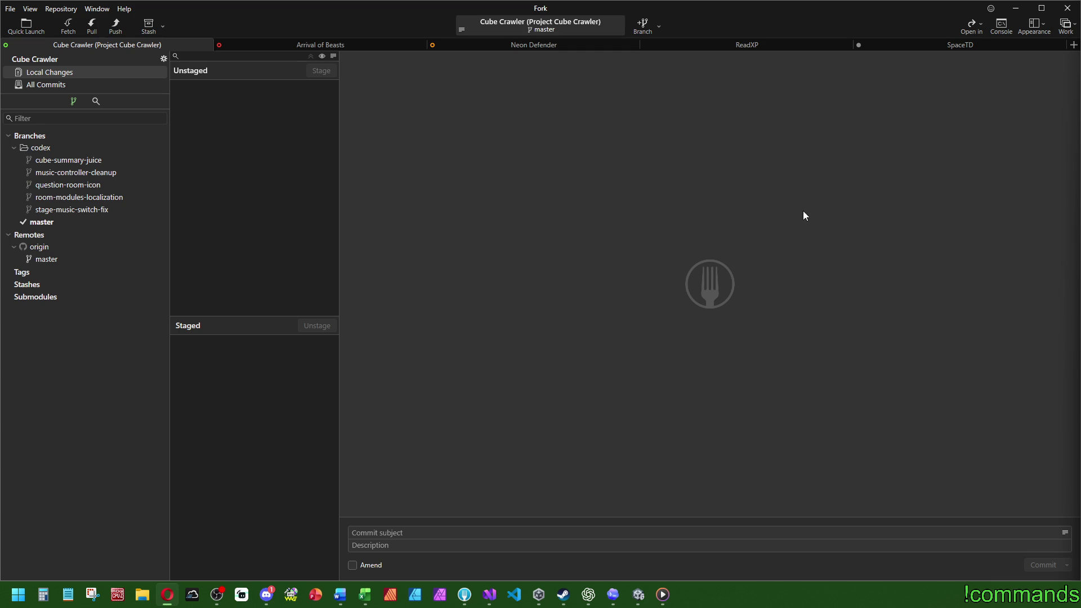
- Save VisuStageController.cs in Visual Studio, with the caret on the redMat field line
click(489, 594)
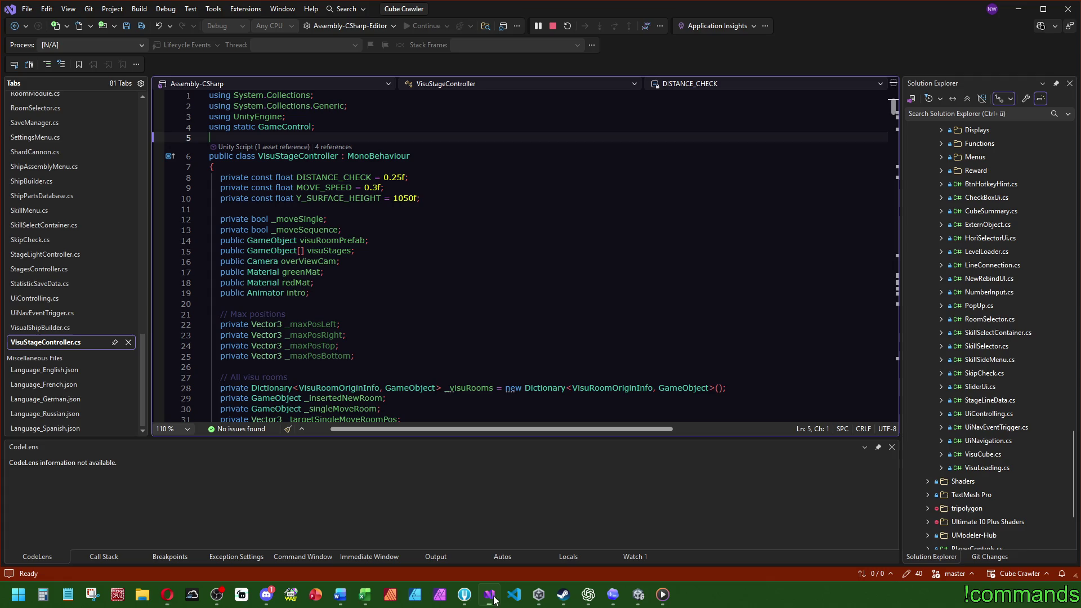
click(560, 282)
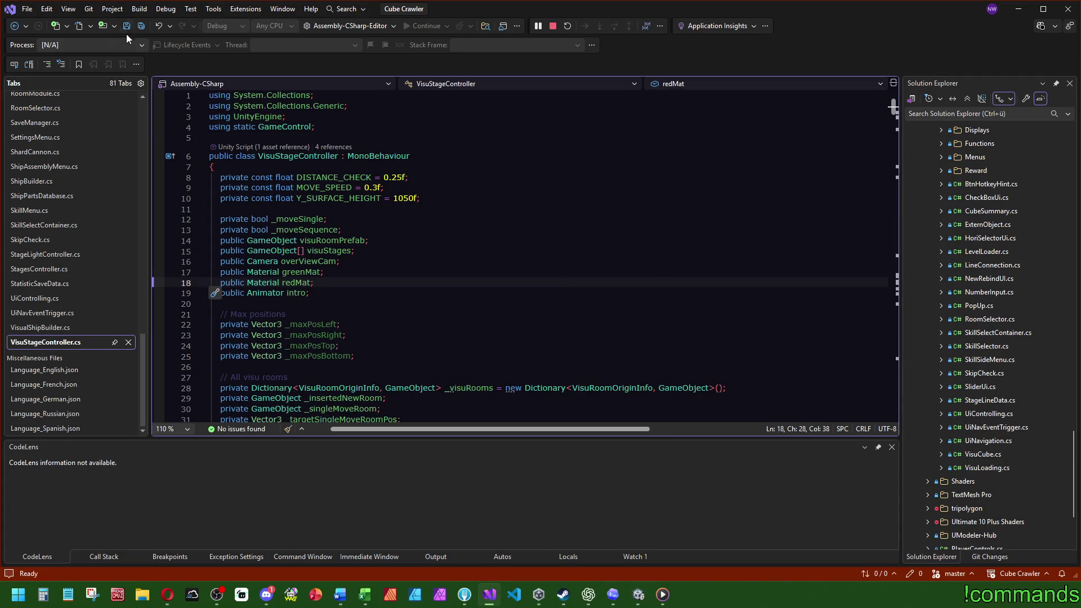
key(ctrl+s)
click(638, 594)
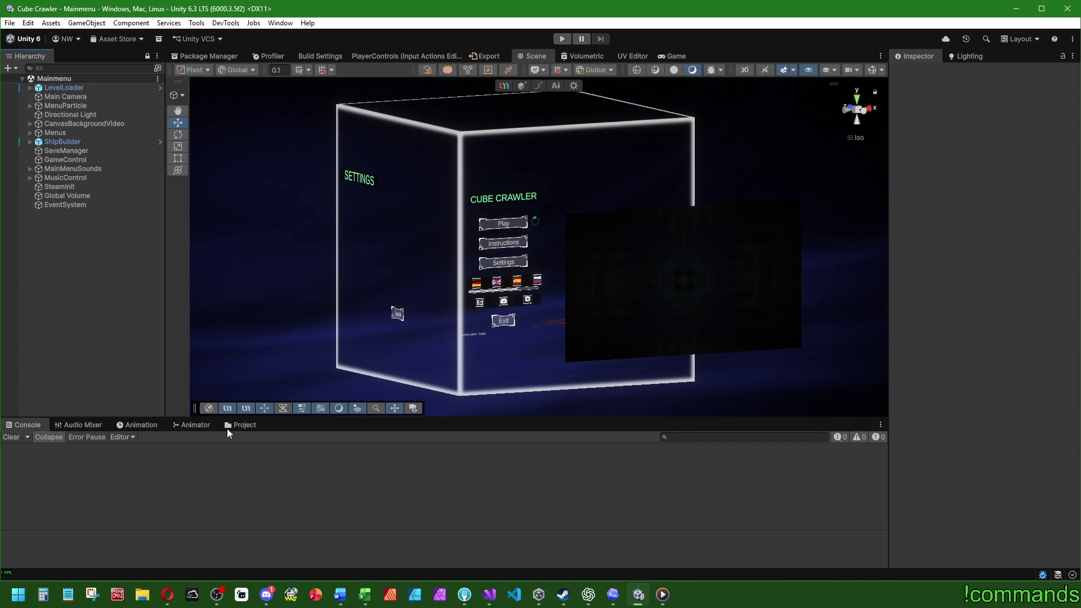
- Show the project's Assets folders in the bottom dock and open the Scenes folder
click(242, 424)
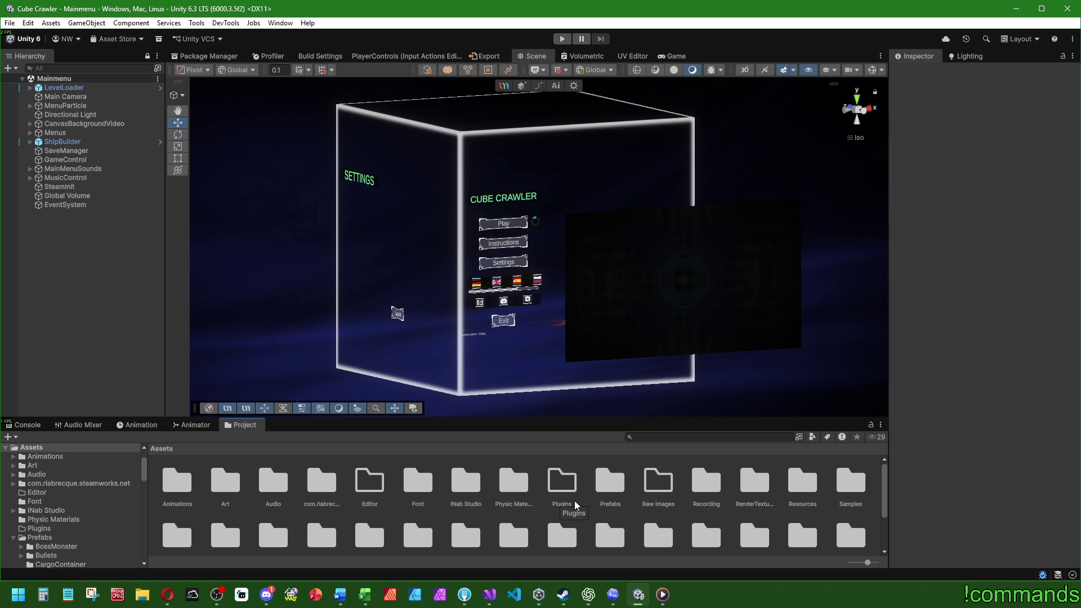
scroll(382, 518, down, 2)
scroll(383, 518, up, 2)
scroll(382, 518, down, 2)
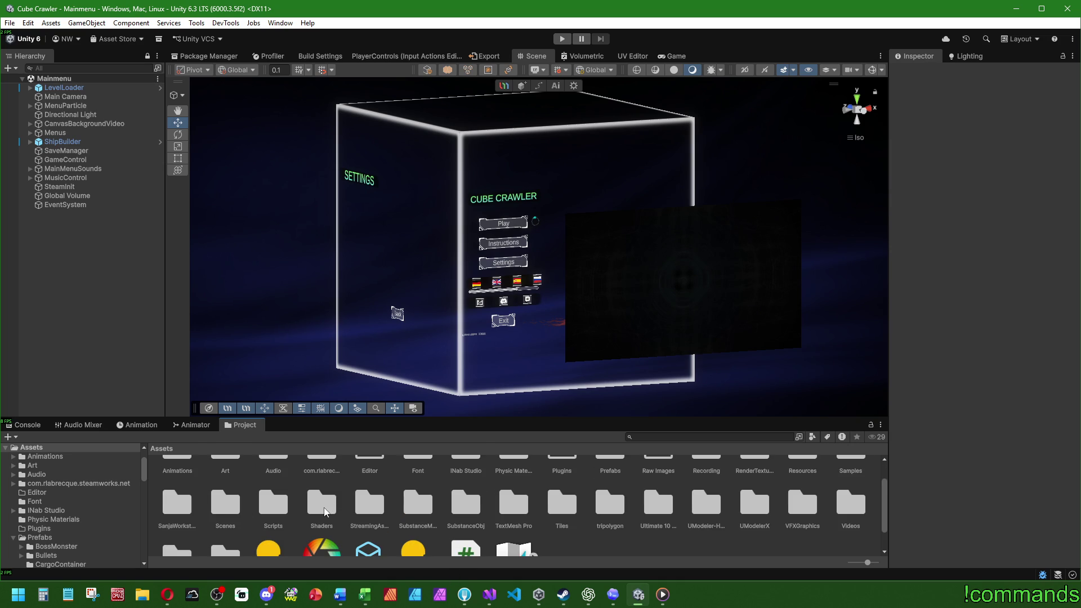
double_click(228, 504)
- Open the Dungeon scene and expand MusicControl and Main Camera in the Hierarchy
double_click(232, 485)
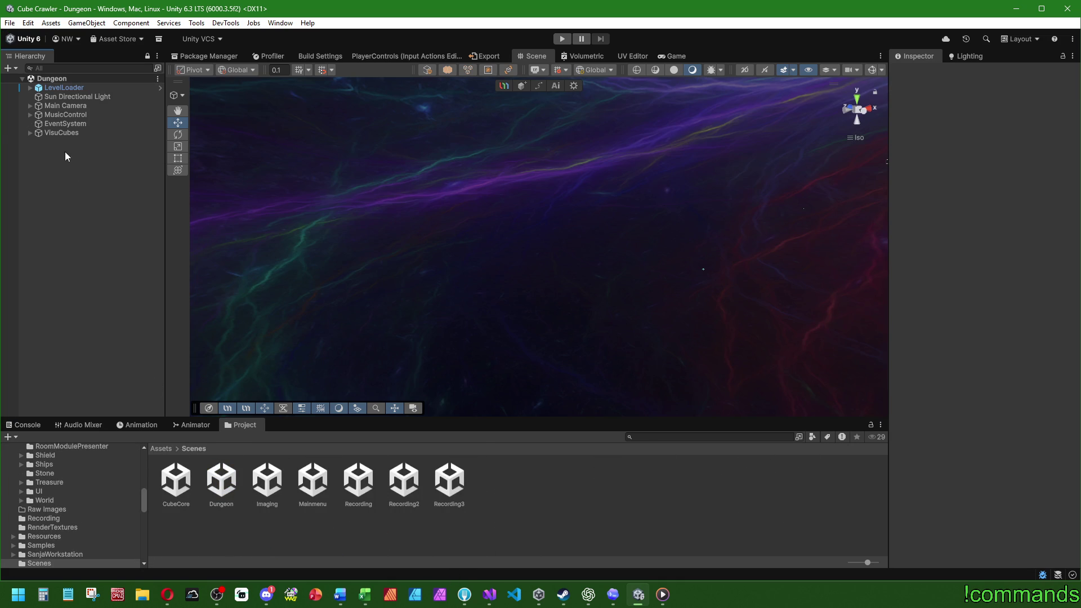
click(32, 114)
click(32, 106)
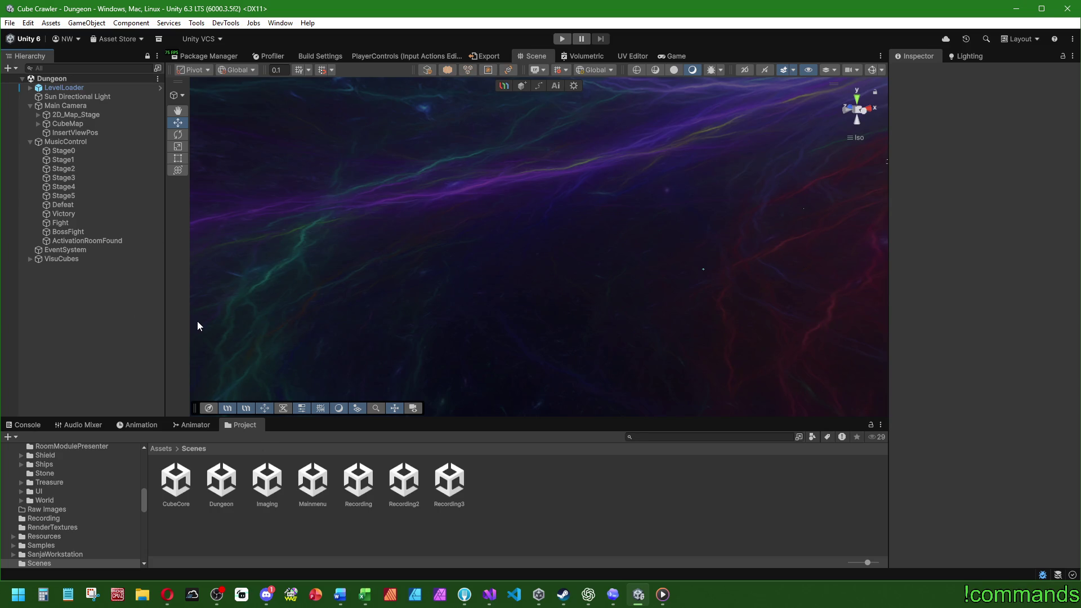
- Reopen the Mainmenu scene and check the Console before returning to the Project view
double_click(324, 478)
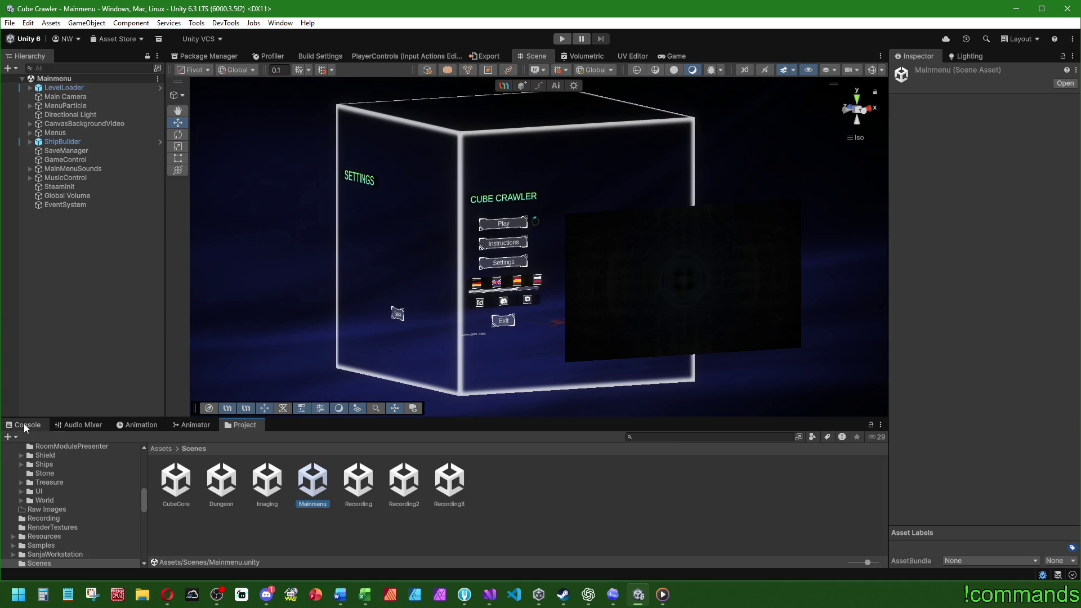
click(25, 426)
click(243, 425)
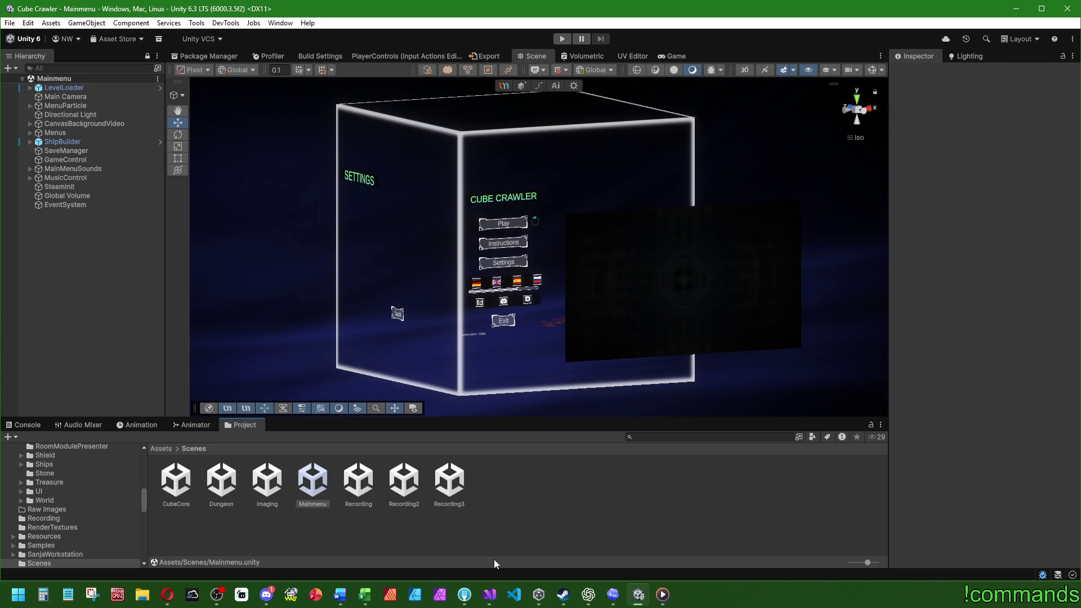
click(489, 594)
- Search StagesController.cs for _visuStagesCtr in CreateVisualDungeon and save all files
key(ctrl+s)
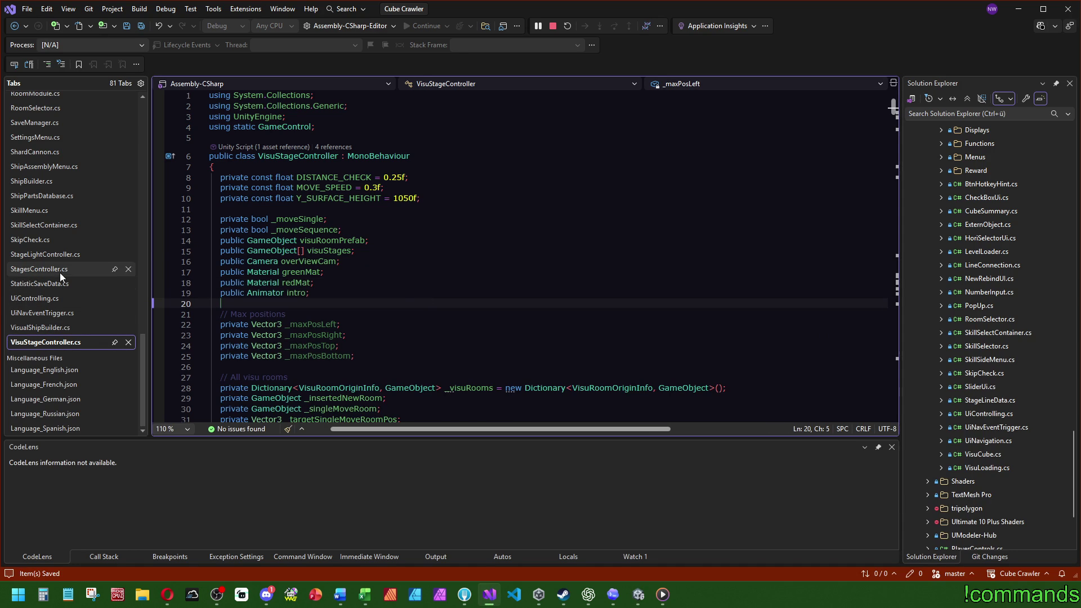
click(60, 270)
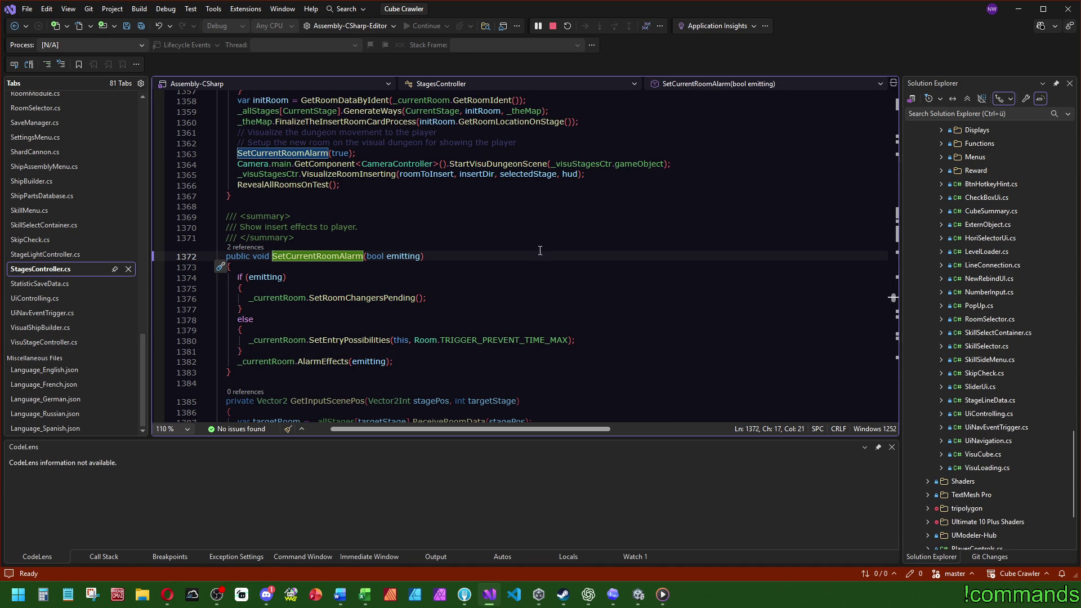
scroll(849, 235, up, 3)
double_click(267, 269)
key(ctrl+f)
drag(893, 186, 893, 146)
mouse_move(391, 260)
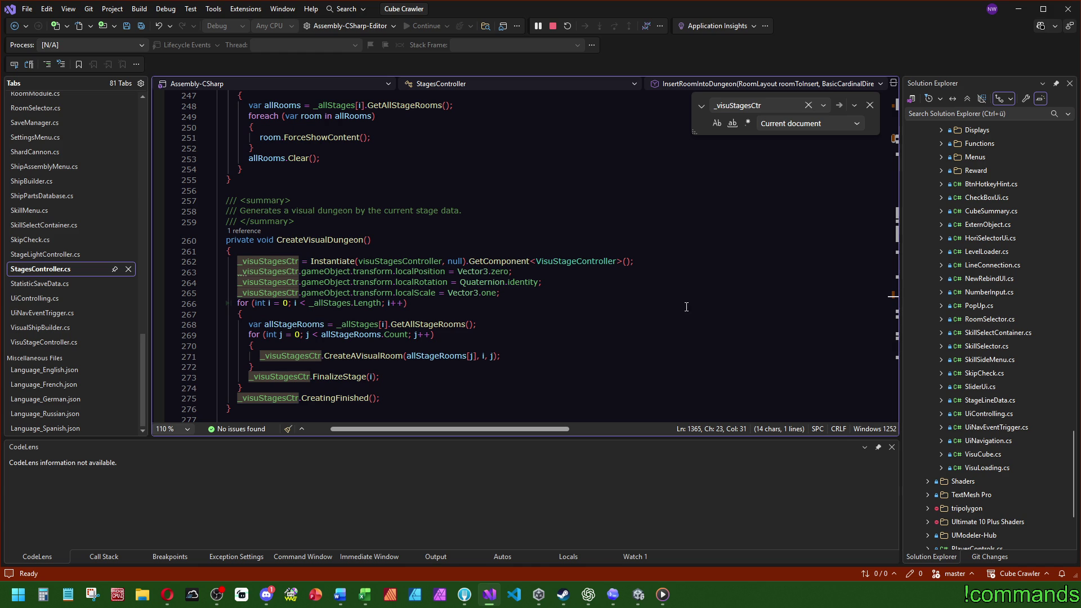
click(144, 27)
click(638, 593)
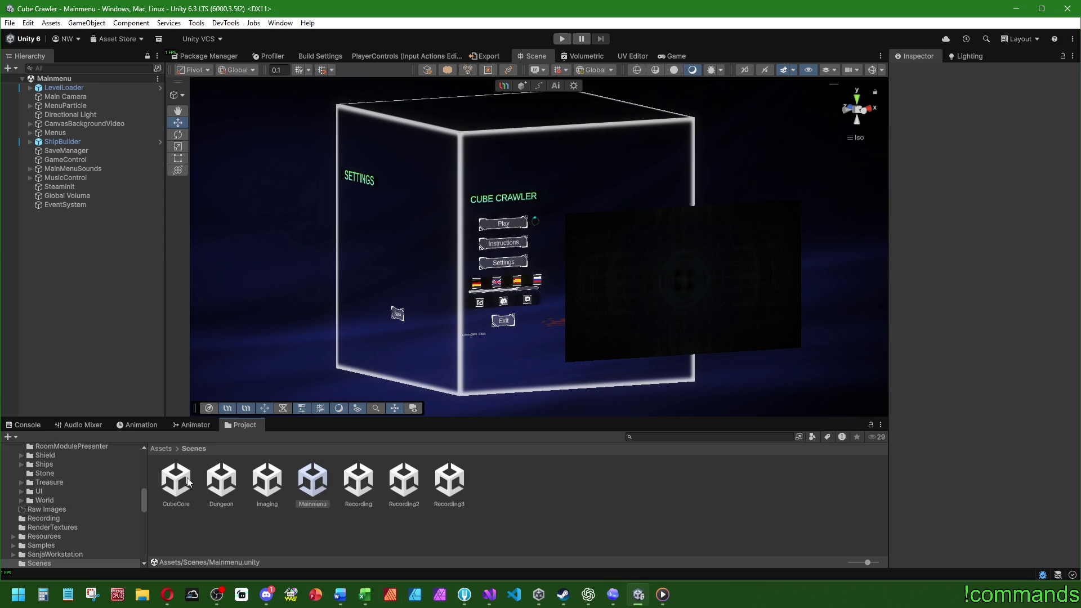
- Select GameControl and review its components down to the Stages Controller
click(485, 598)
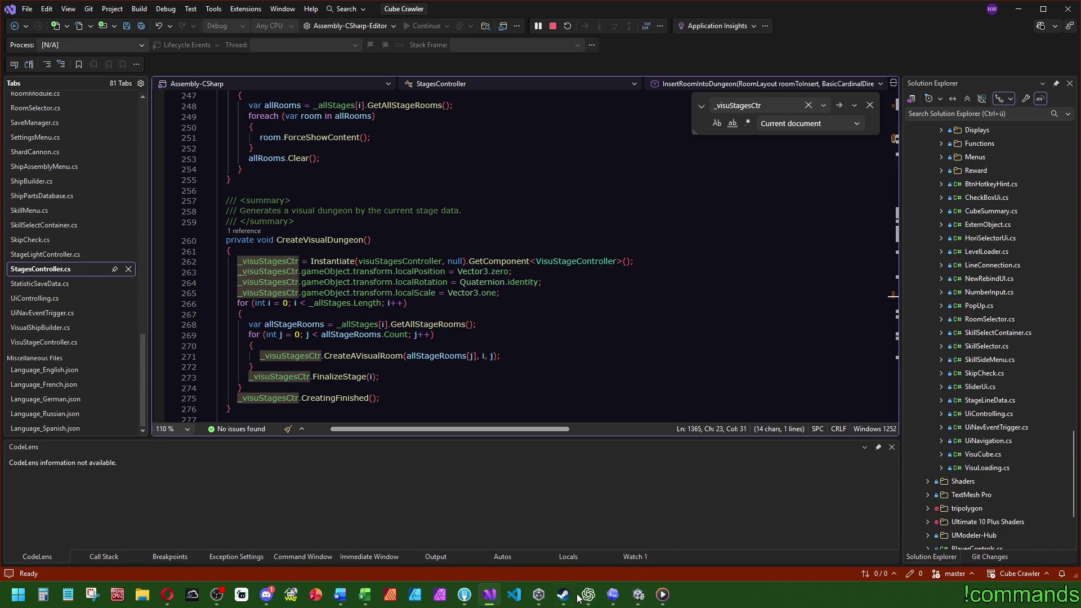
click(638, 594)
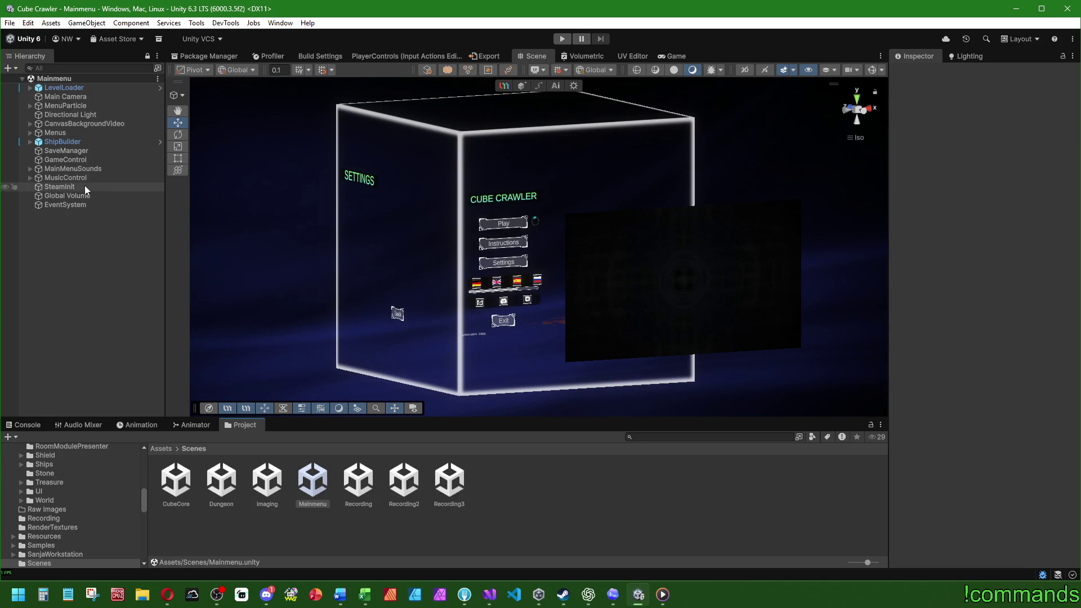
click(83, 158)
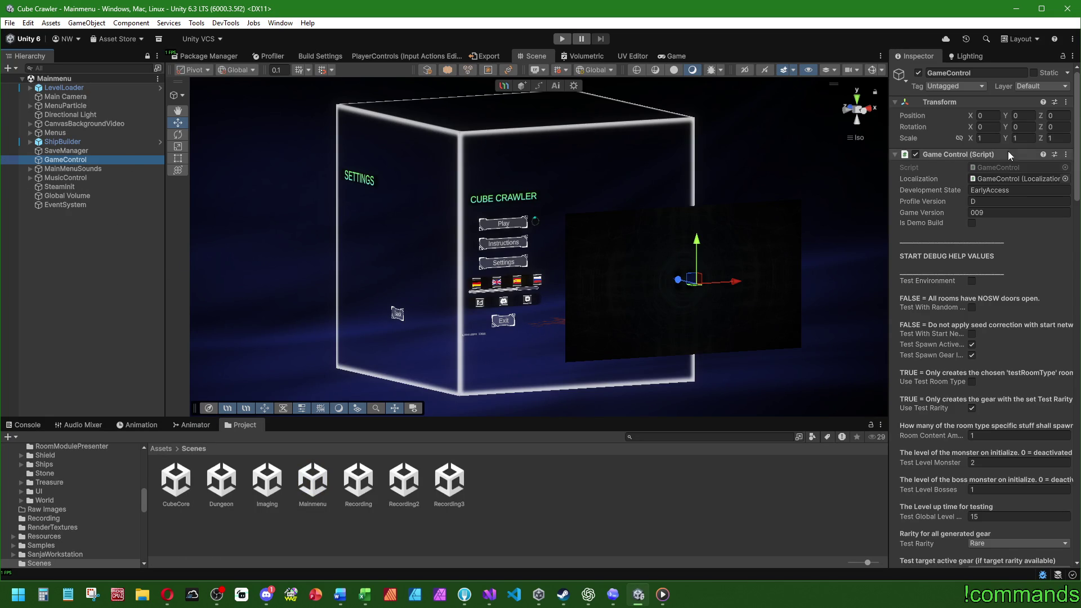
click(985, 154)
click(985, 155)
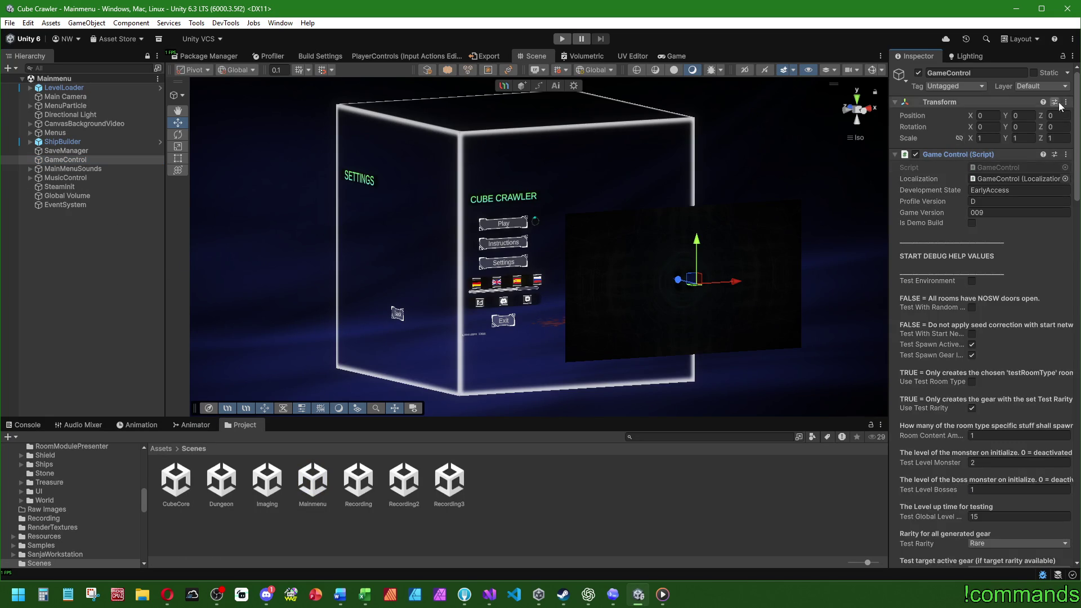
scroll(1066, 453, down, 20)
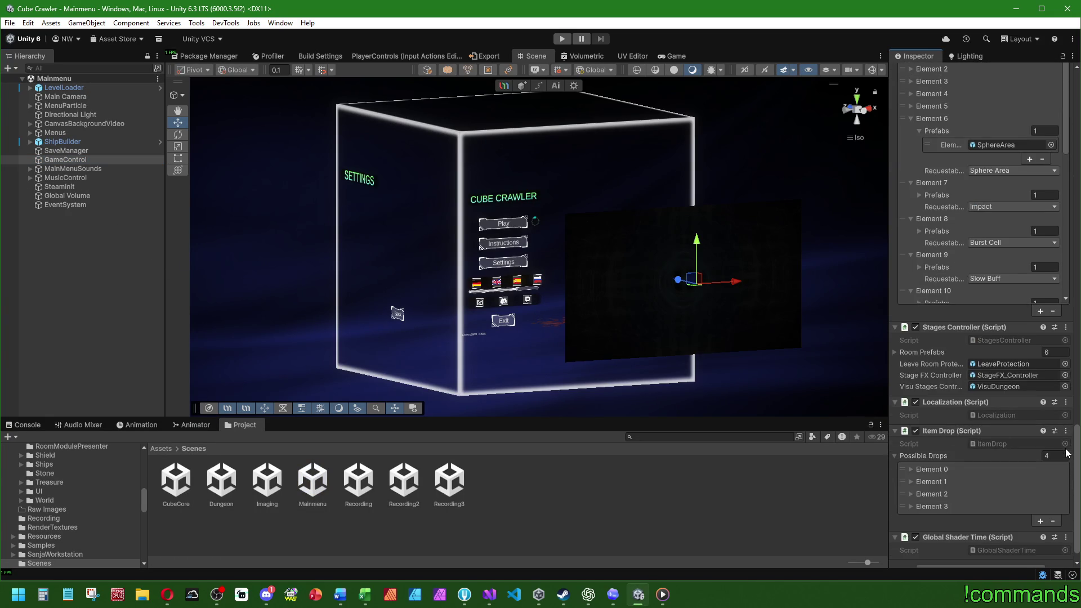
- Locate the VisuDungeon prefab from the Visu Stages Controller field and open it for editing
click(997, 387)
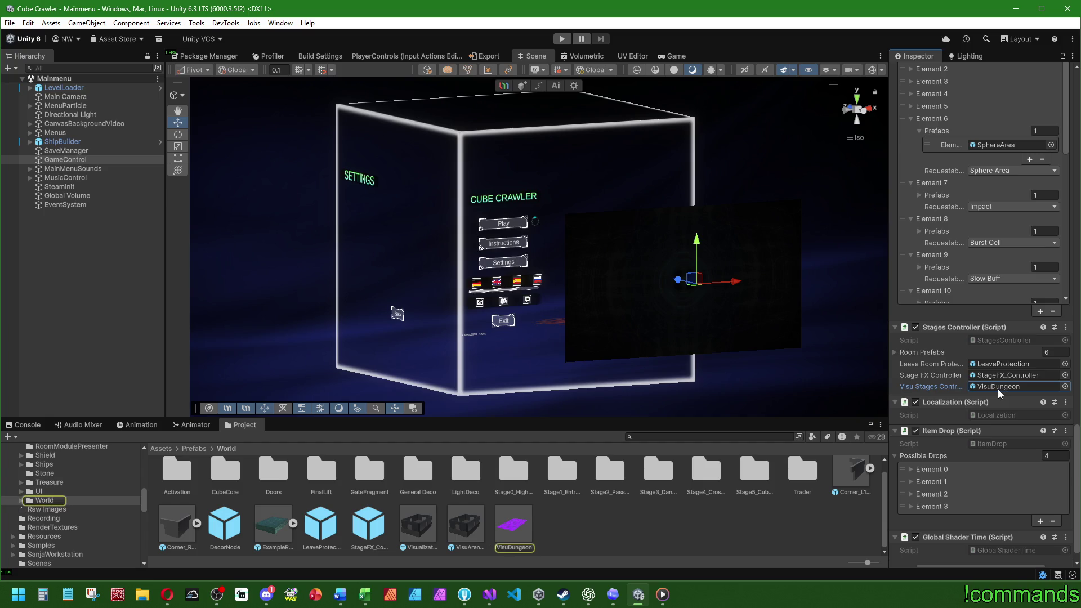
scroll(999, 393, up, 20)
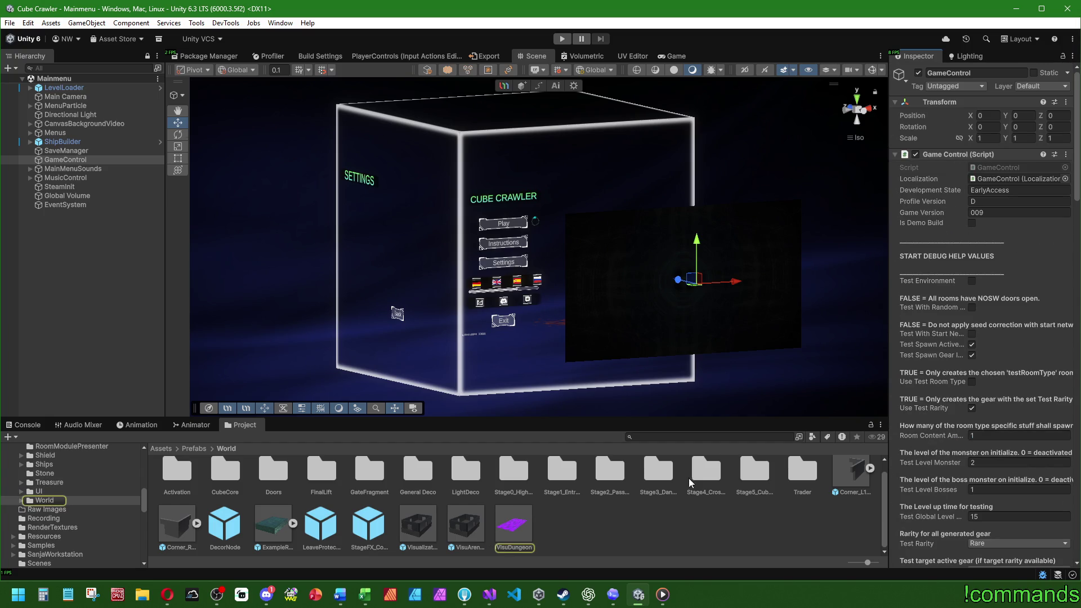
double_click(514, 529)
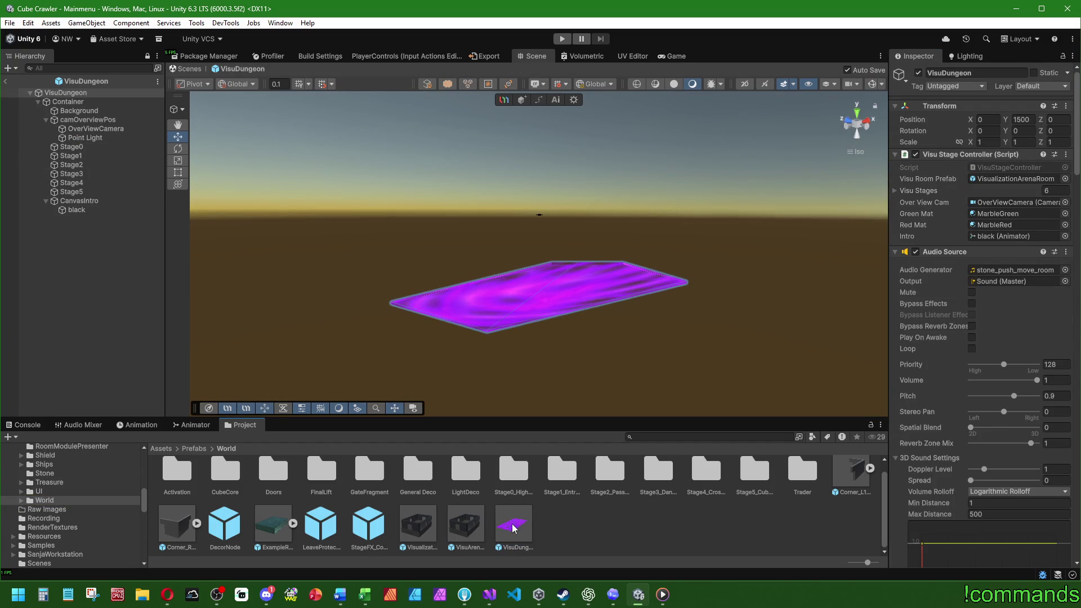
- Inspect camOverviewPos and frame OverViewCamera, expanding its Camera settings
mouse_move(456, 294)
mouse_down()
mouse_move(610, 338)
mouse_move(590, 400)
mouse_up()
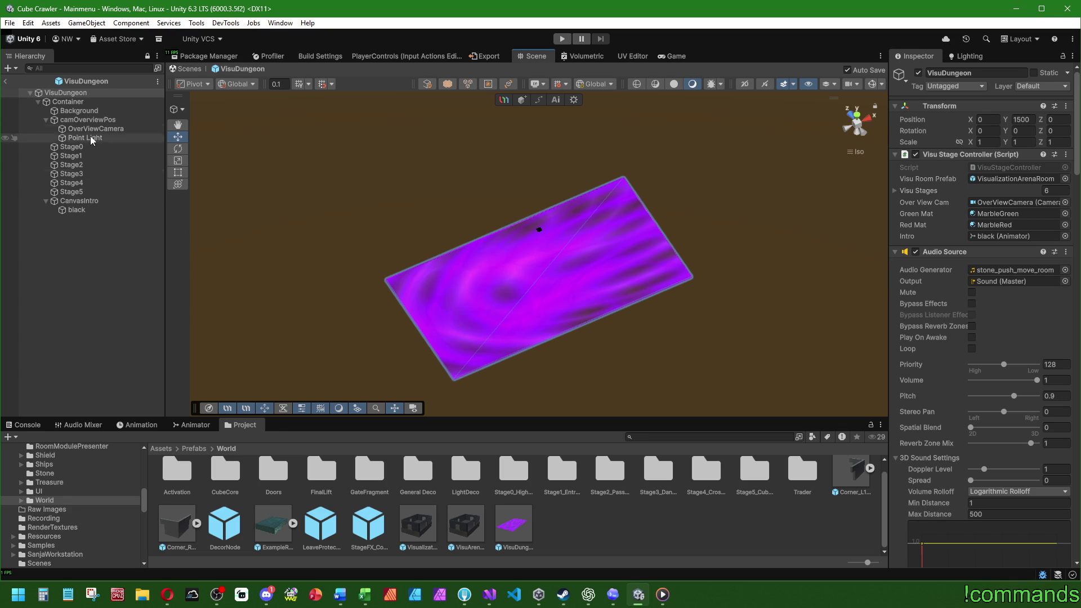
click(100, 118)
mouse_move(561, 280)
mouse_down()
mouse_move(558, 242)
mouse_move(538, 226)
mouse_up()
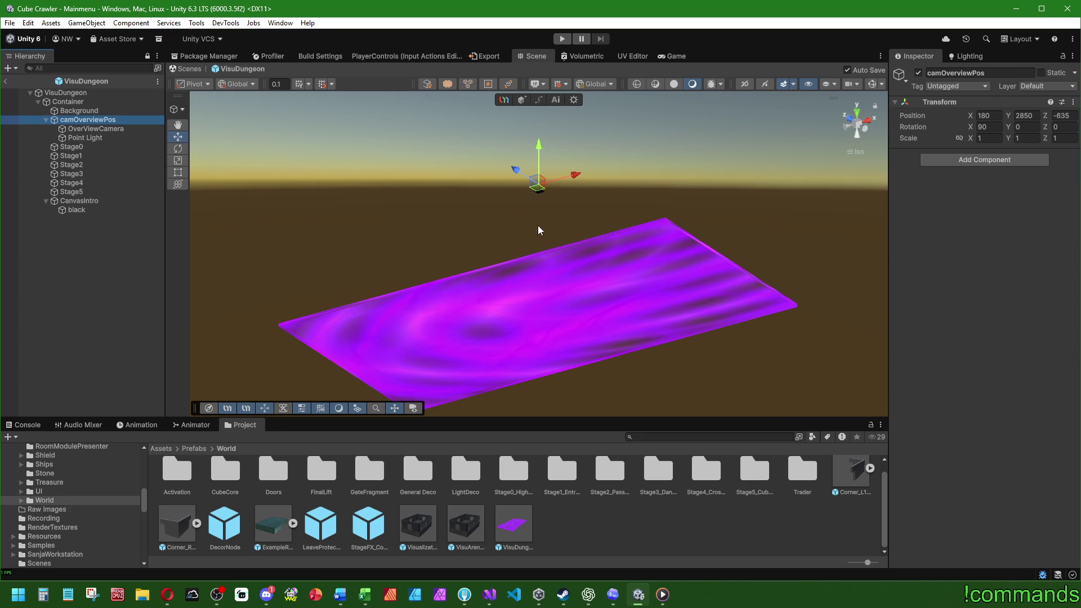
click(92, 129)
key(f)
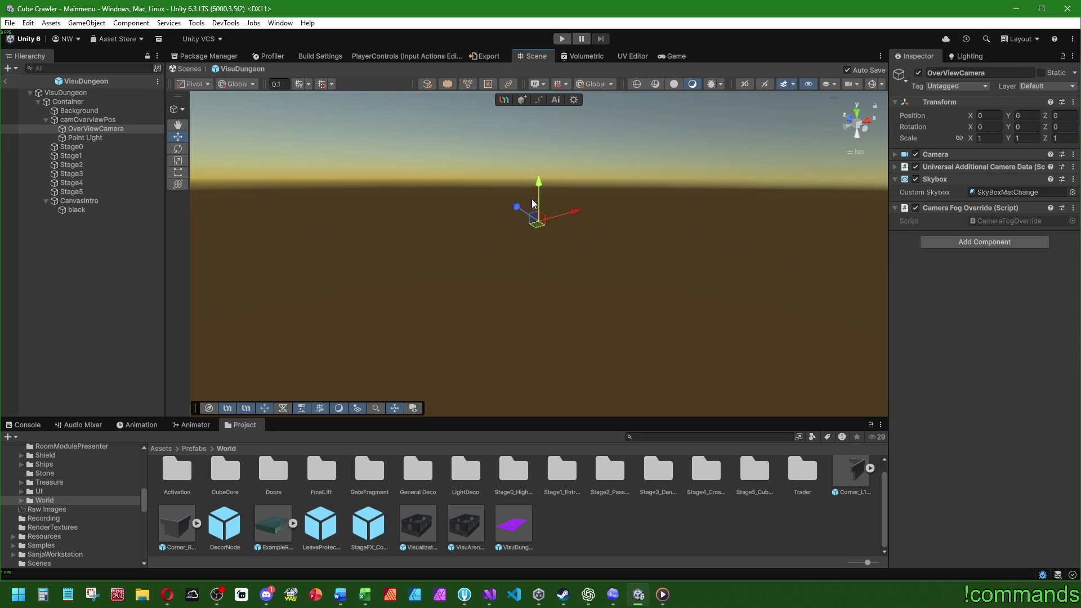
click(894, 155)
mouse_move(634, 262)
mouse_down()
mouse_move(618, 208)
mouse_move(586, 237)
mouse_move(602, 216)
mouse_move(610, 225)
mouse_move(554, 231)
mouse_move(568, 282)
mouse_move(599, 305)
mouse_move(538, 259)
mouse_move(506, 266)
mouse_move(534, 279)
mouse_up()
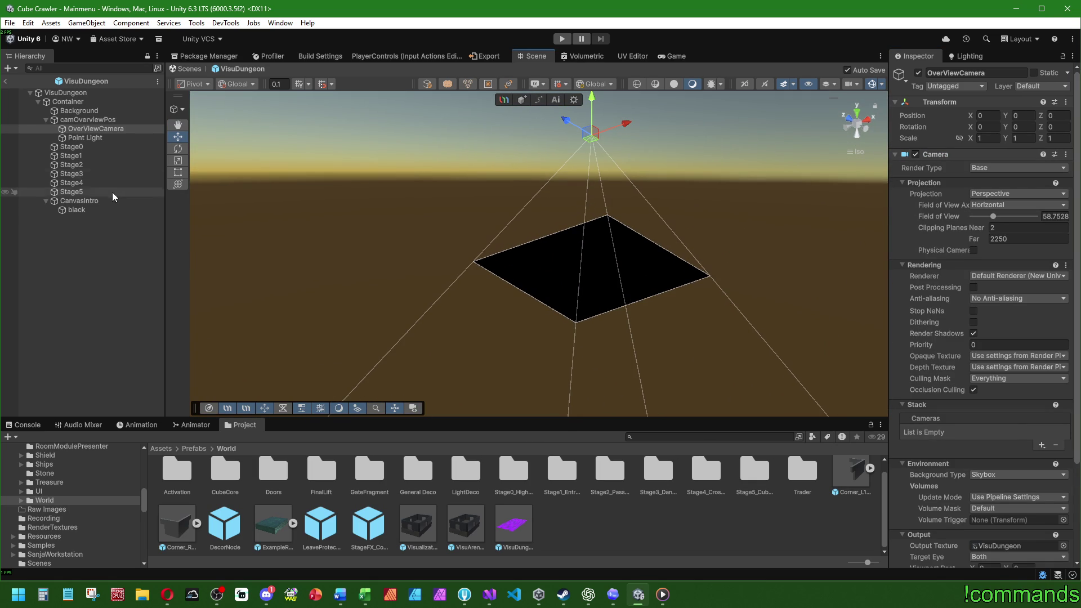
- Inspect CanvasIntro, its black image and Stage0, then frame the magenta Stage1 plate
click(85, 201)
click(82, 206)
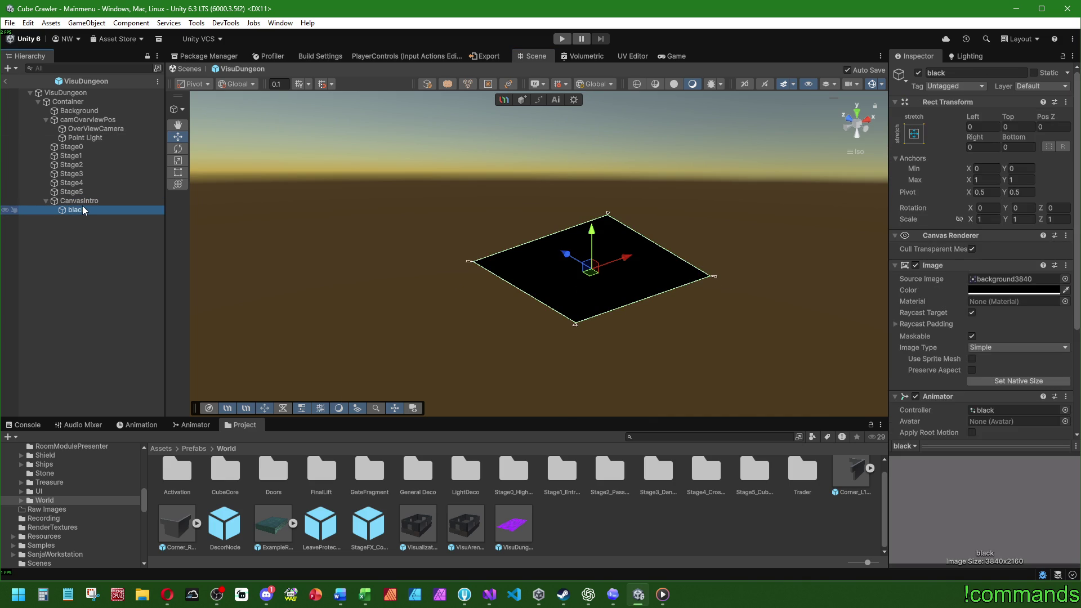
click(93, 147)
drag(518, 349, 424, 280)
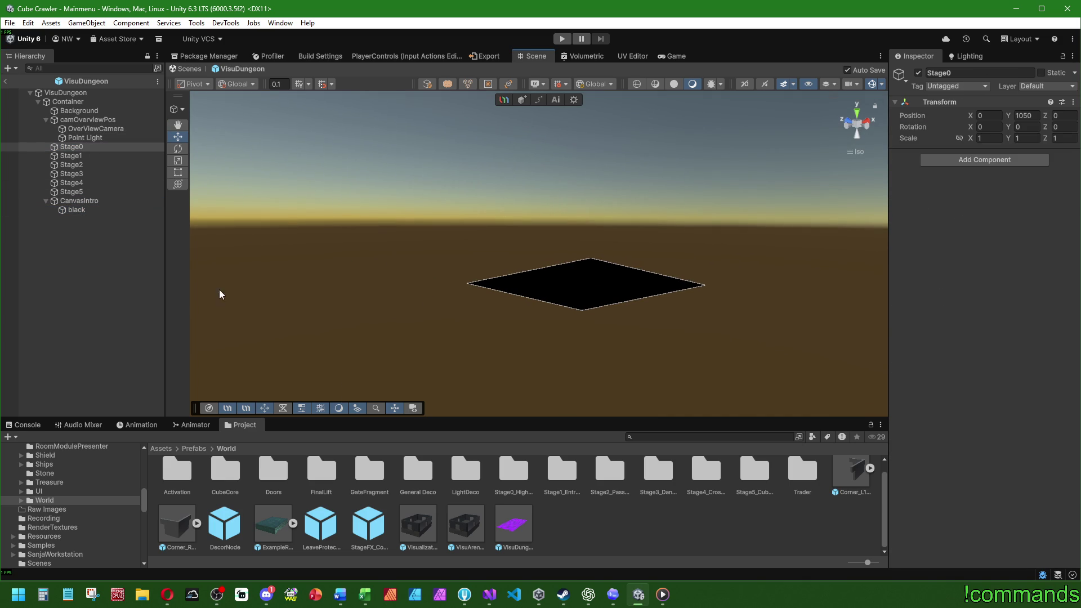
double_click(85, 156)
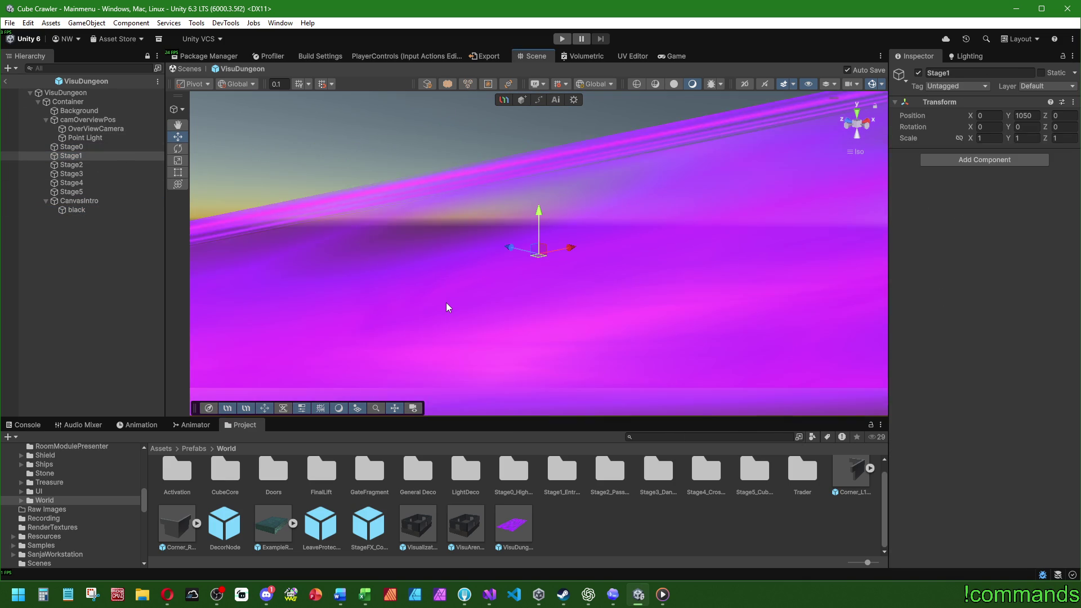
scroll(446, 307, down, 10)
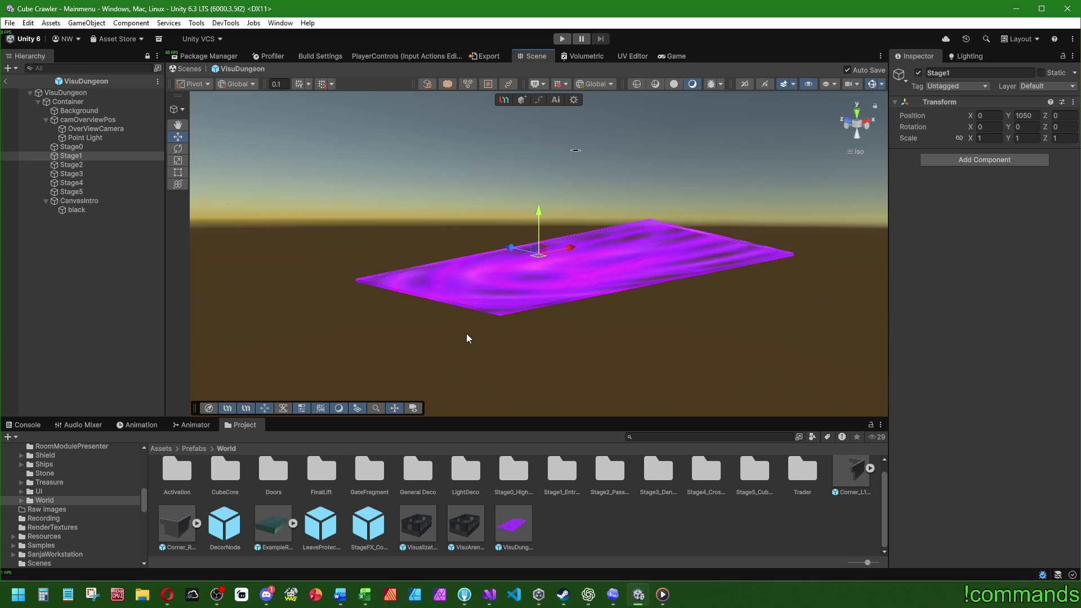
mouse_move(434, 306)
mouse_down()
mouse_move(450, 271)
mouse_move(480, 283)
mouse_move(441, 328)
mouse_up()
click(99, 203)
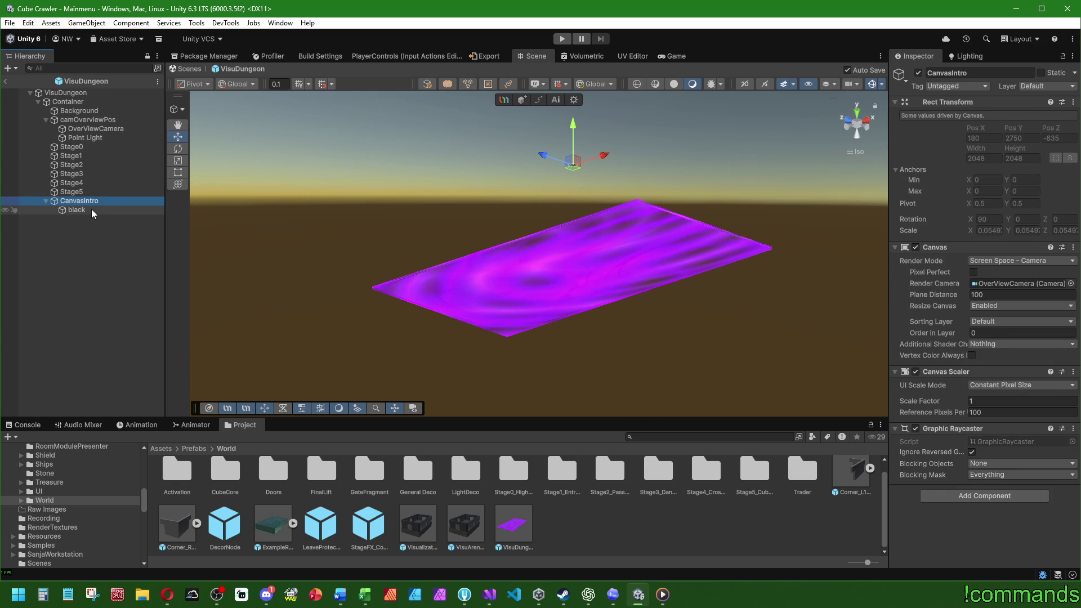
- Rename the CanvasIntro object to CanvasIntroTransition
click(92, 210)
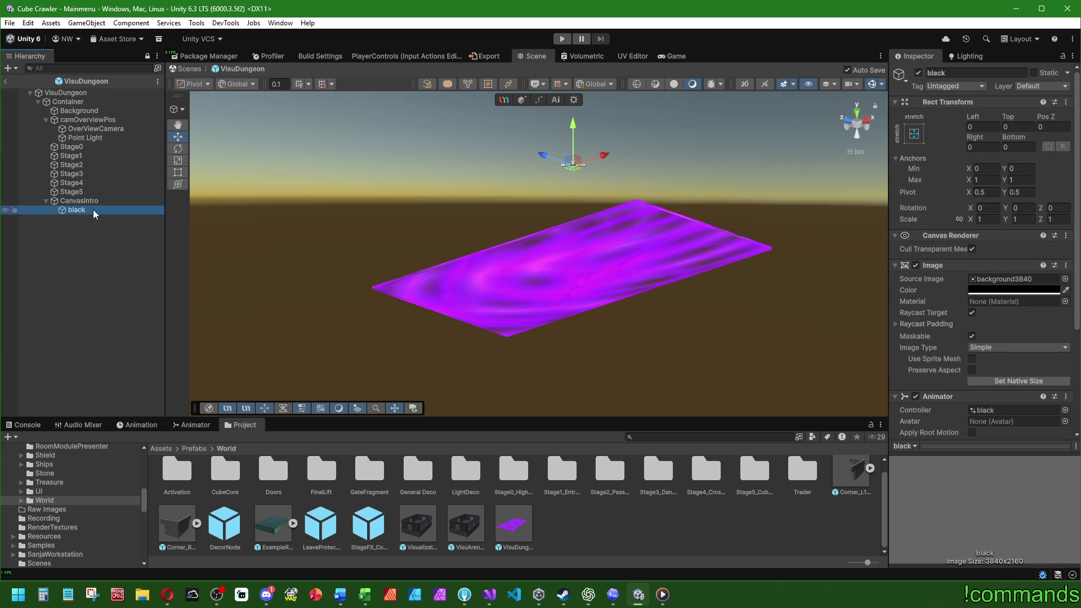
click(97, 202)
click(123, 204)
text(TRanst)
key(BackSpace)
key(BackSpace)
key(BackSpace)
text(ransition)
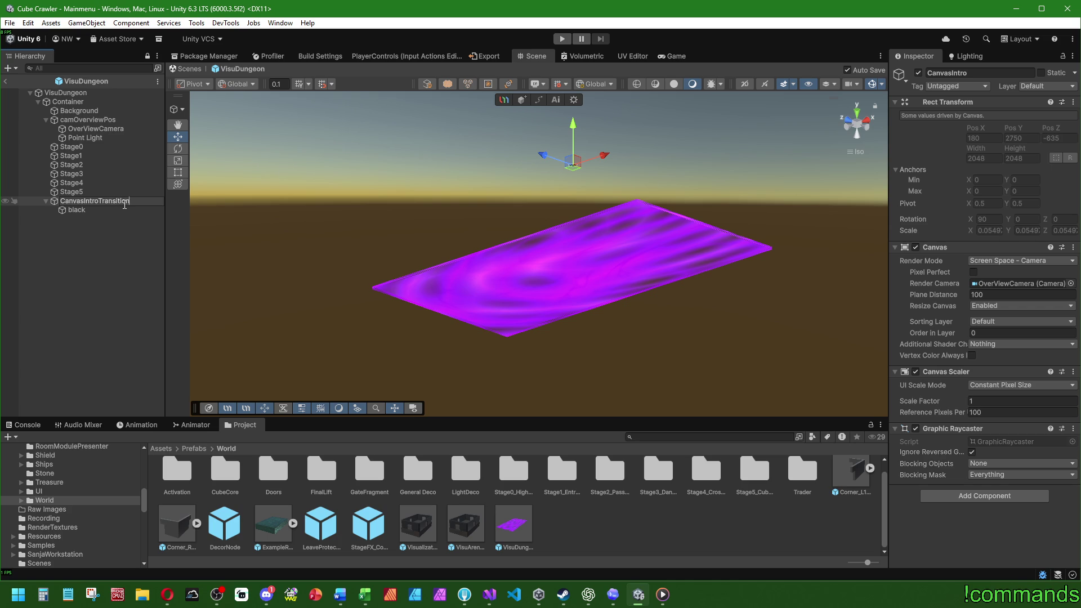
key(Return)
- Re-check the black image, Stage0 and camOverviewPos with its camera frustum
click(95, 211)
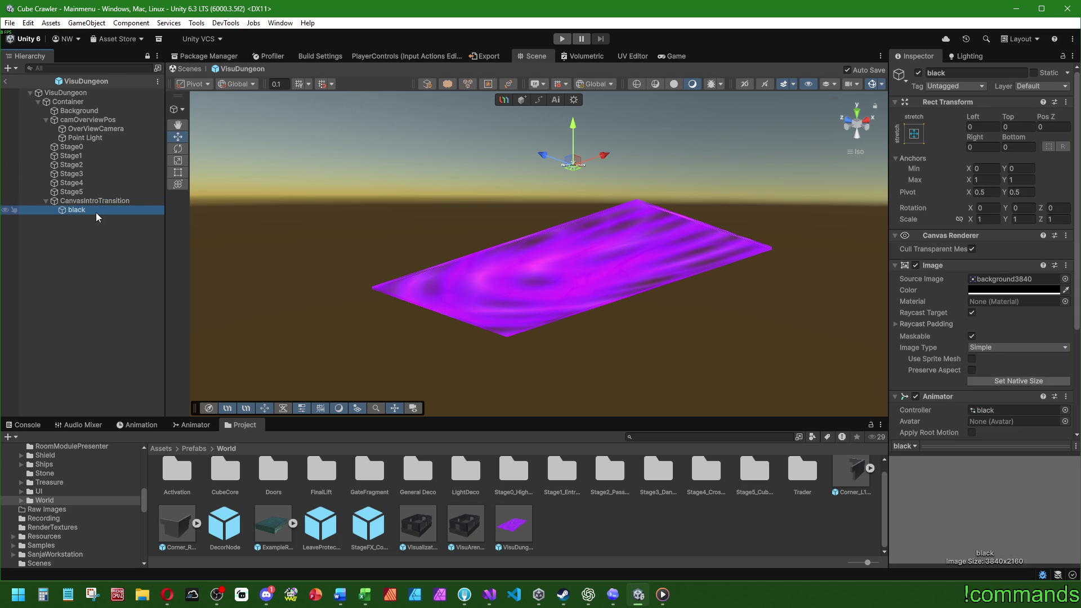
click(96, 146)
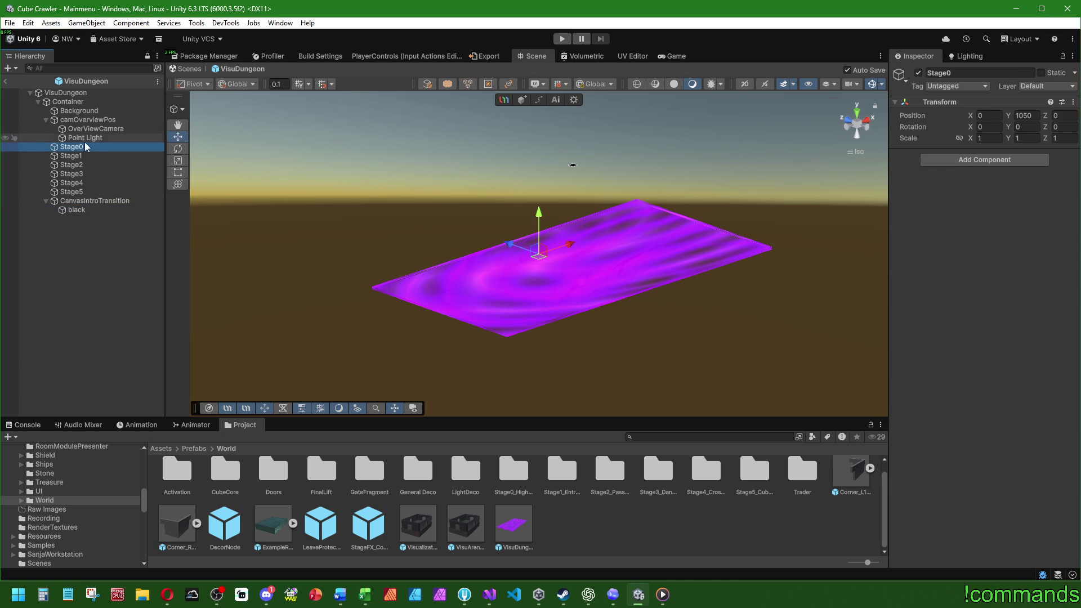
click(90, 120)
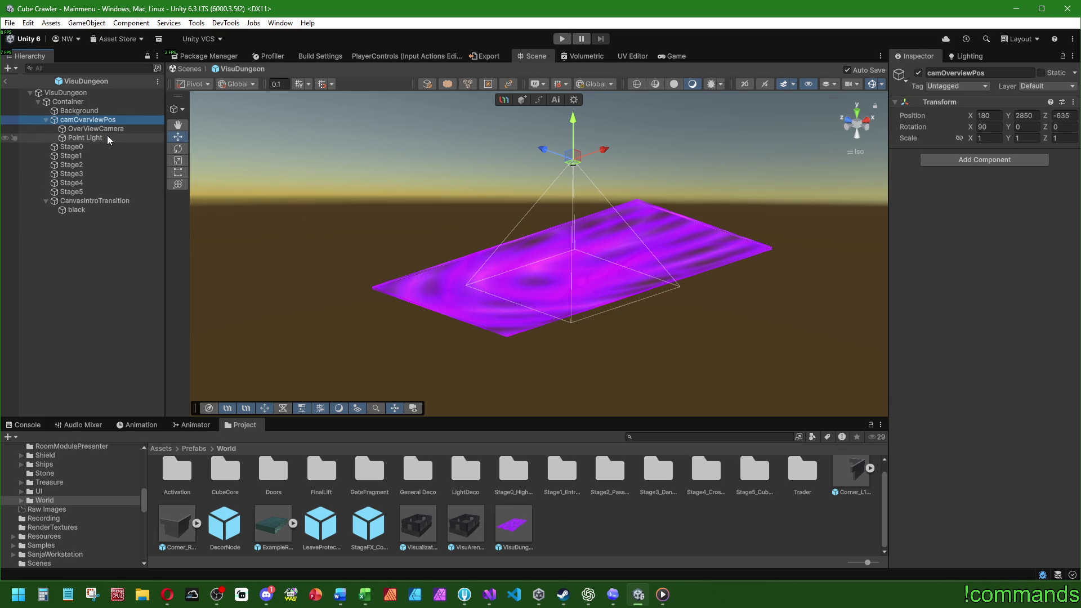
key(alt+Tab)
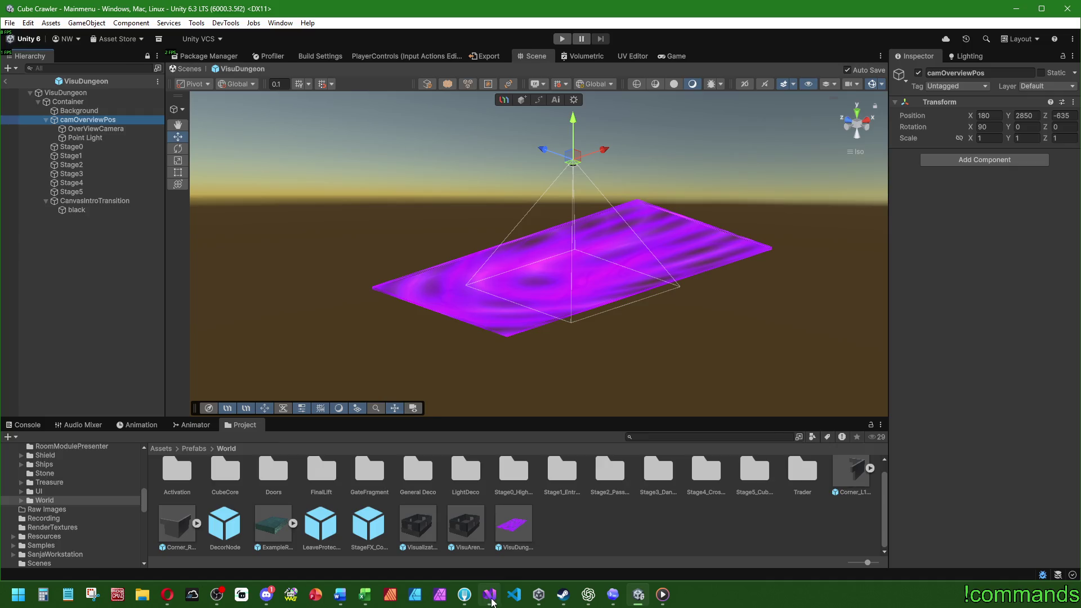
- Review the public Camera overViewCam field, then check VisuDungeon's controller assignments in Unity
click(42, 342)
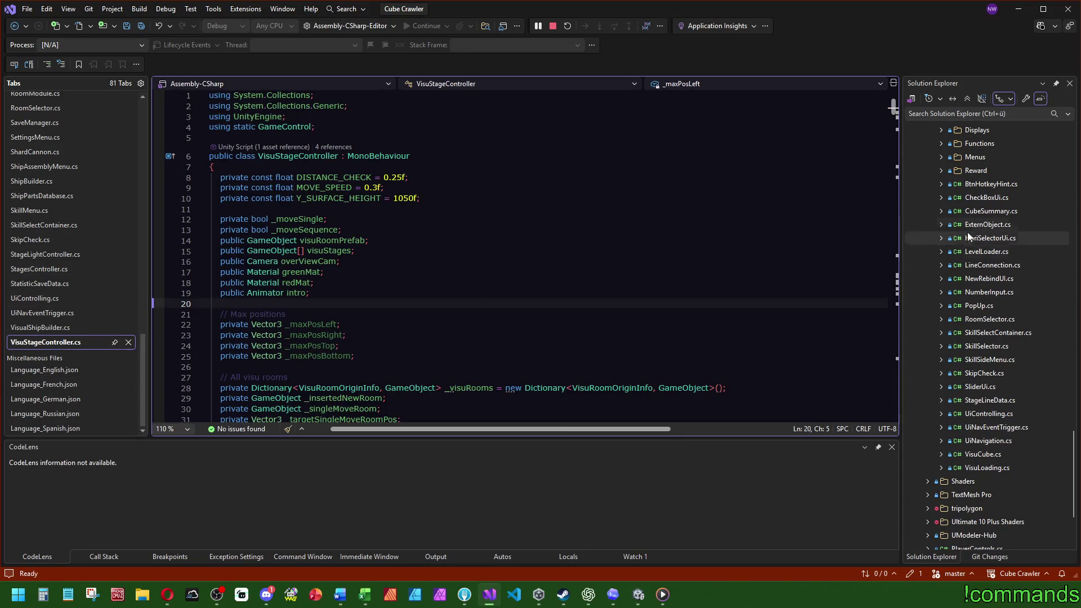
double_click(312, 261)
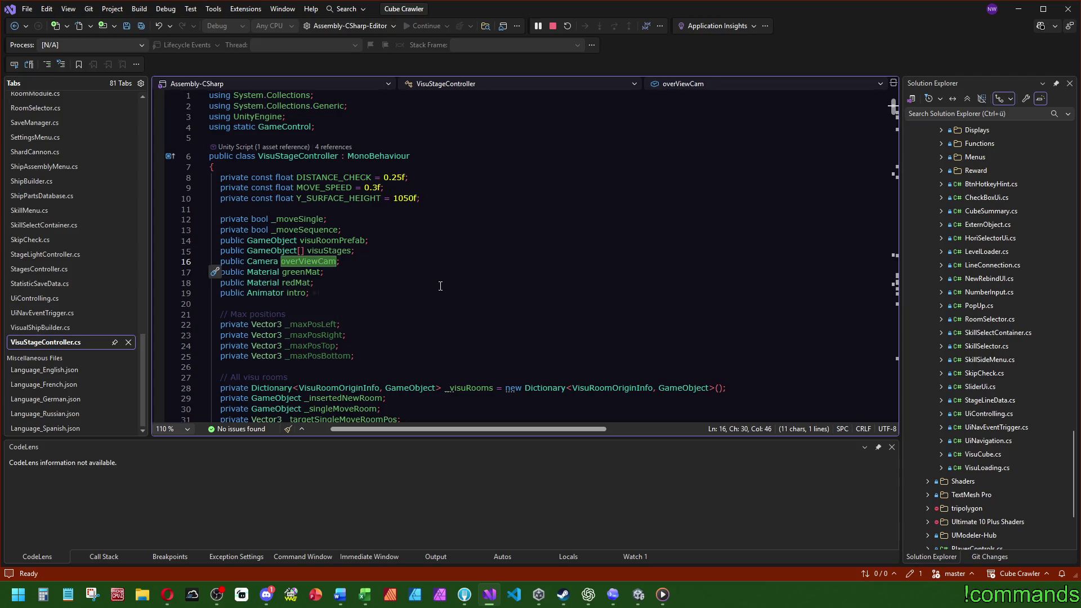
scroll(440, 285, down, 4)
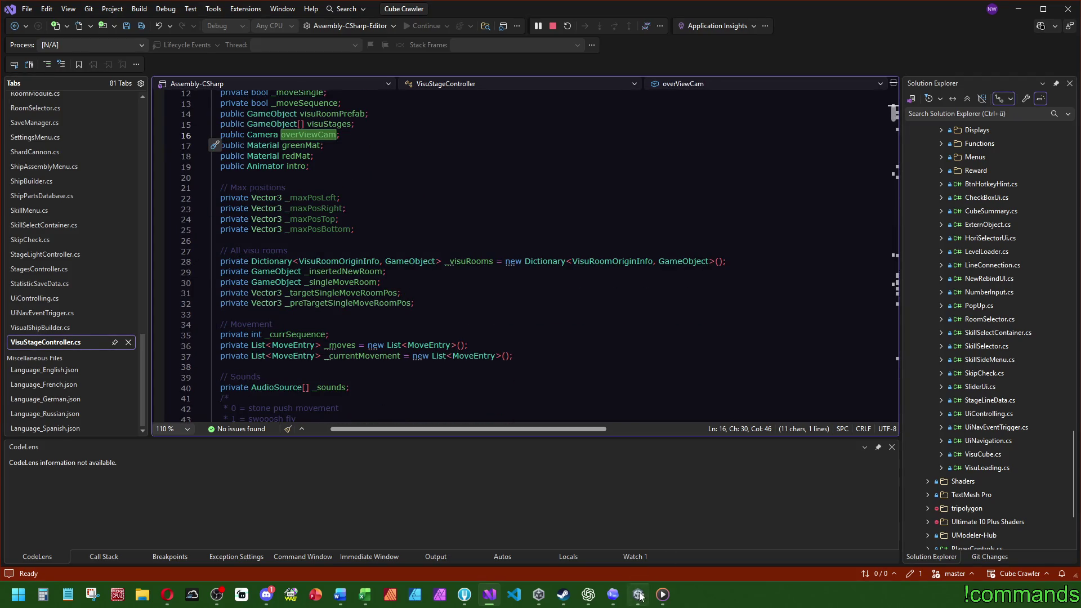
click(637, 594)
click(93, 92)
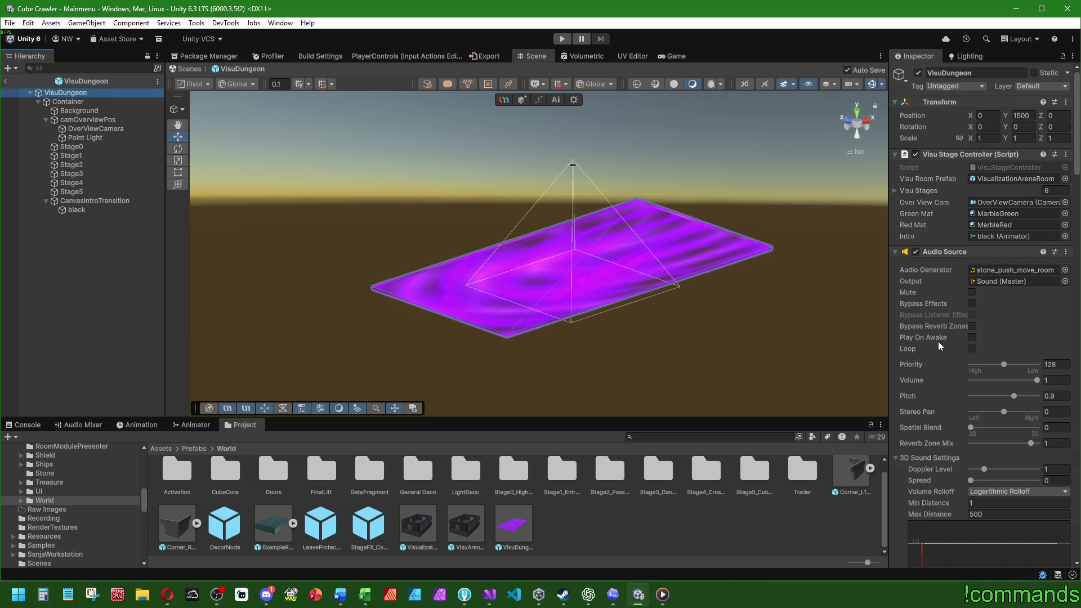
- Show the OverViewCamera's full Camera settings, confirming its output texture is VisuDungeon
double_click(991, 202)
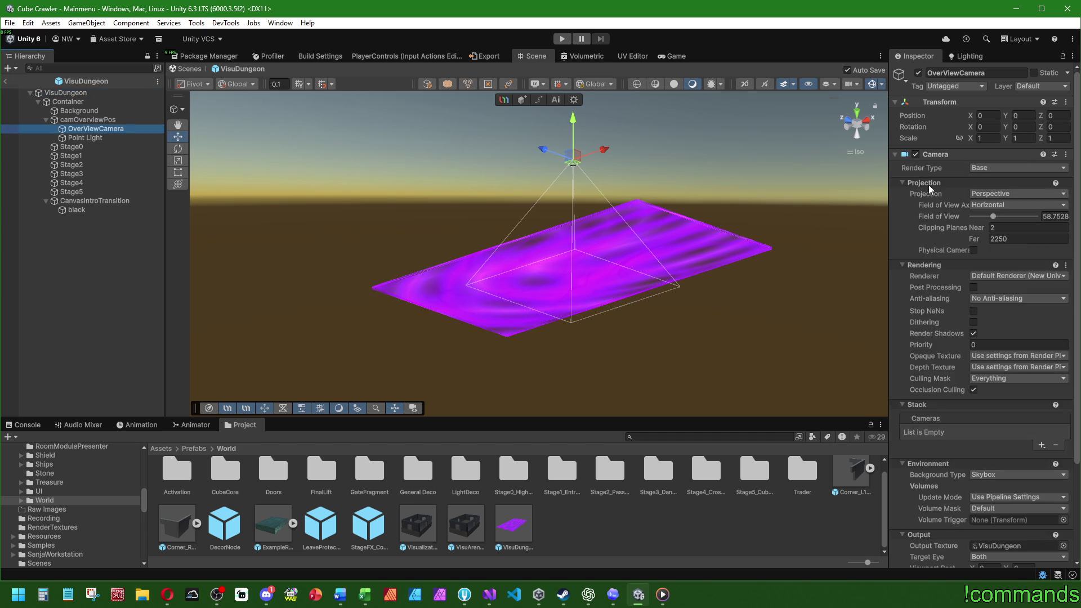
click(896, 153)
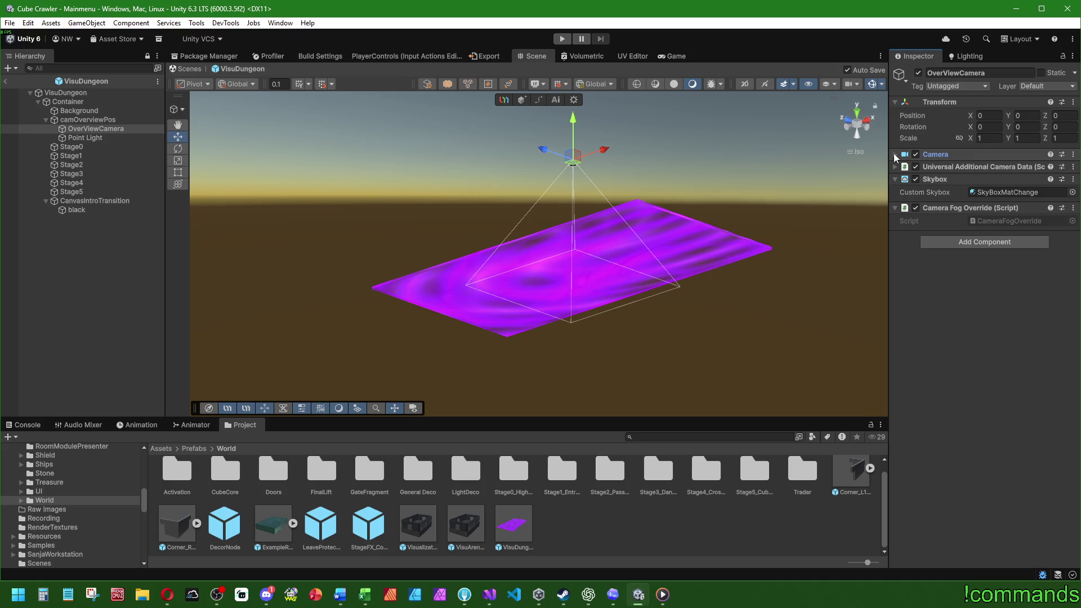
click(895, 154)
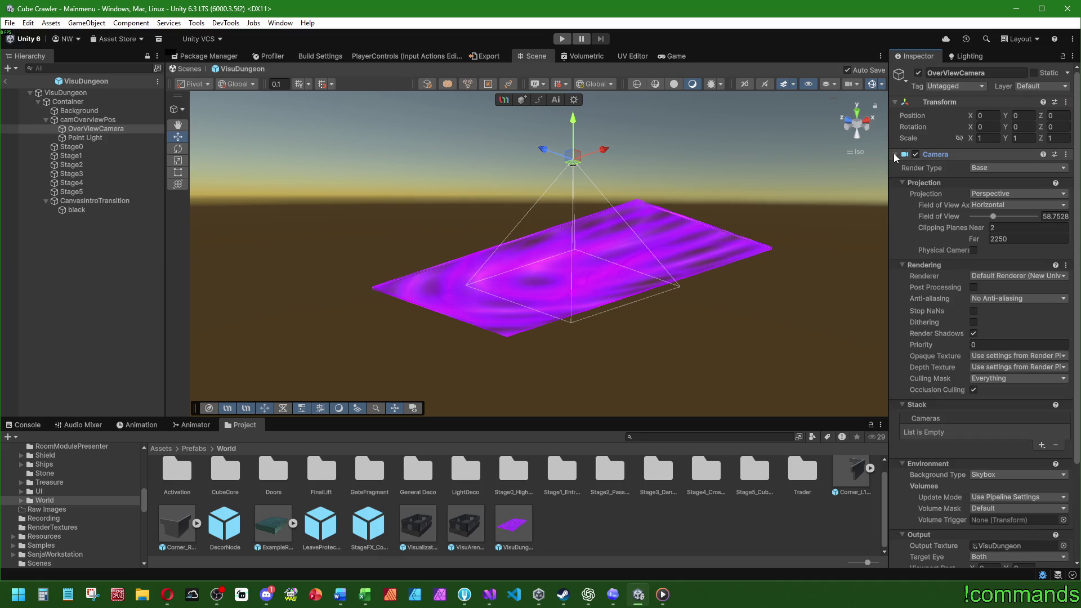
click(490, 594)
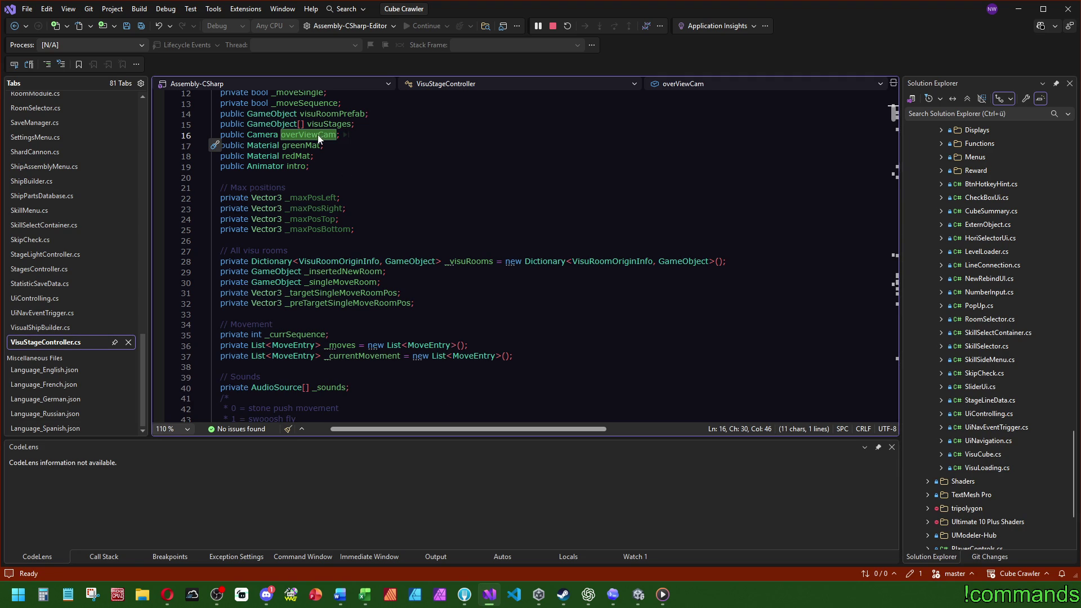
- Search VisuStageController.cs for overViewCam and review each place it is used
key(ctrl+f)
click(897, 173)
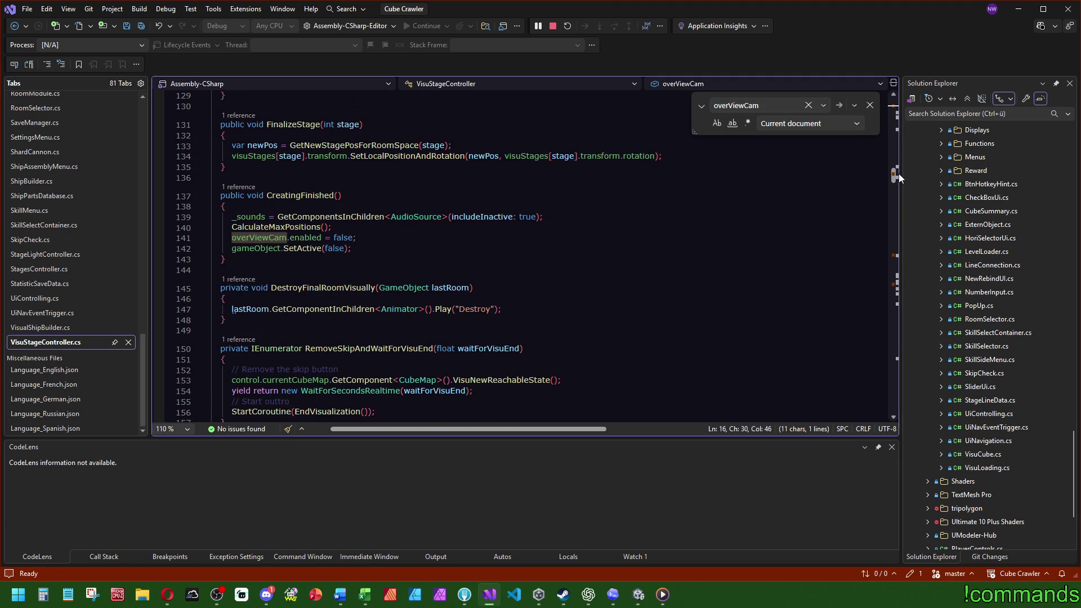
drag(899, 178, 909, 284)
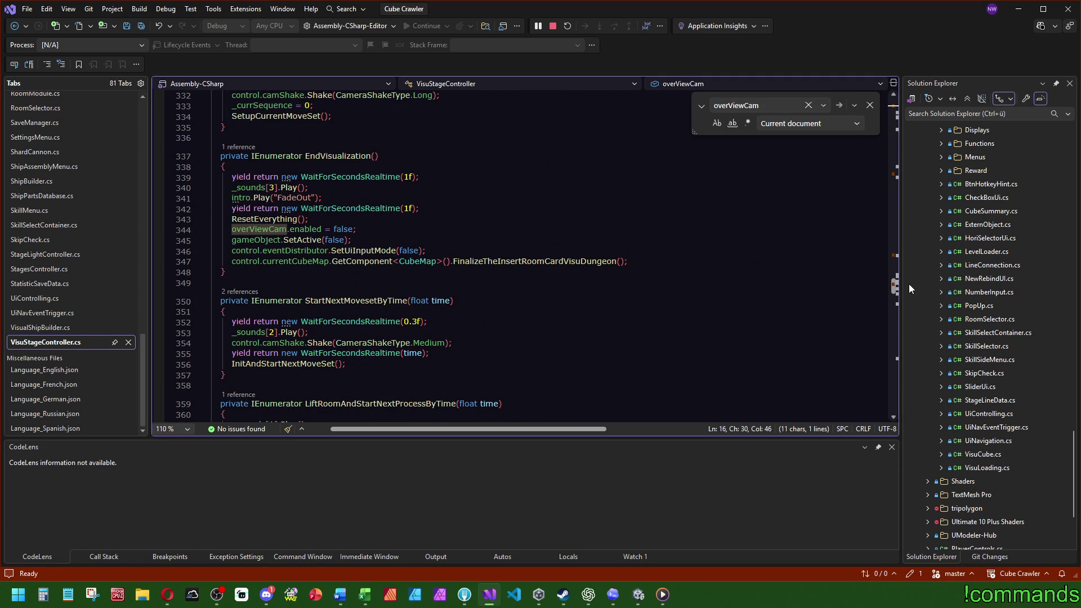
drag(908, 284, 914, 104)
- Save all files and open CameraController.cs from the tab list
click(137, 25)
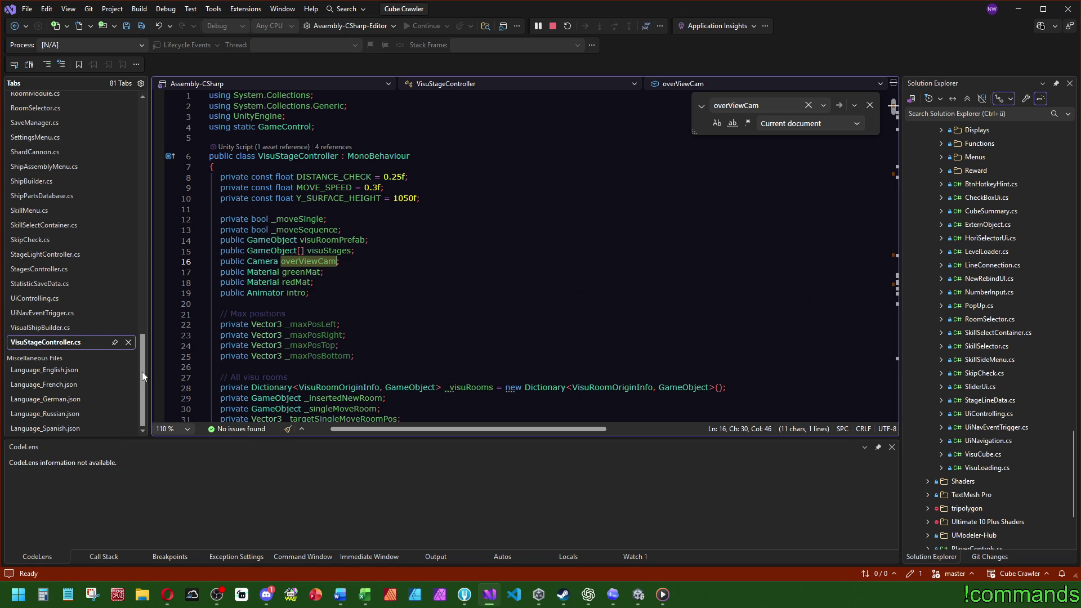
drag(141, 368, 137, 150)
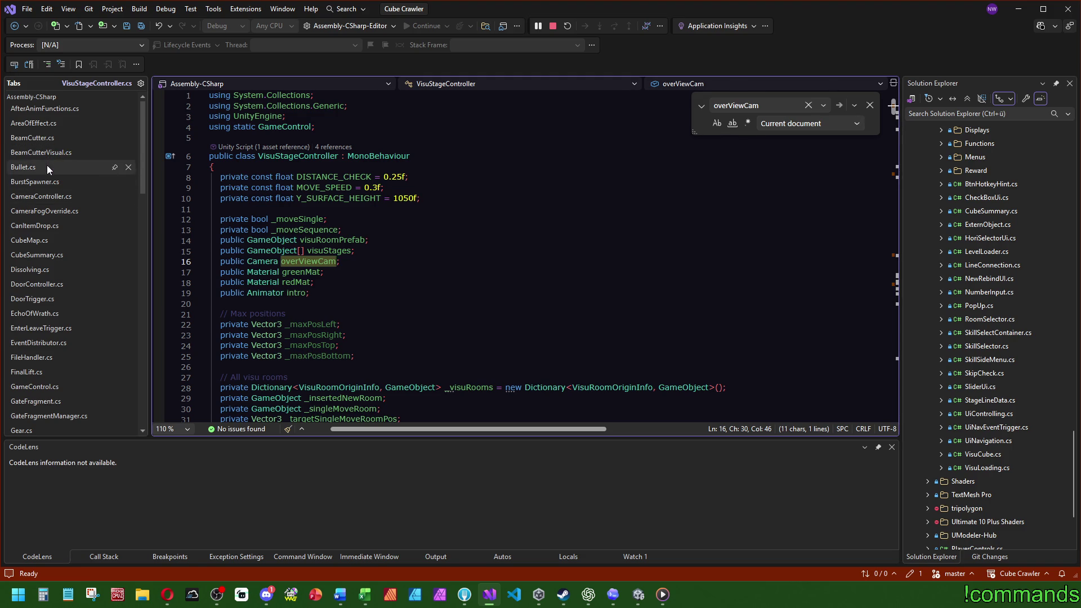
click(48, 198)
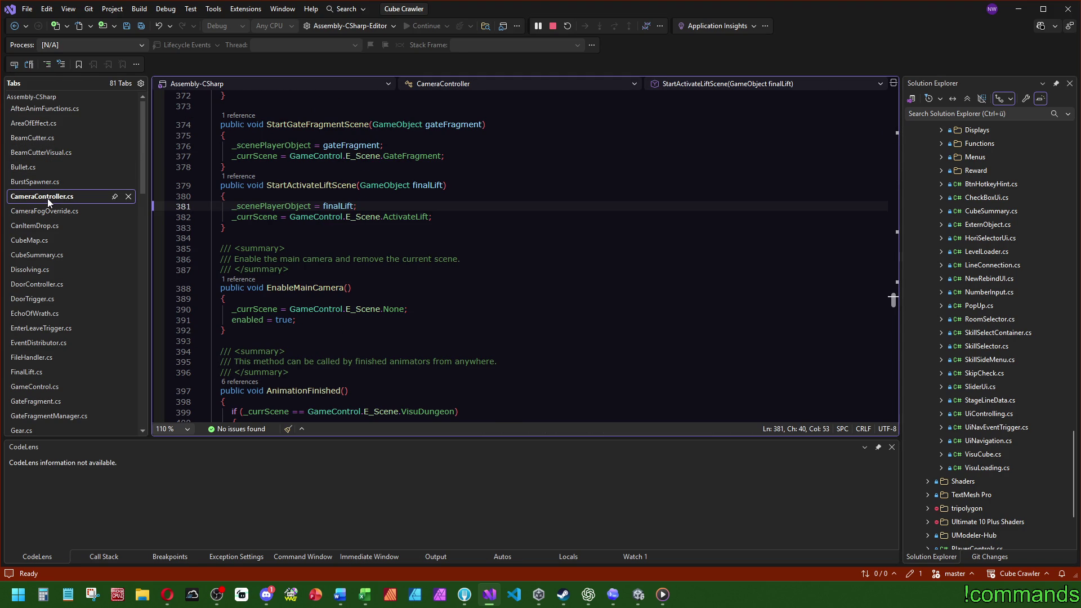
- Scroll CameraController.cs to its FixedUpdate method and save the file
mouse_move(892, 300)
mouse_down()
mouse_move(892, 98)
mouse_move(883, 180)
mouse_up()
click(361, 177)
click(137, 28)
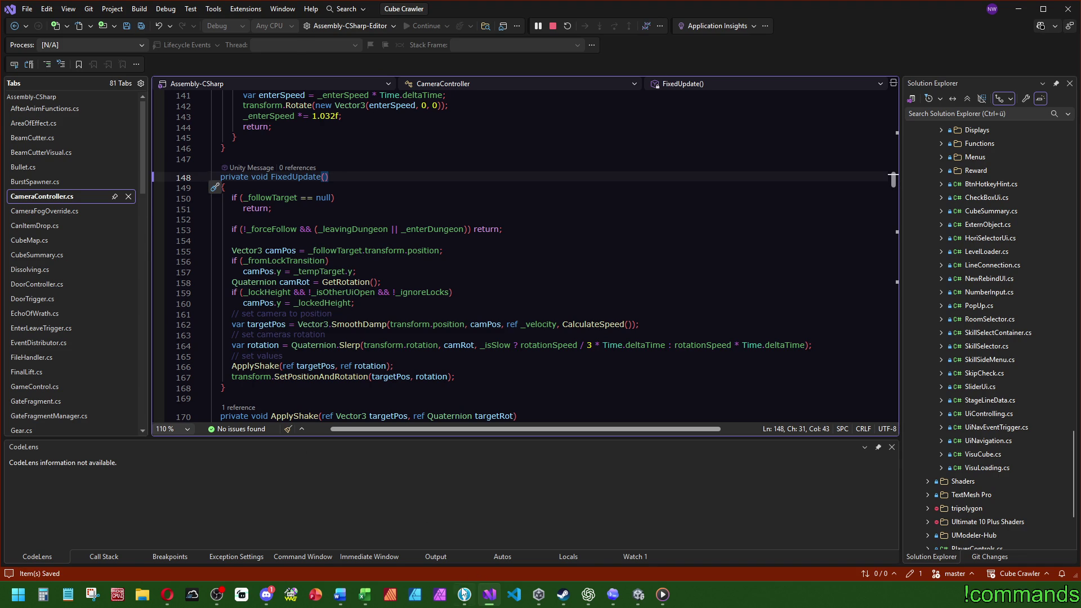
- Bring up Fork briefly, minimize it, and position the Codex chat window over the editor
click(464, 594)
click(1015, 8)
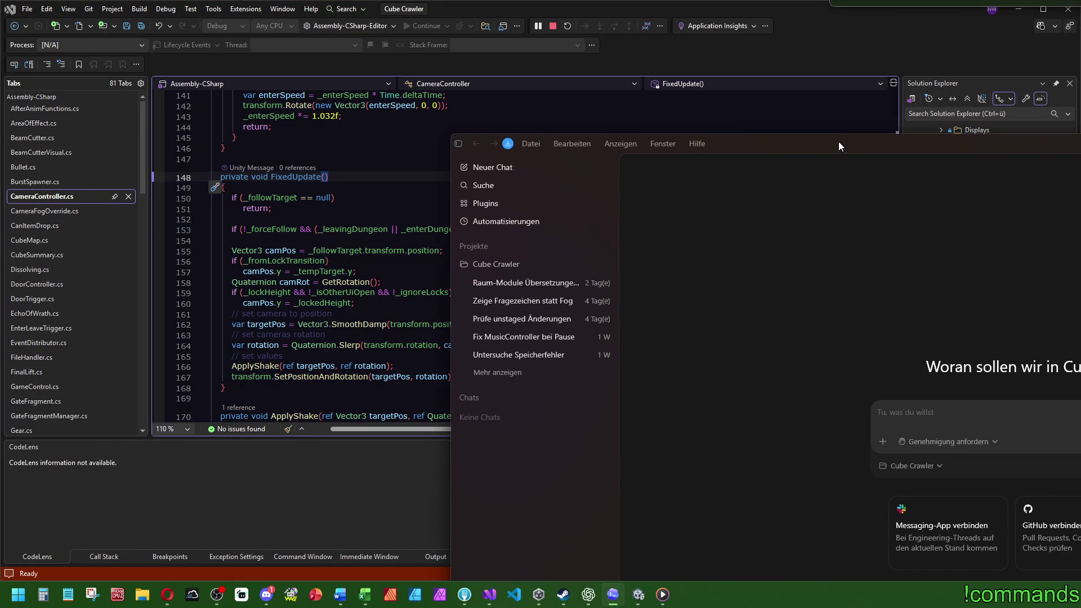
drag(838, 141, 715, 154)
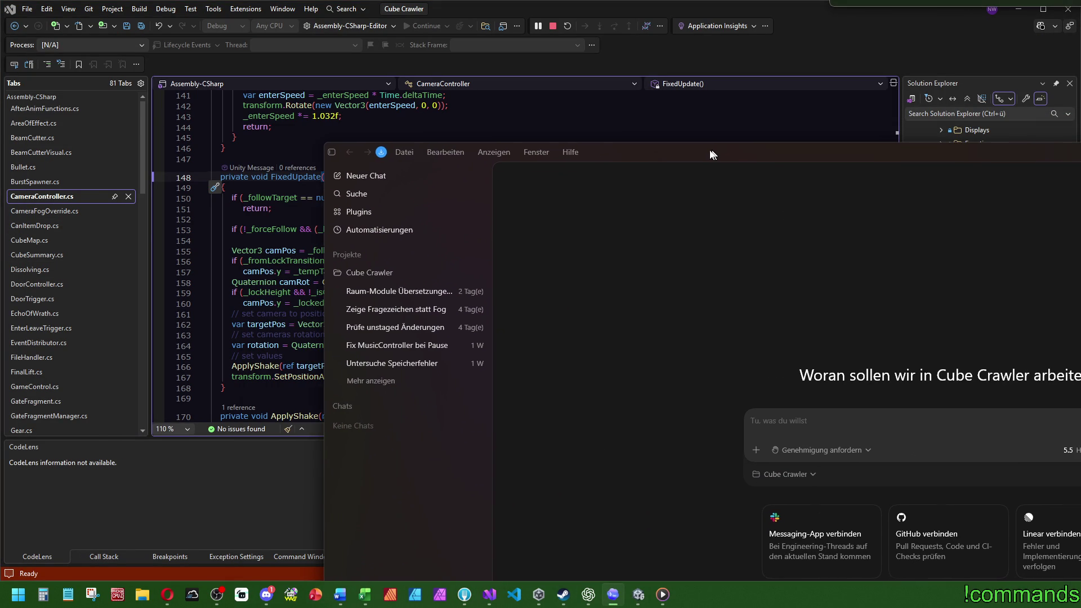
- Send Codex a German request for a slim extra-camera script, modelled on CameraController, that follows a target
double_click(714, 150)
text(Chef, kanns)
key(BackSpace)
key(BackSpace)
key(BackSpace)
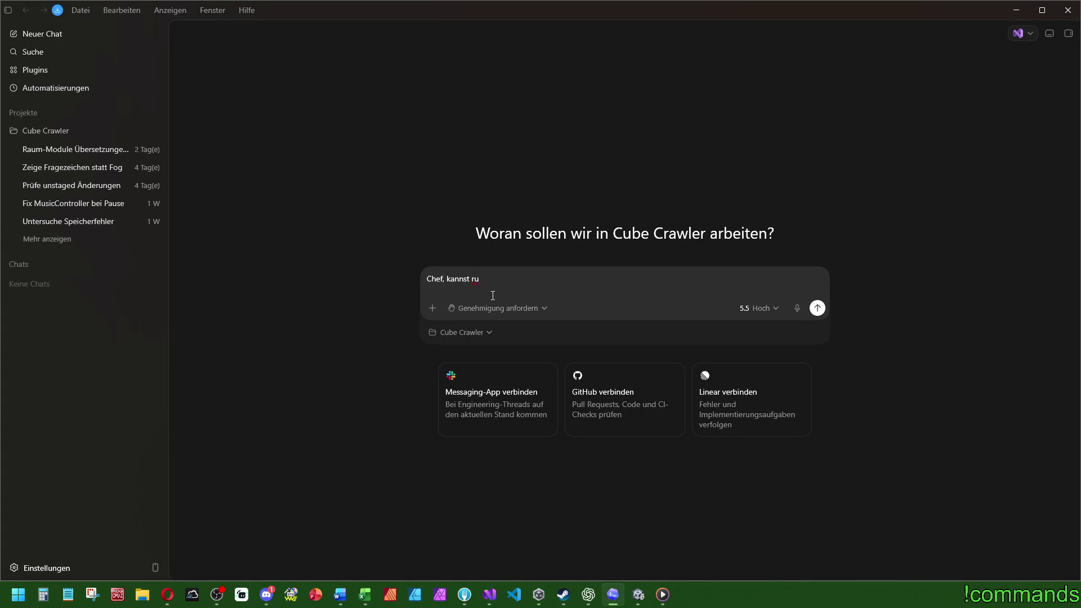
text(du)
key(ctrl+BackSpace)
key(ctrl+BackSpace)
text(erstelle mir mal bitte i)
text(einen)
key(BackSpace)
key(BackSpace)
text(abgespecktes Skript für eine)
key(BackSpace)
key(BackSpace)
key(BackSpace)
text(eine weitere Kamera ()
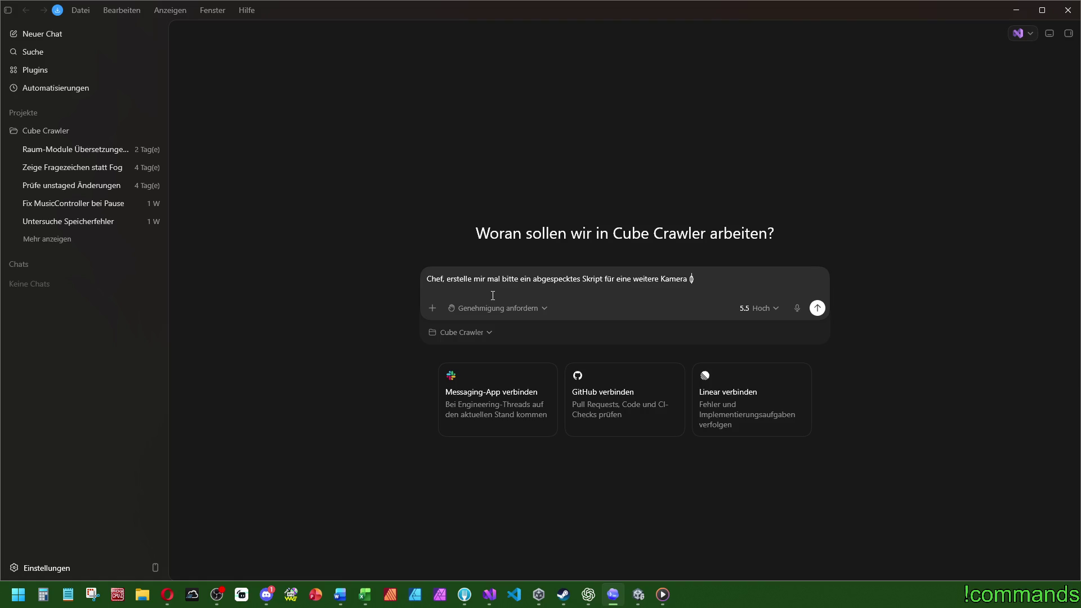
text(orien)
text(tiert an meinem)
key(BackSpace)
key(BackSpace)
key(BackSpace)
text(unserem )
text(CameraContro)
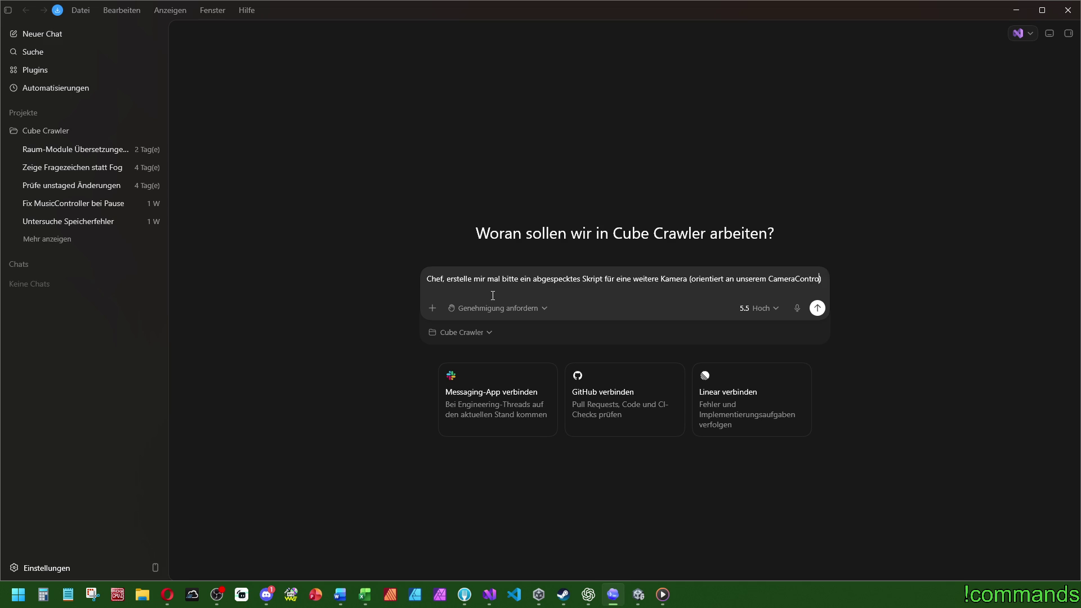
text(ller falls nötig)
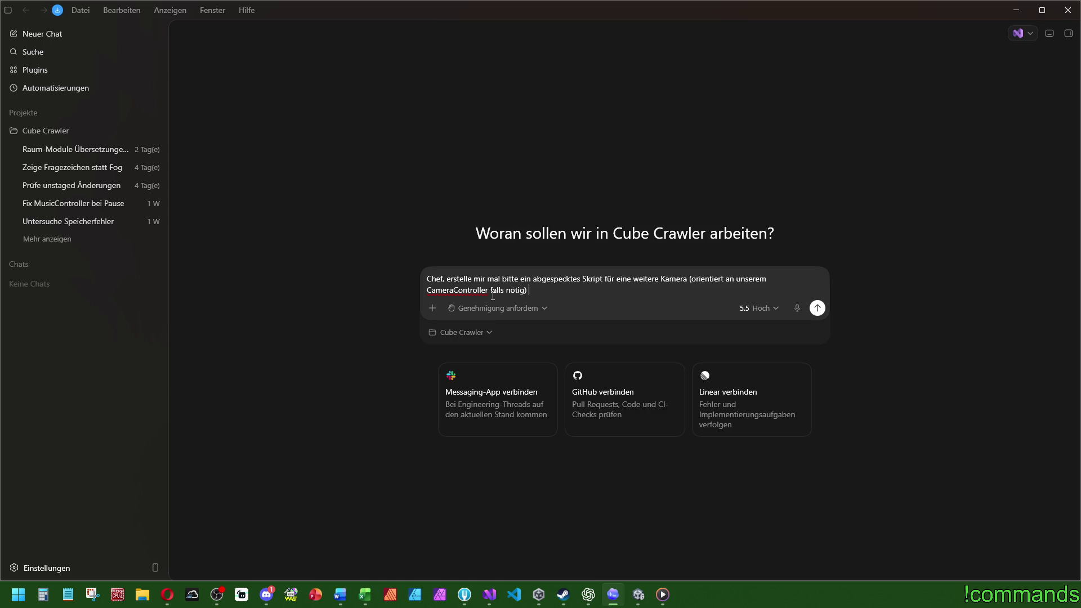
text(, welches nur daf)
text(ür sorgt, das)
text(s die Kamera)
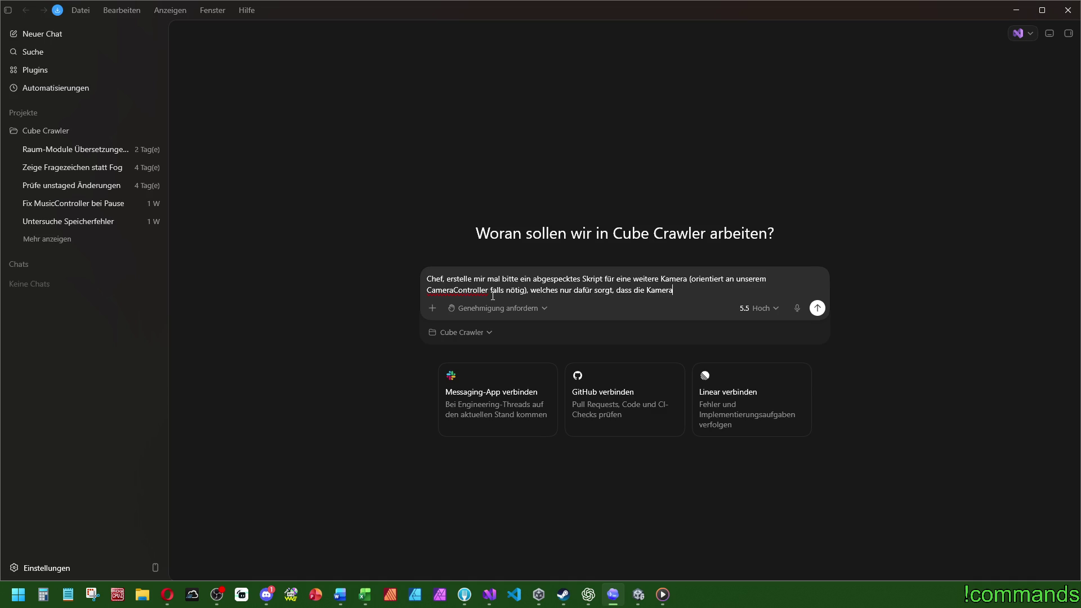
text( die)
text( das)
text( Skript ent)
text(hält, e)
text(inem Ziel f)
text(olgt. Mehr nich)
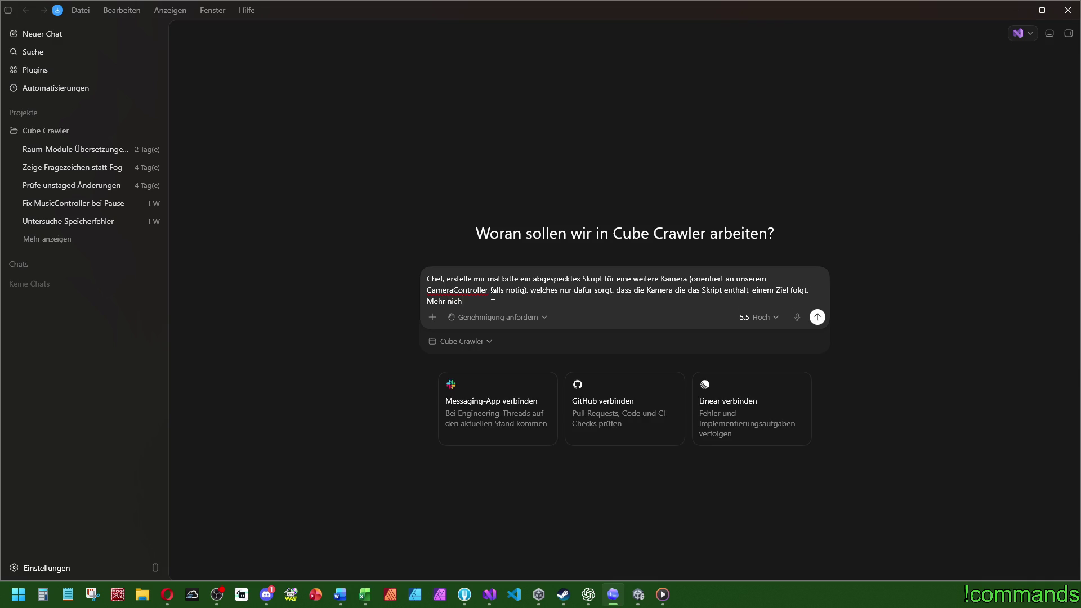
text(t. Nur eine Komp)
text(onente)
text( für eine Kamera)
text(, sodass )
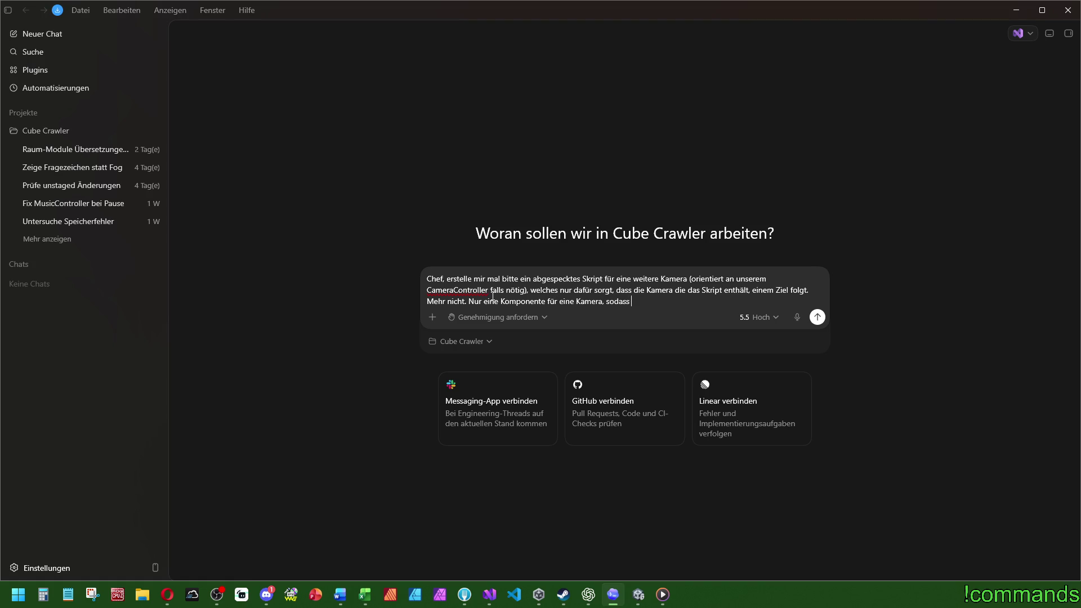
text(ein v)
text(erlinktest)
text(Ziel verfolgt wi)
text(rd.)
key(Return)
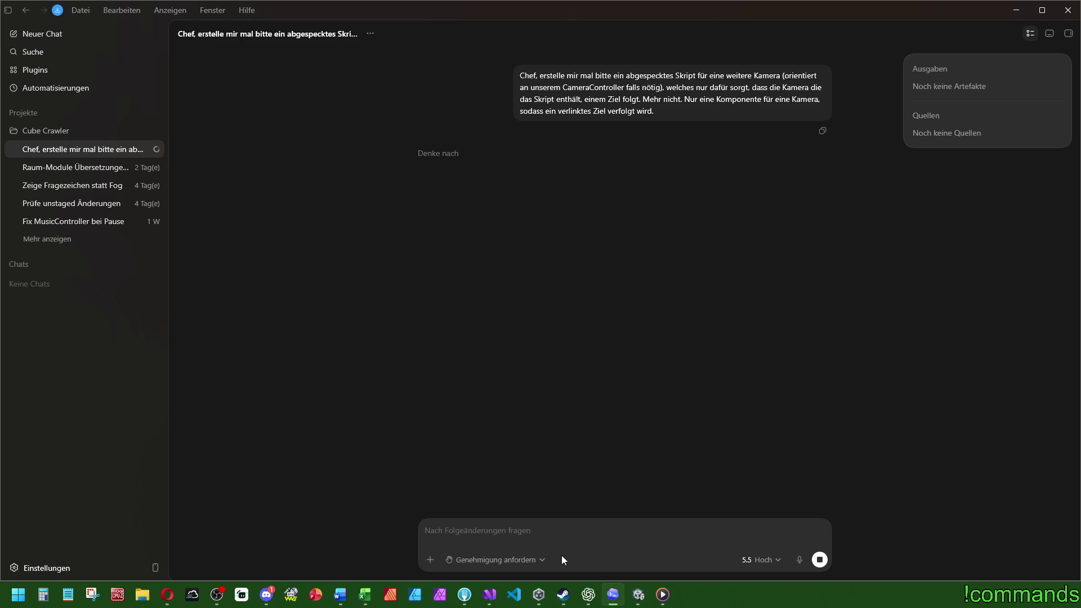
click(634, 596)
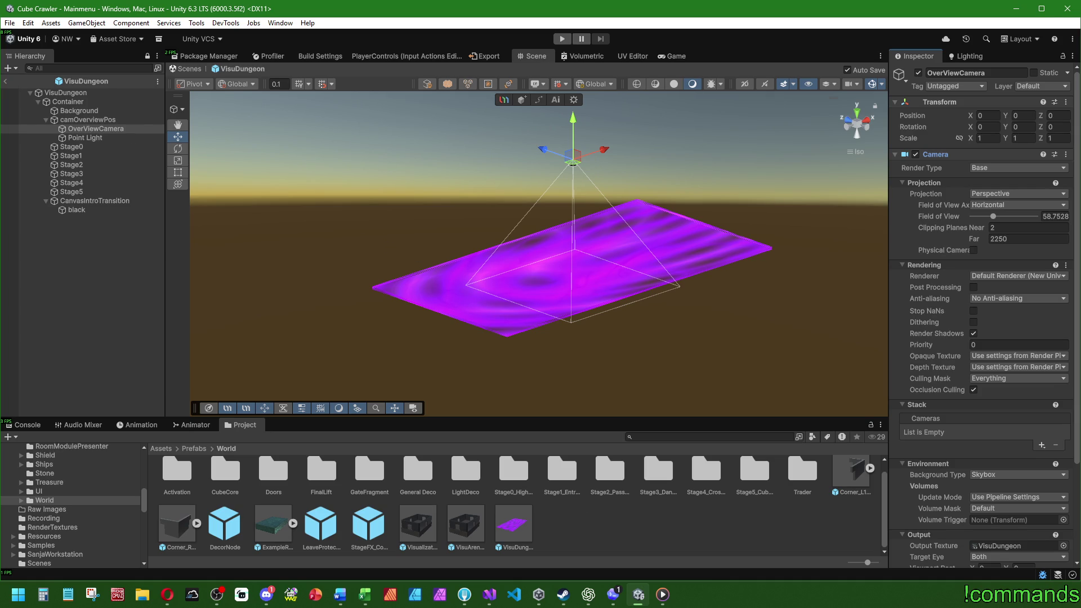
- Approve Codex's dotnet build of the follow-camera script
click(612, 595)
click(457, 516)
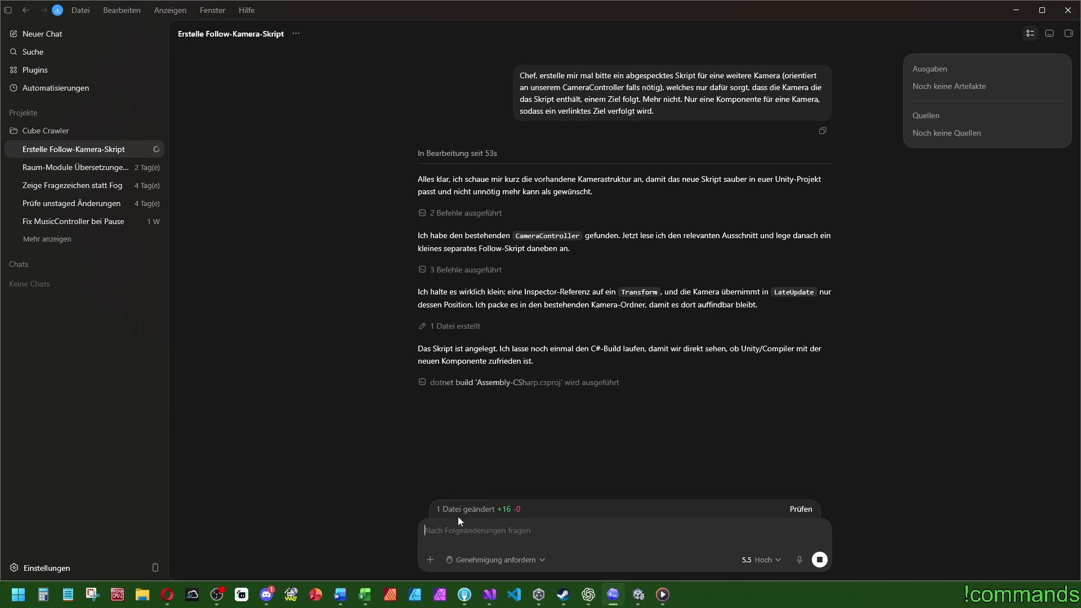
click(1025, 14)
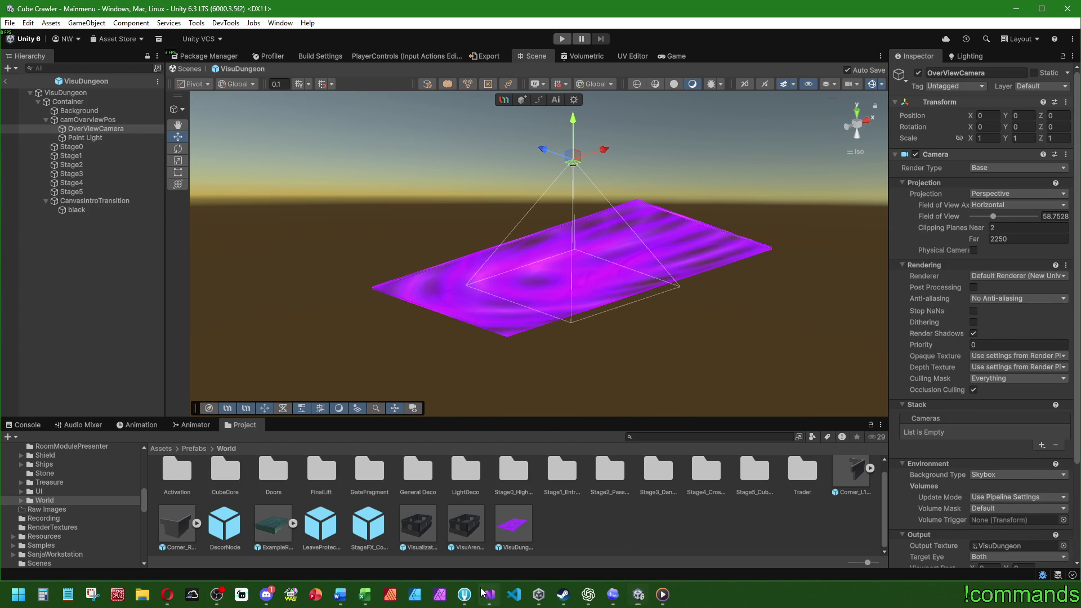
- Reopen the chat to review the generated 16-line CameraFollowTarget.cs
key(alt+Tab)
key(alt+Tab)
mouse_move(611, 592)
click(551, 529)
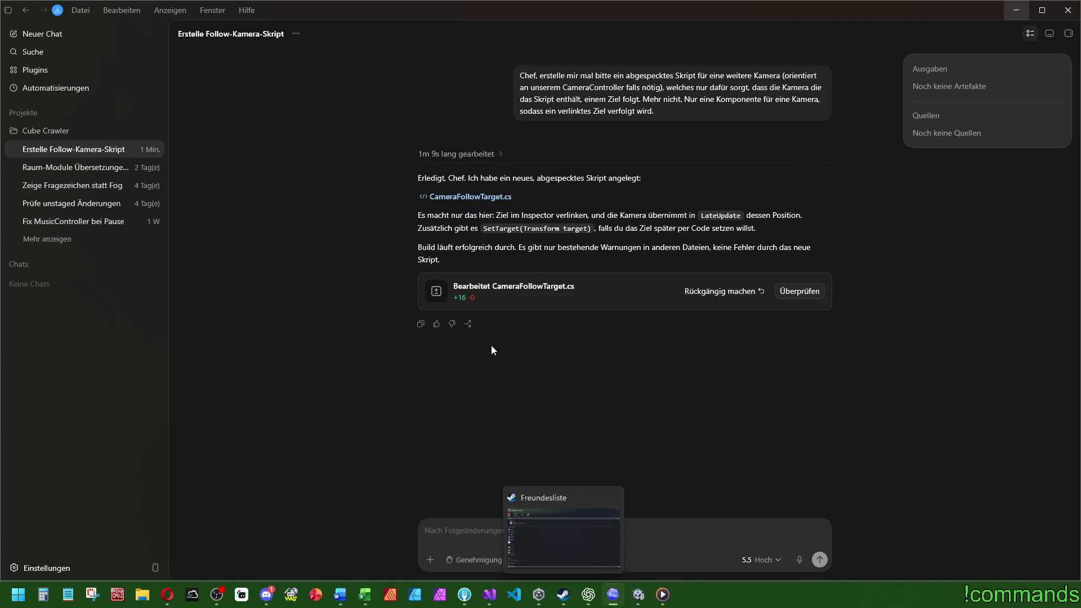
mouse_move(511, 290)
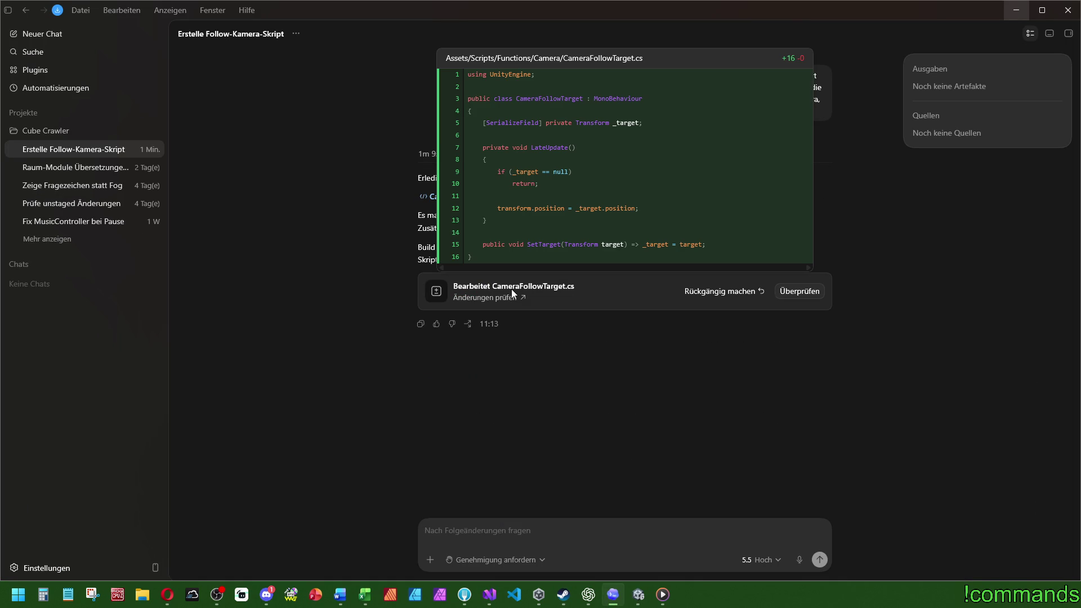
click(464, 594)
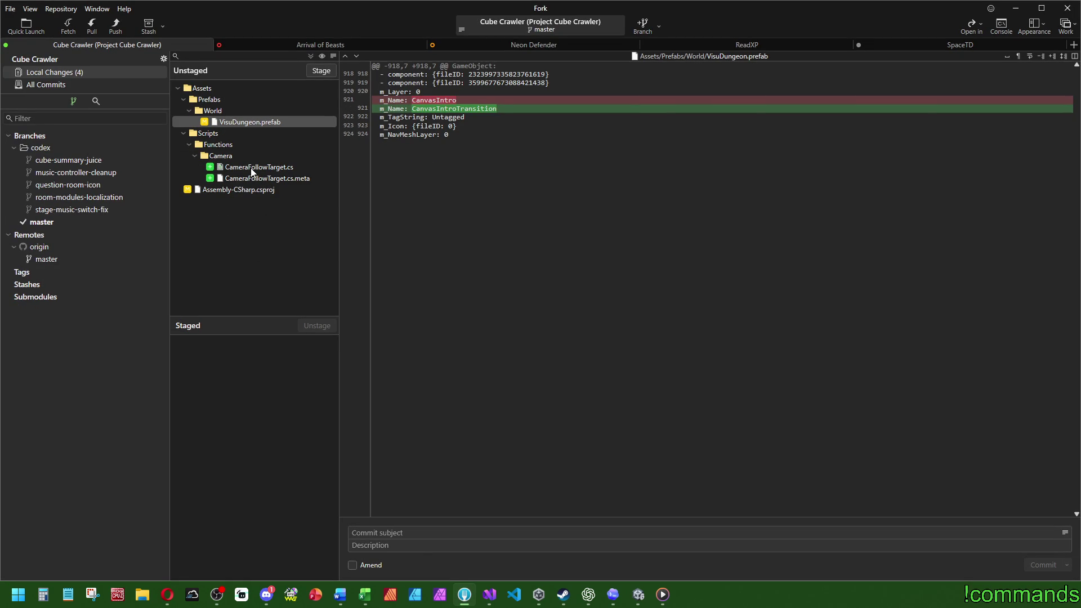
- Review the unstaged diffs of Assembly-CSharp.csproj, VisuDungeon.prefab and the new CameraFollowTarget.cs
click(242, 189)
click(260, 122)
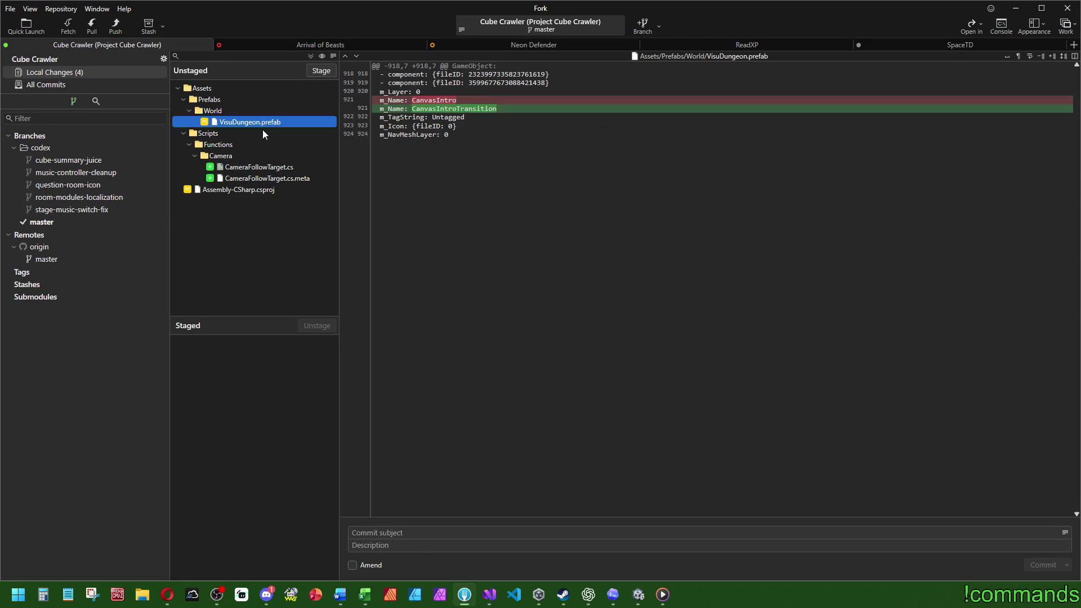
click(267, 168)
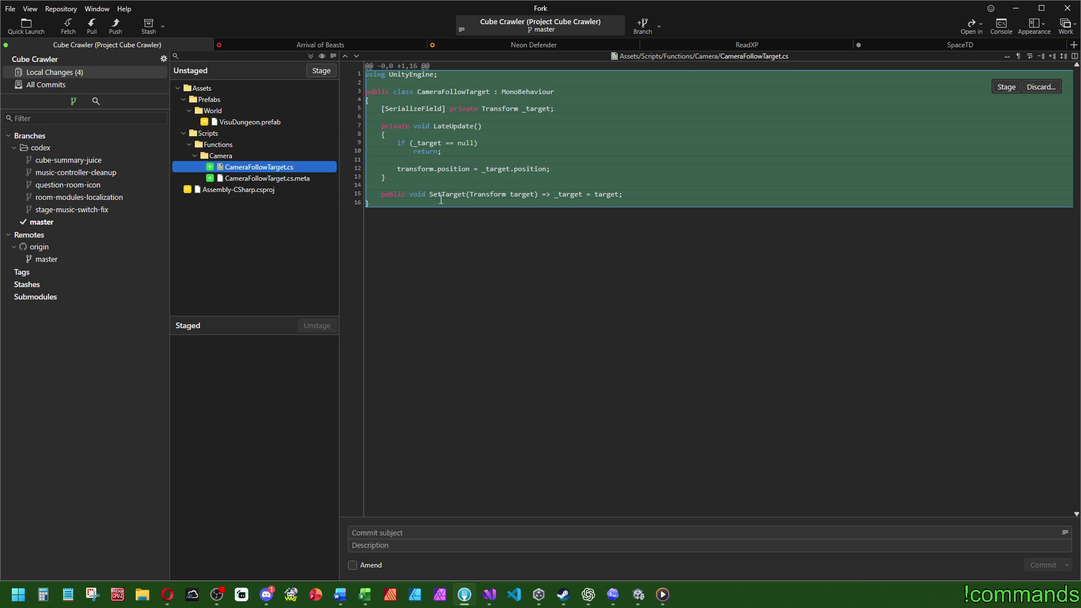
click(489, 594)
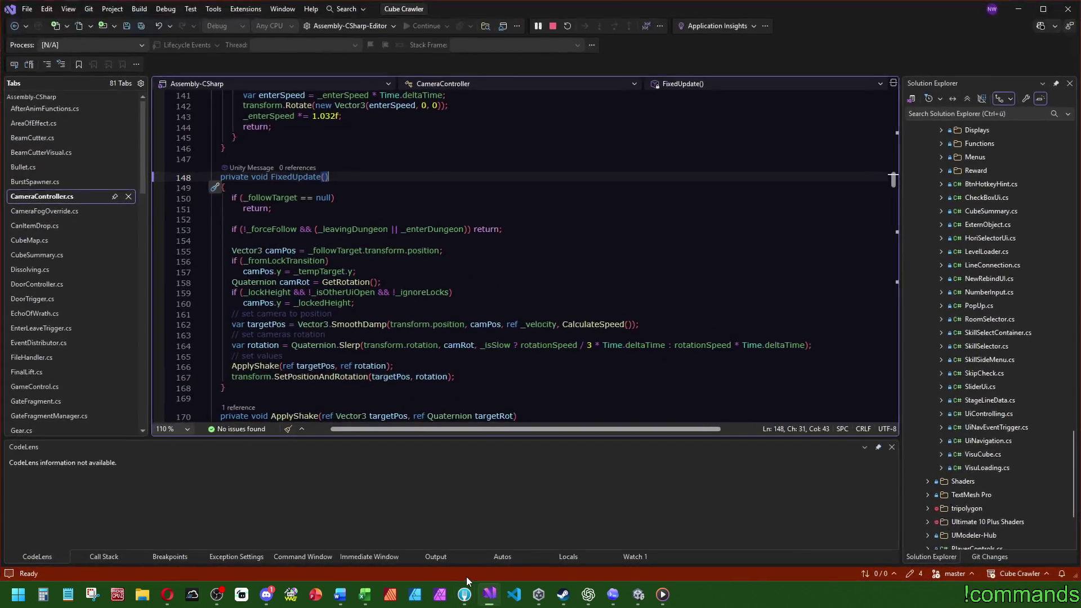
- Add the Follow Smooth component to OverViewCamera via the 'follo' search and open its script
click(637, 595)
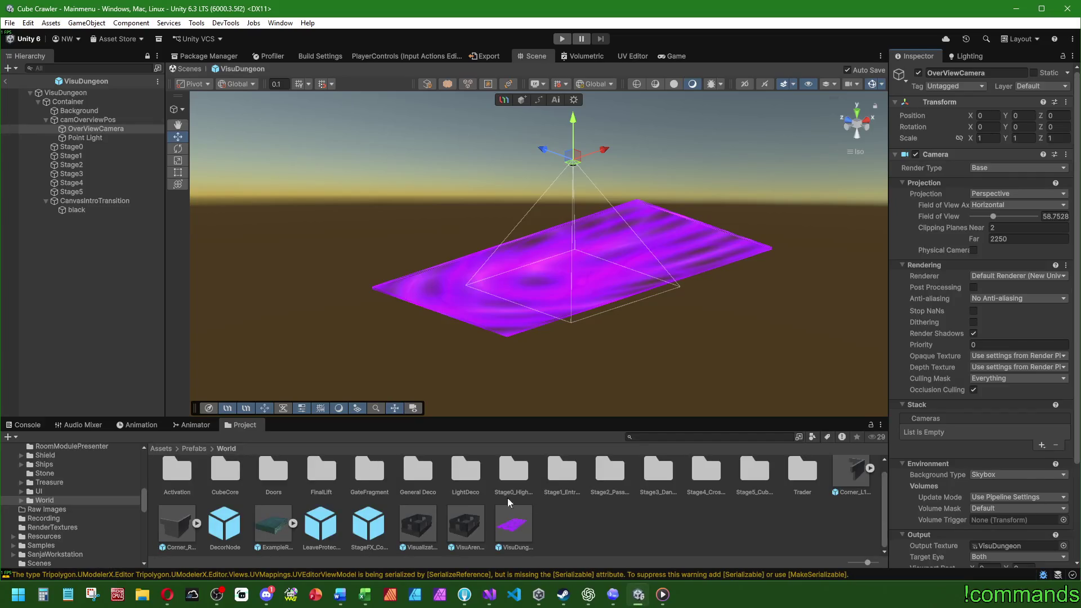
click(123, 119)
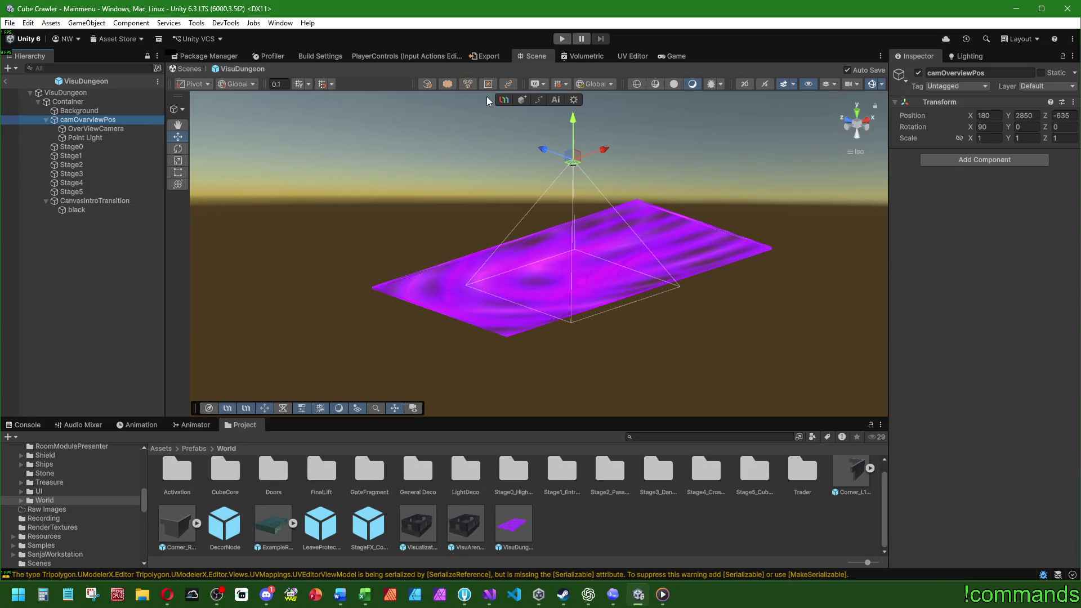
click(106, 128)
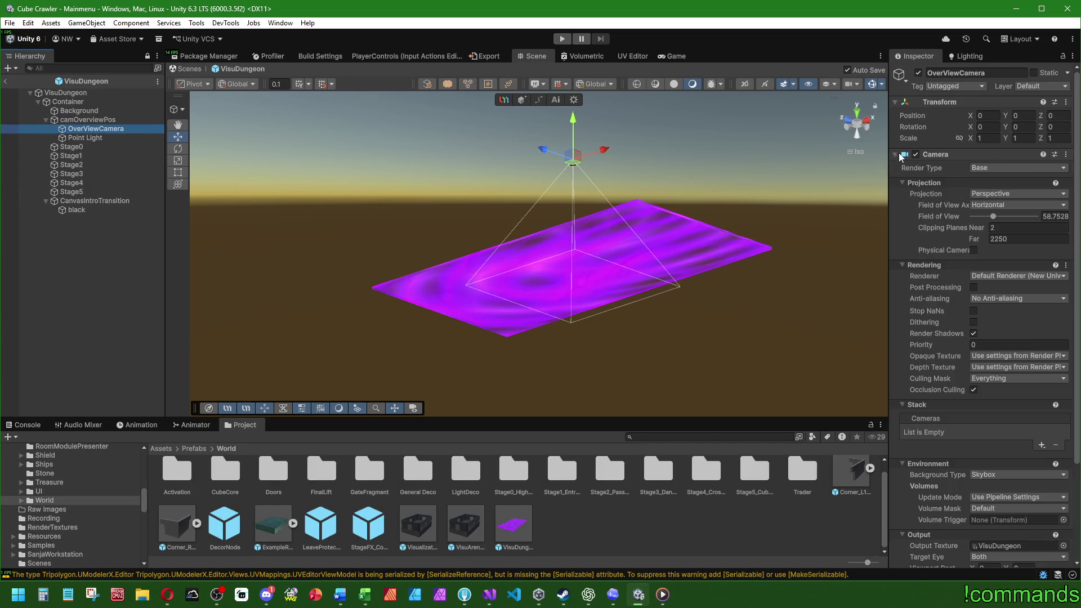
click(895, 154)
click(1002, 241)
text(follo)
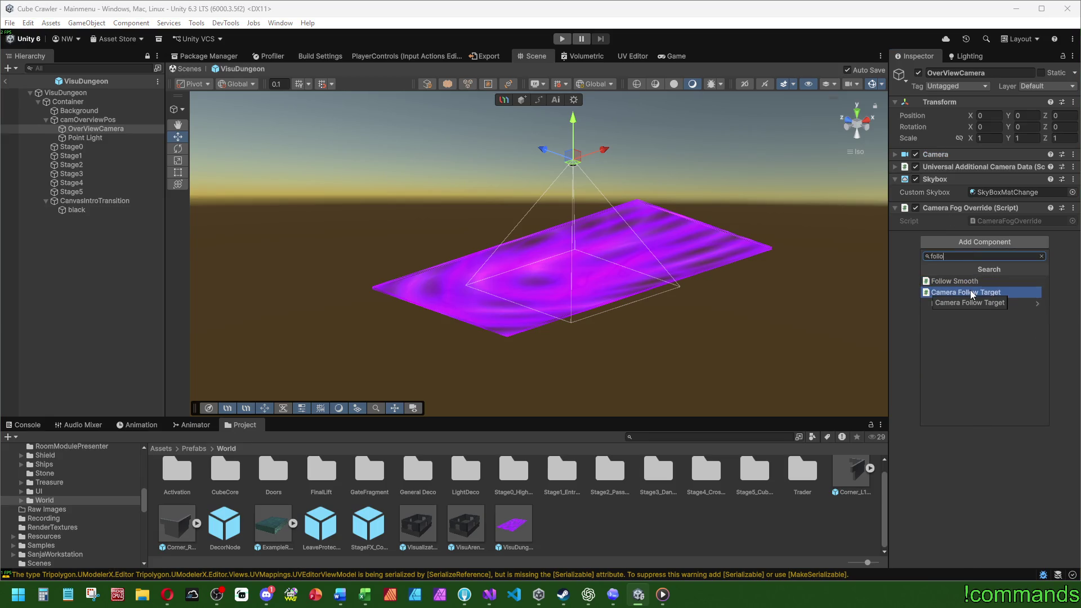
click(971, 282)
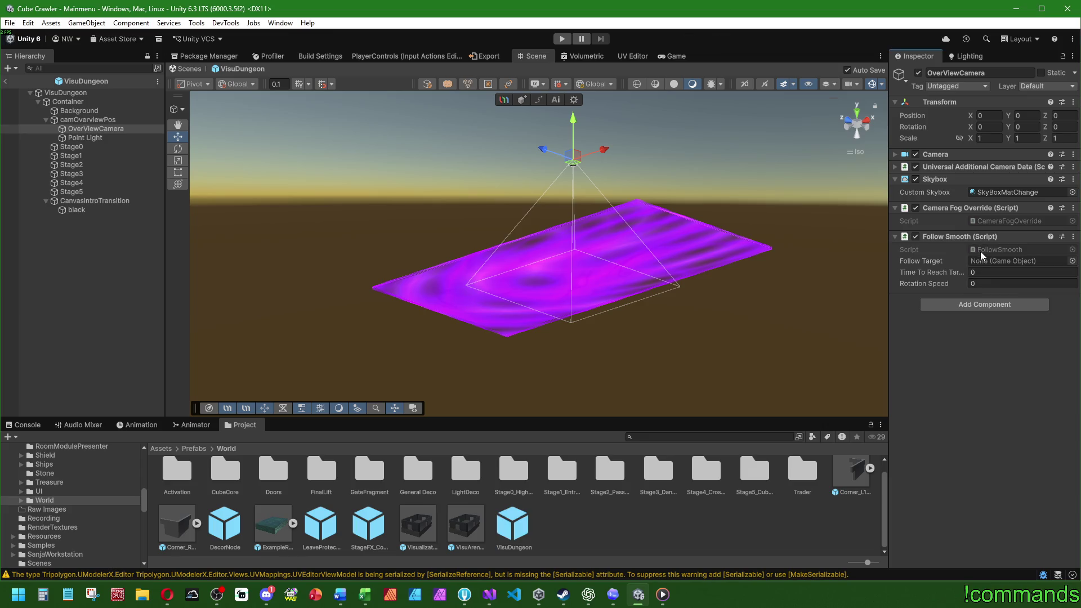
double_click(989, 249)
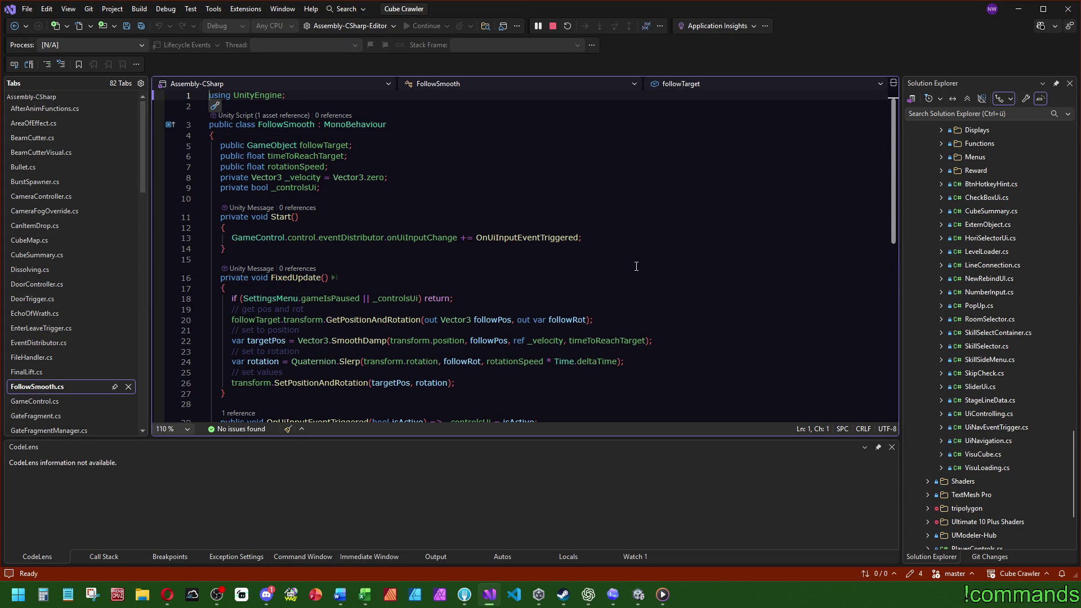
scroll(636, 266, down, 3)
scroll(474, 332, up, 3)
mouse_move(476, 336)
scroll(303, 160, down, 2)
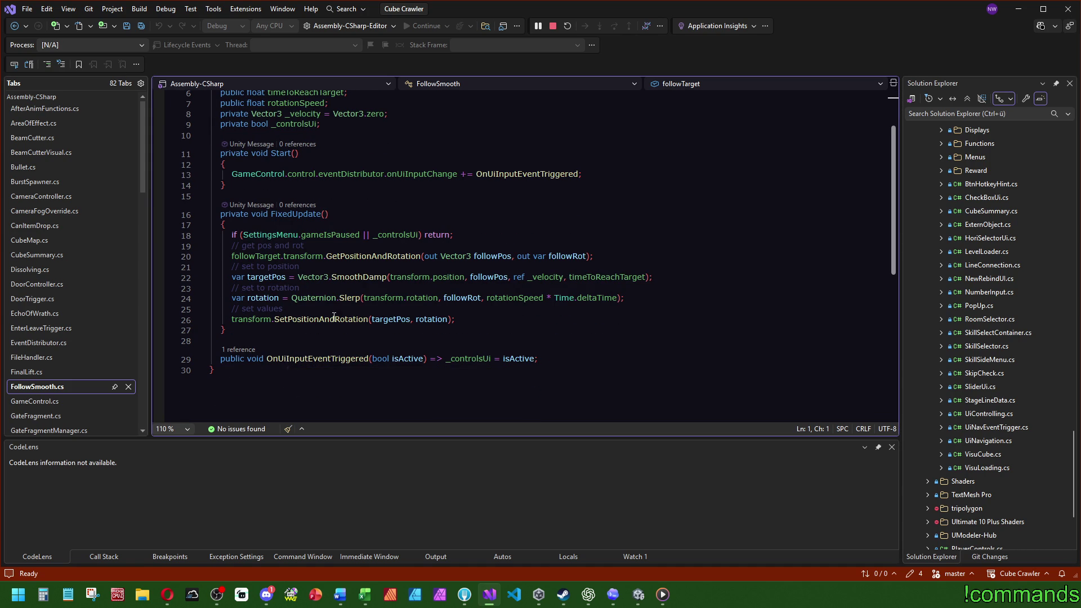
scroll(412, 205, up, 2)
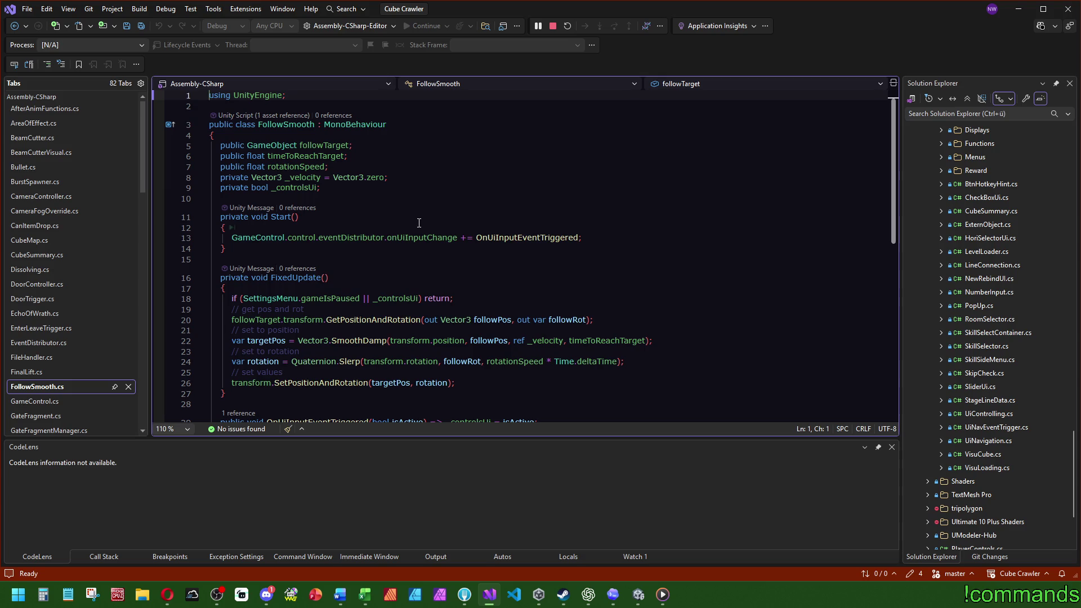
scroll(455, 232, down, 2)
scroll(457, 242, up, 2)
click(613, 594)
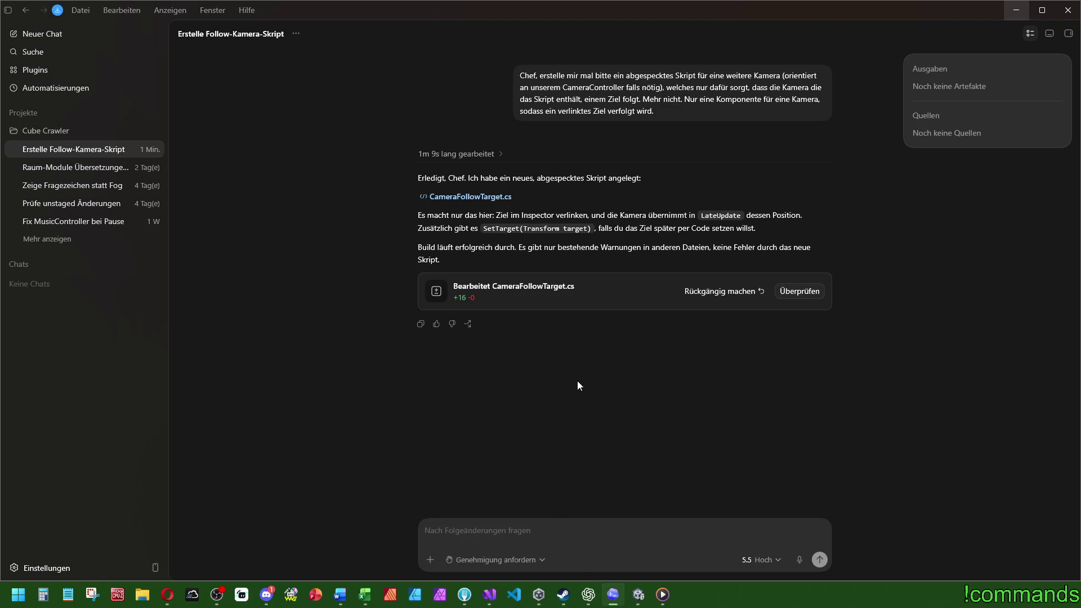
click(638, 595)
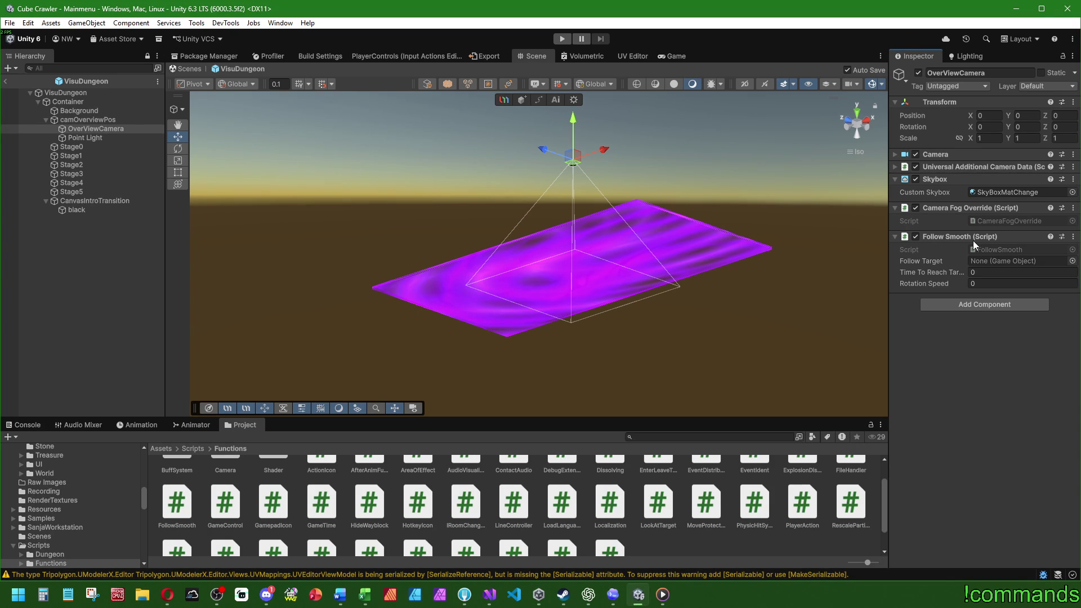
click(489, 594)
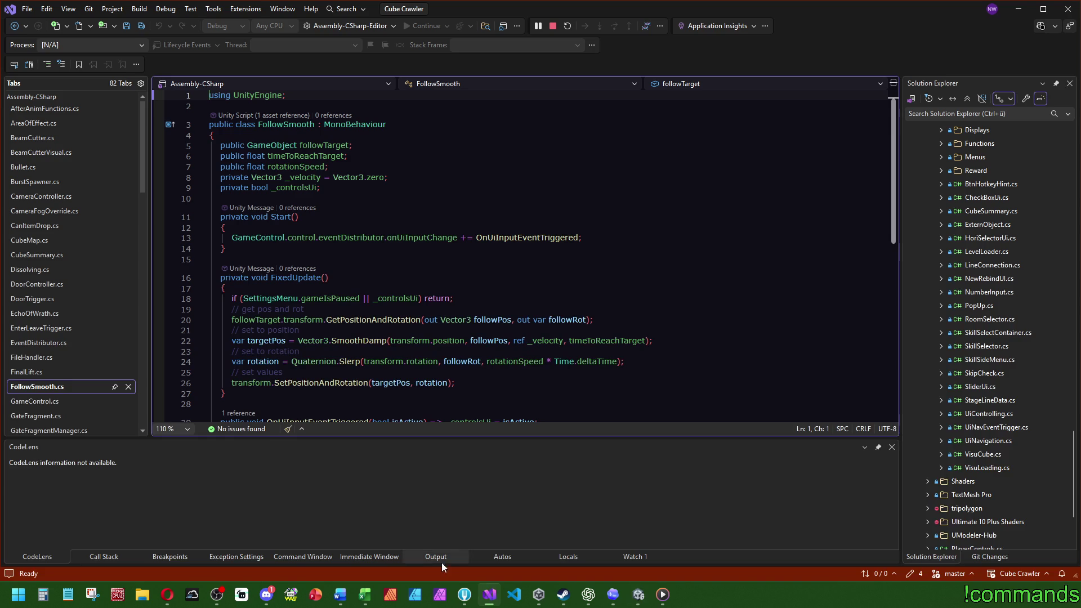
- Declare 'public bool ignoreUiEvents;' on a new line below rotationSpeed in FollowSmooth.cs
click(361, 188)
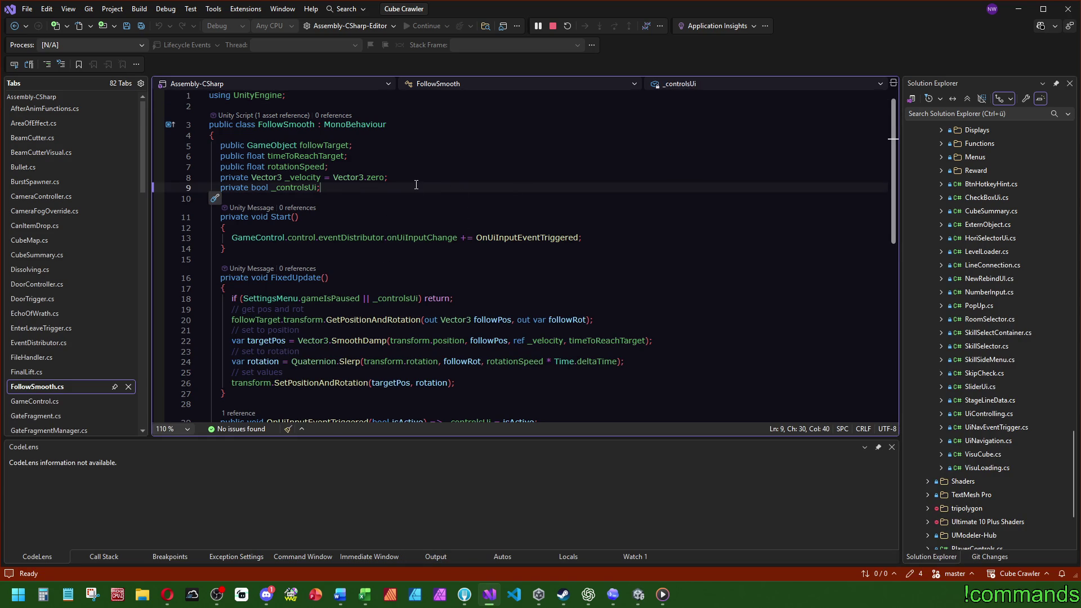
click(349, 140)
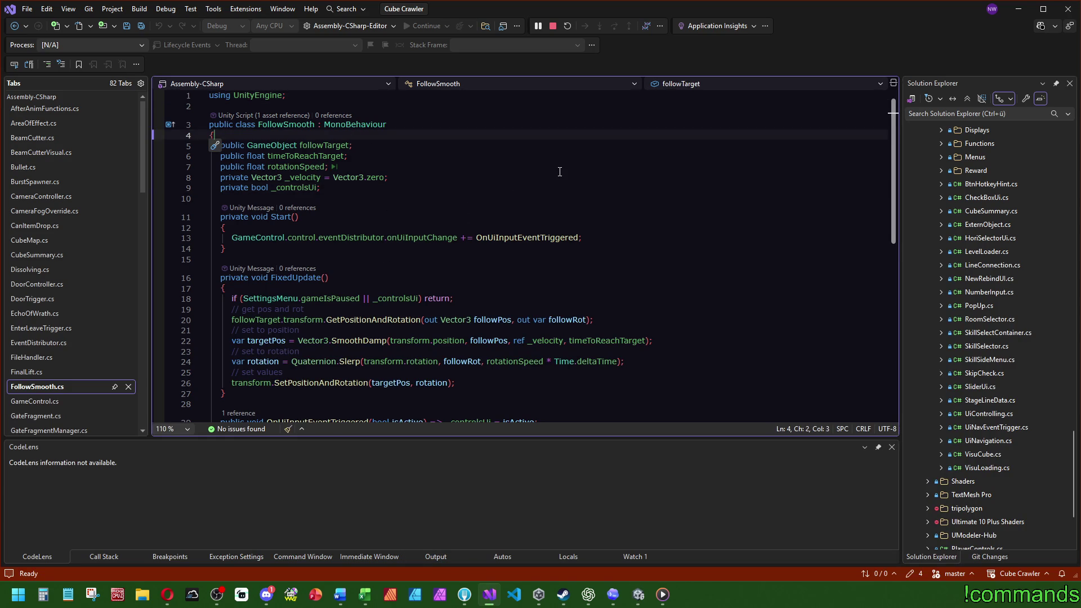
click(408, 167)
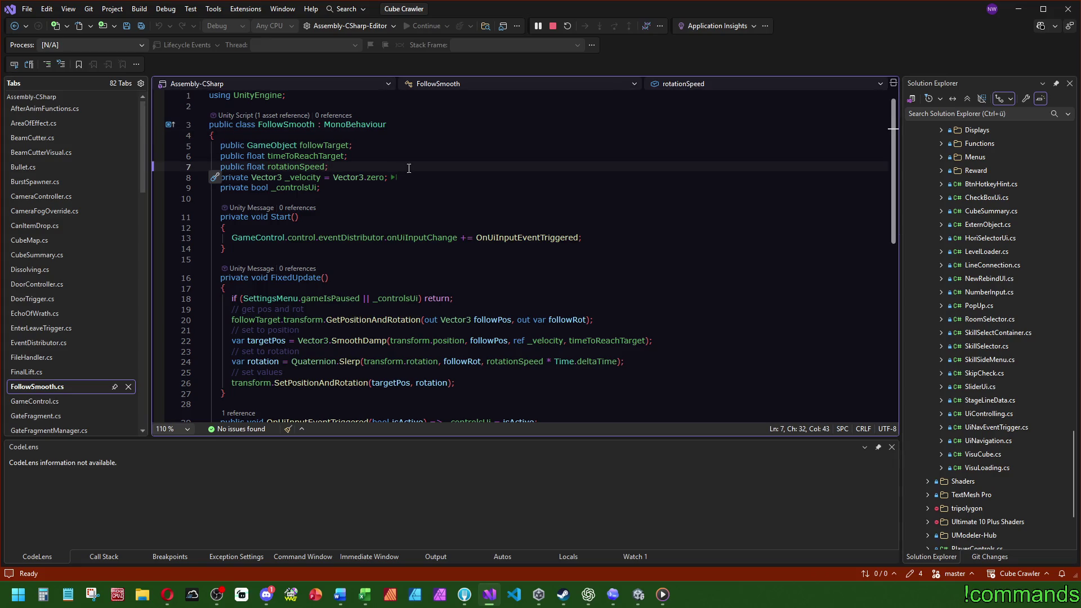
key(Return)
text(public bool)
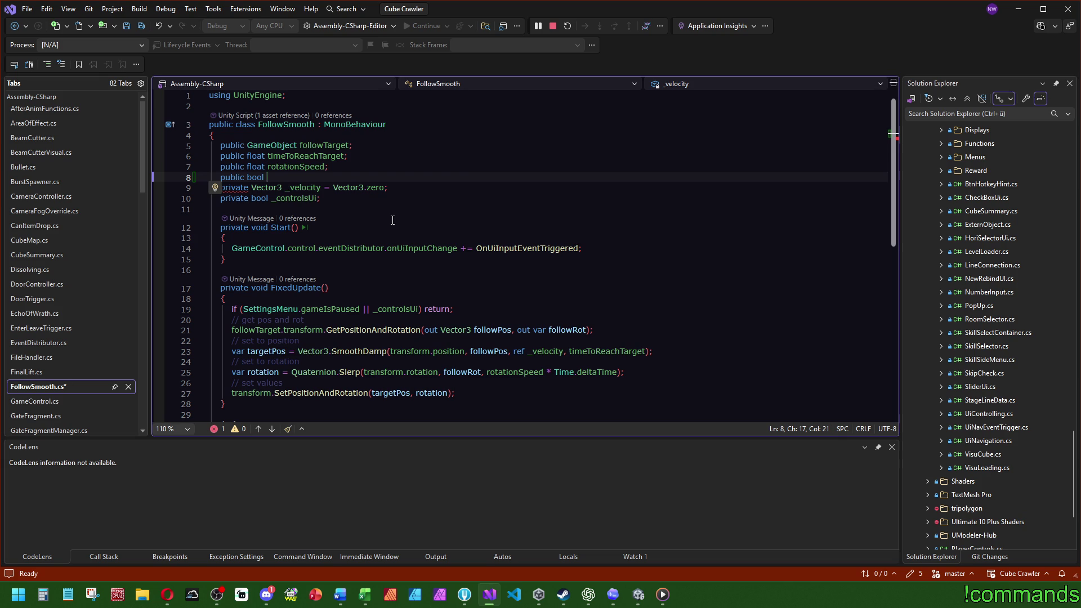
text(ignore)
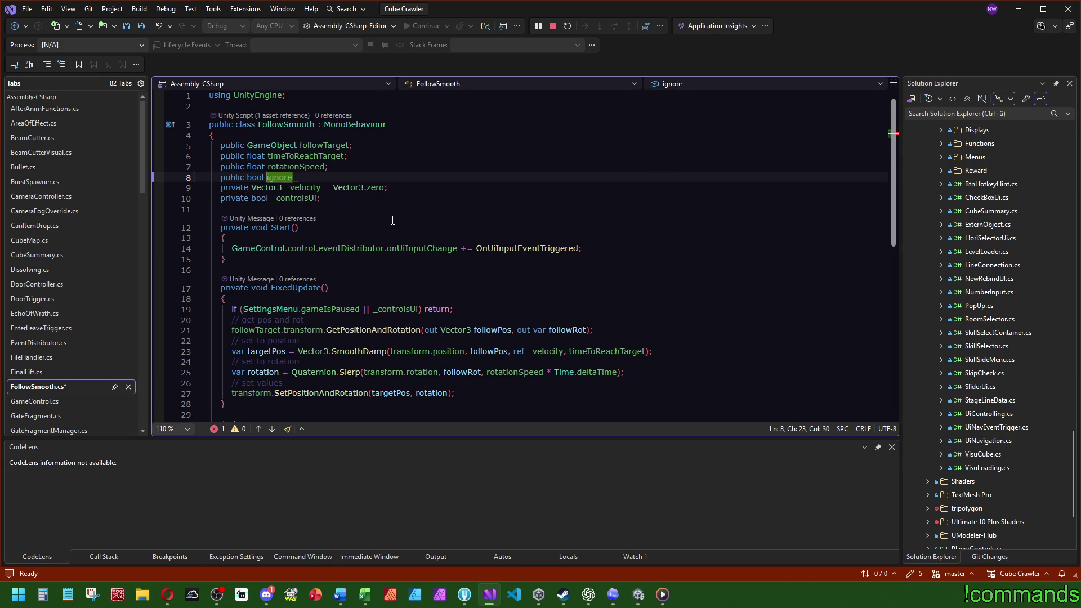
text(UiEvents;)
double_click(297, 177)
key(ctrl+c)
- Make Start() begin with 'if (ignoreUiEvents) return;'
click(290, 243)
key(Return)
text(if ()
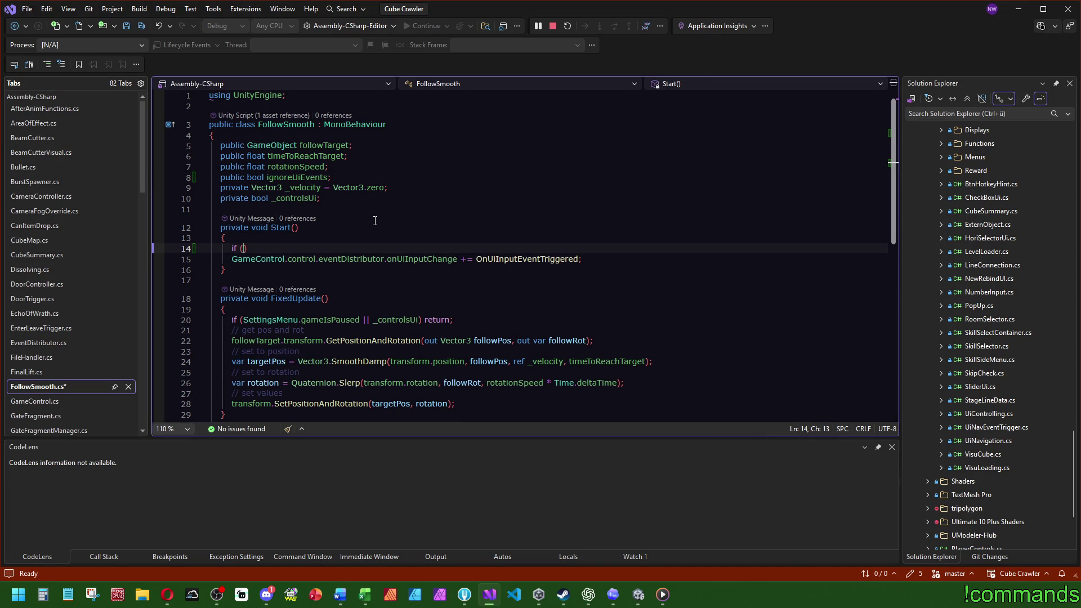
key(ctrl+v)
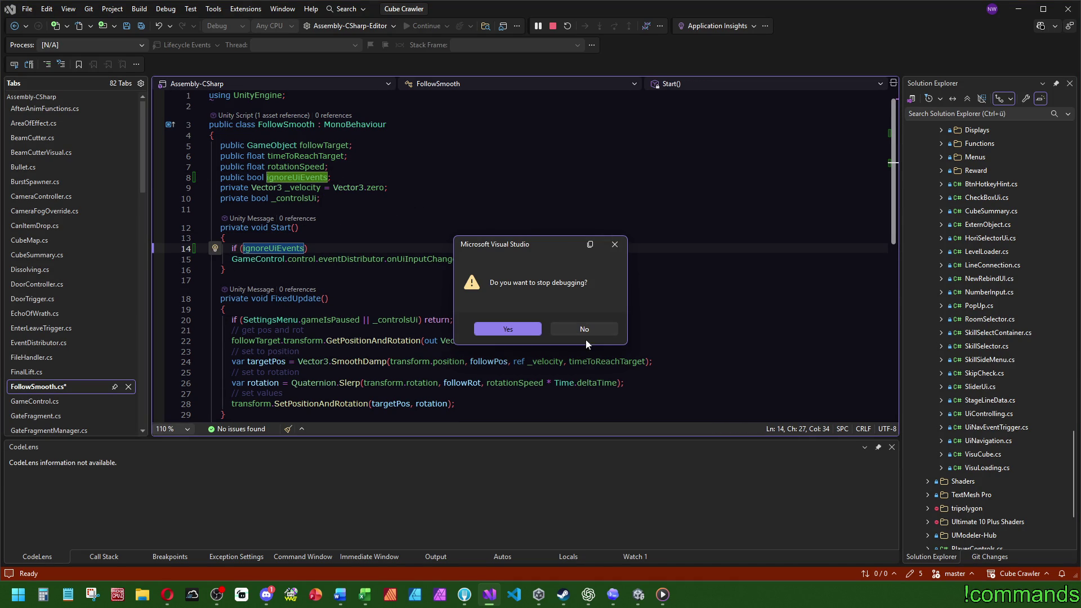
click(583, 329)
click(351, 248)
key(Return)
text(return;)
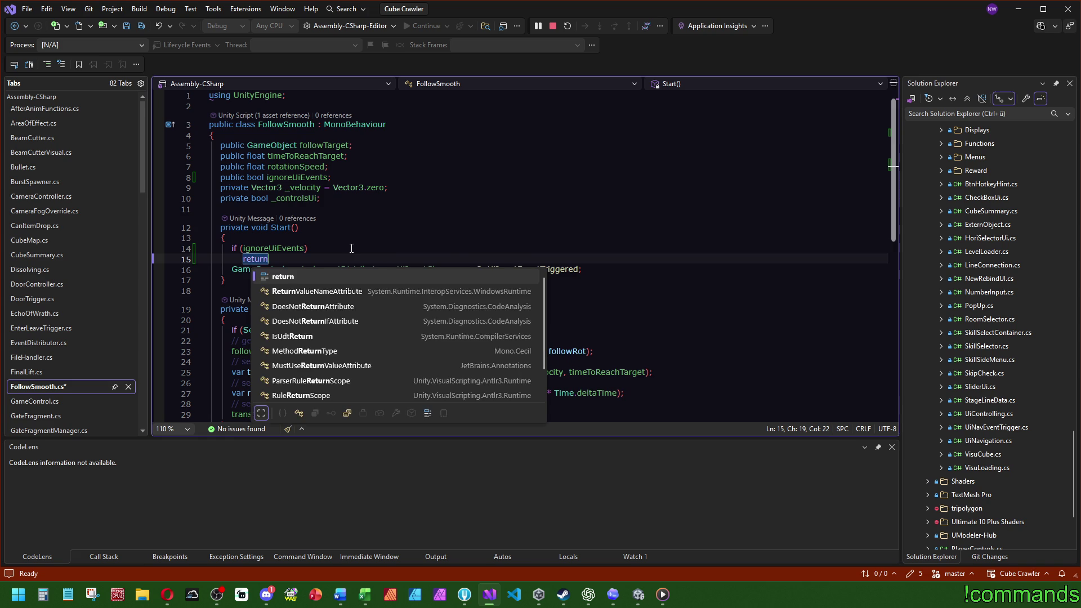
- Convert the expression-bodied OnUiInputEventTriggered handler into a braced method body
scroll(410, 279, down, 3)
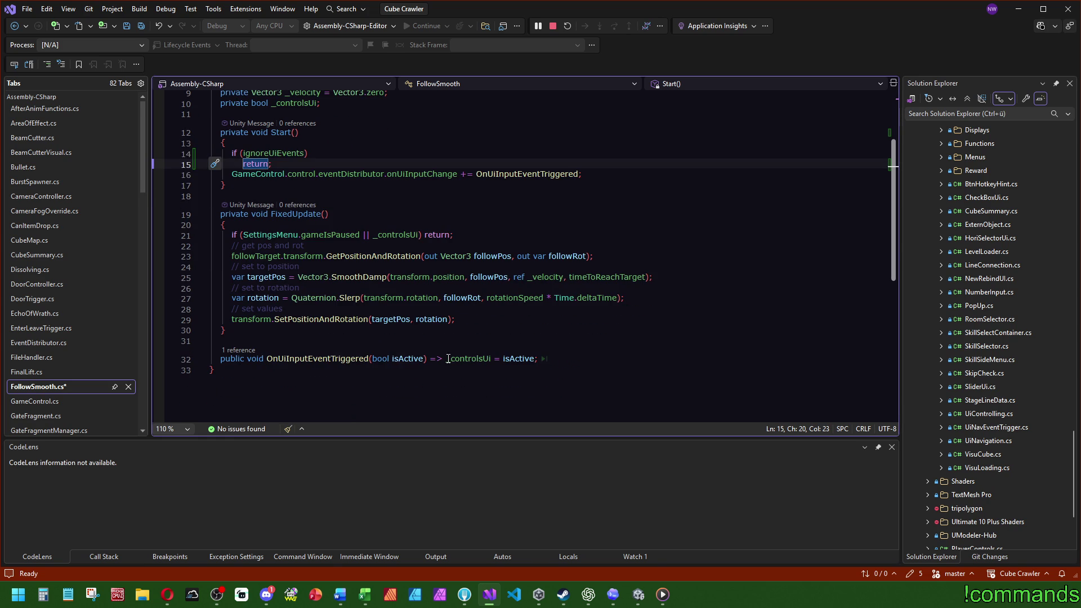
drag(446, 358, 427, 358)
text())
key(Return)
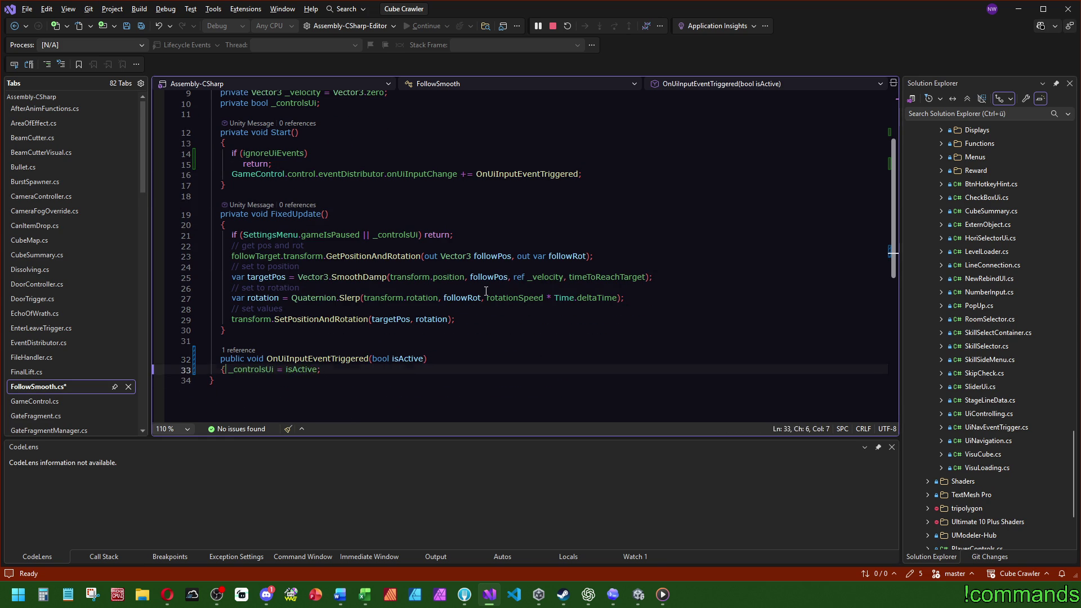
text({)
key(Return)
key(End)
key(Return)
text(})
key(Return)
text(})
click(315, 392)
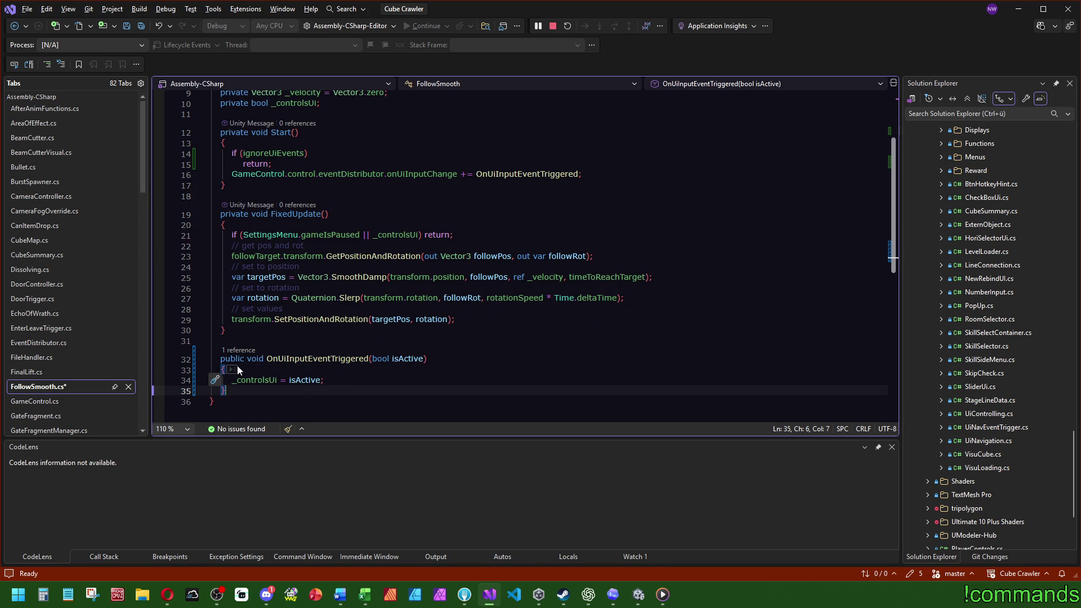
- Copy the ignoreUiEvents early-return check from Start() into OnUiInputEventTriggered
click(407, 213)
scroll(361, 363, up, 1)
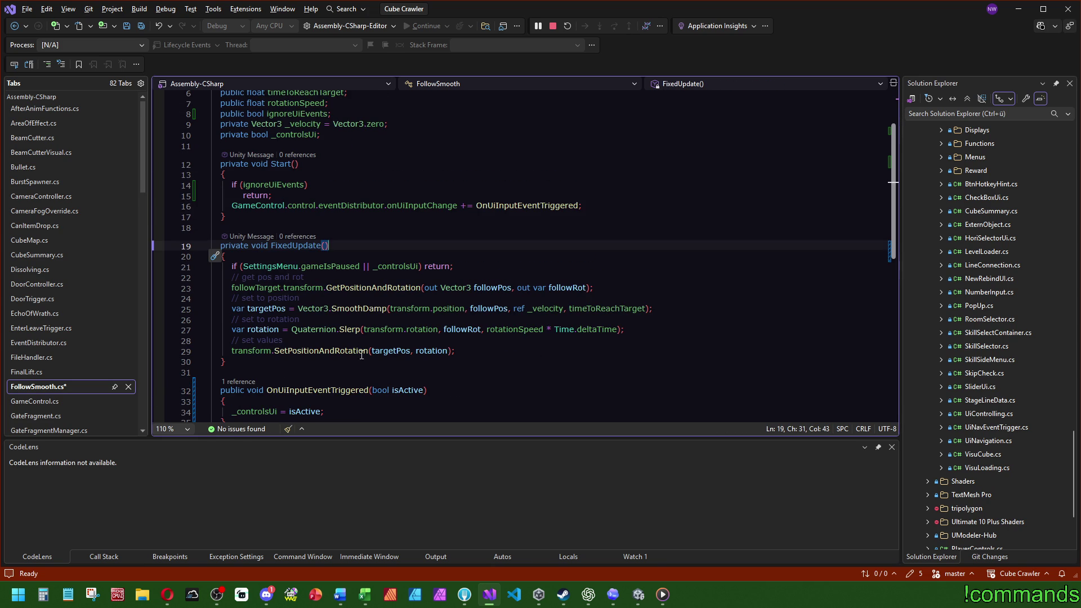
ctrl+click(300, 184)
scroll(321, 188, down, 2)
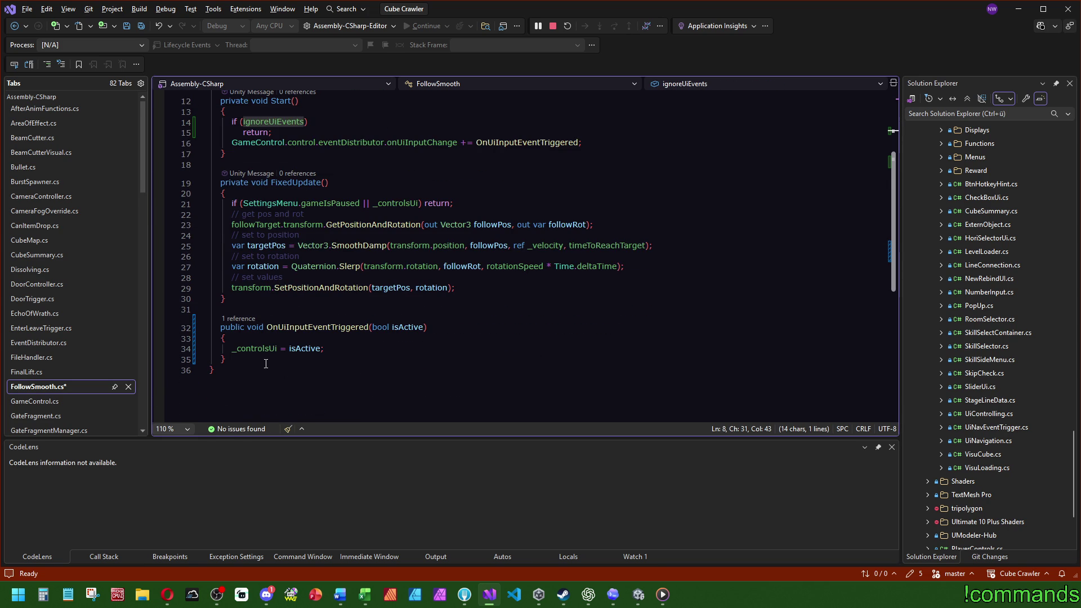
drag(222, 122, 222, 142)
key(ctrl+c)
click(226, 337)
key(ctrl+v)
- Change FixedUpdate's line 21 condition to (_controlsUi) && !ignoreUiEvents
click(426, 318)
scroll(427, 319, up, 3)
double_click(395, 298)
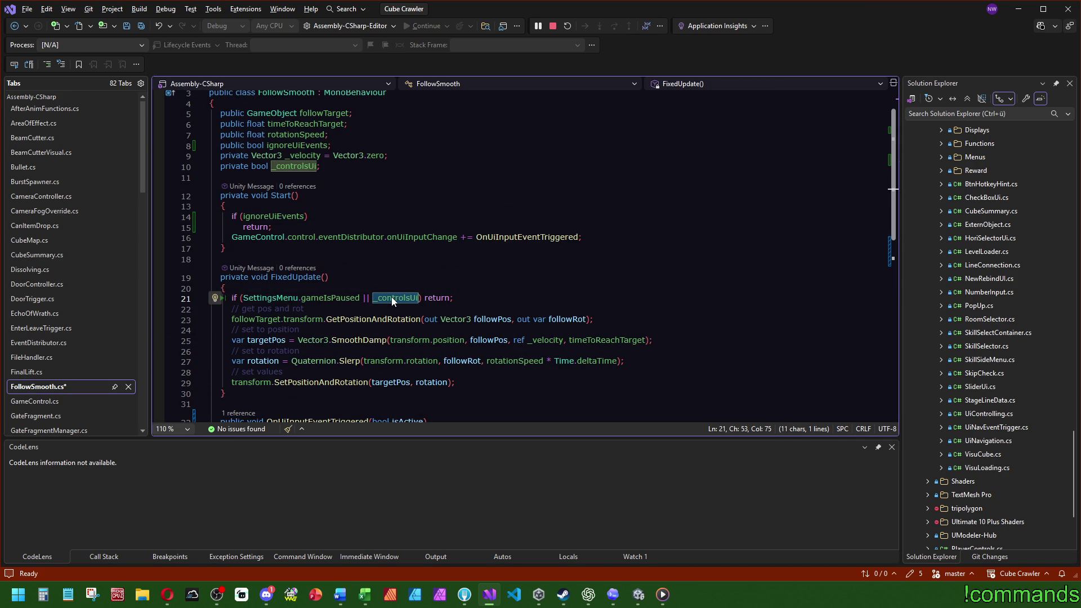
click(367, 298)
text(()
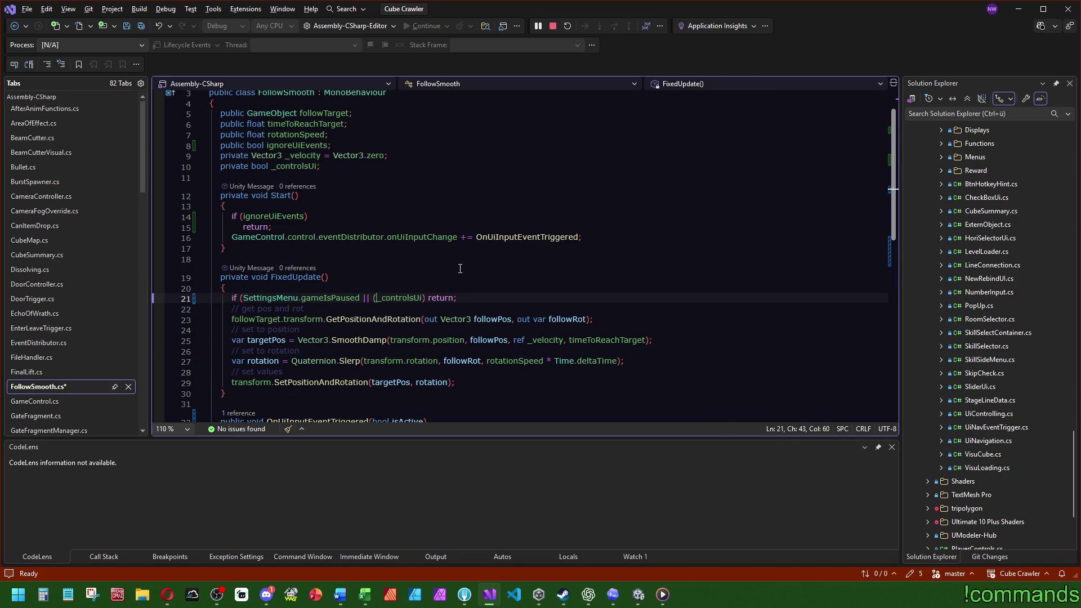
key(ctrl+Right)
text())
text(&&)
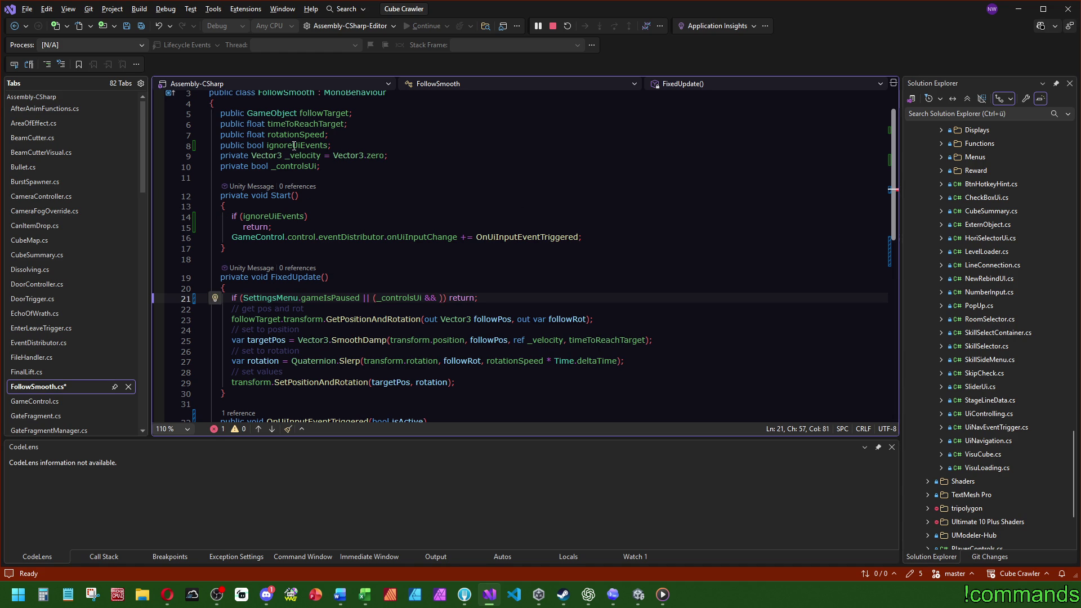
click(300, 145)
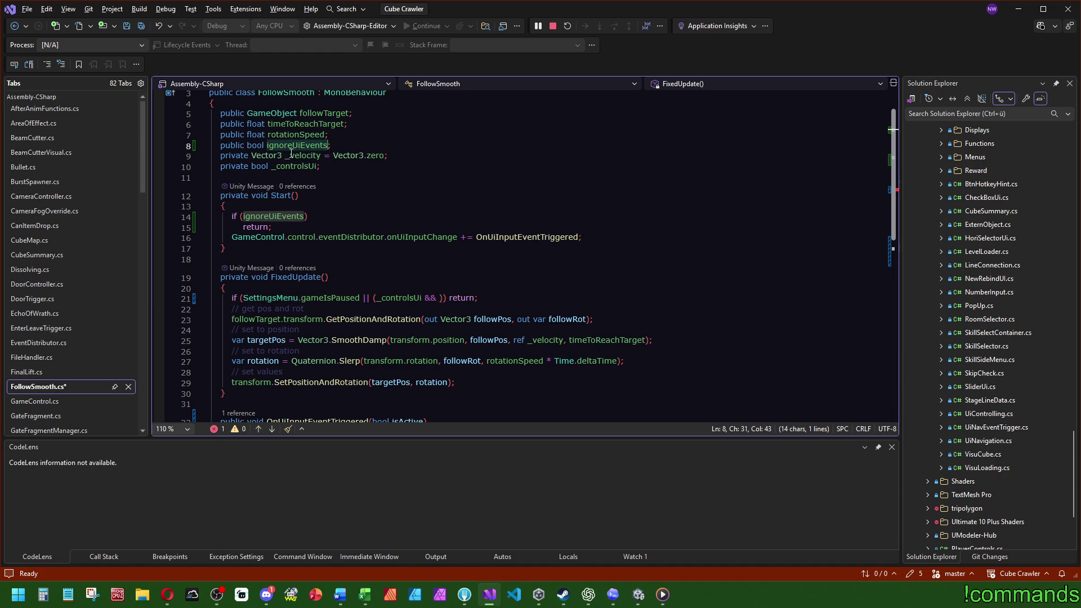
click(438, 298)
text(!ignoreUiEvents)
- Save FollowSmooth.cs so Unity recompiles it
click(603, 136)
key(ctrl+s)
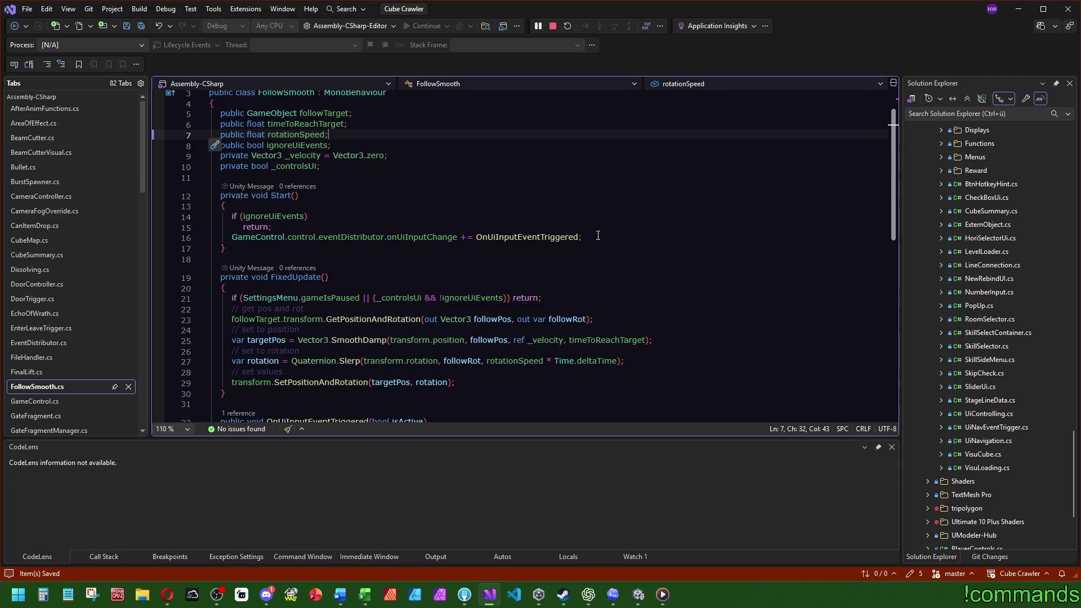
scroll(528, 239, down, 5)
mouse_move(638, 594)
click(697, 563)
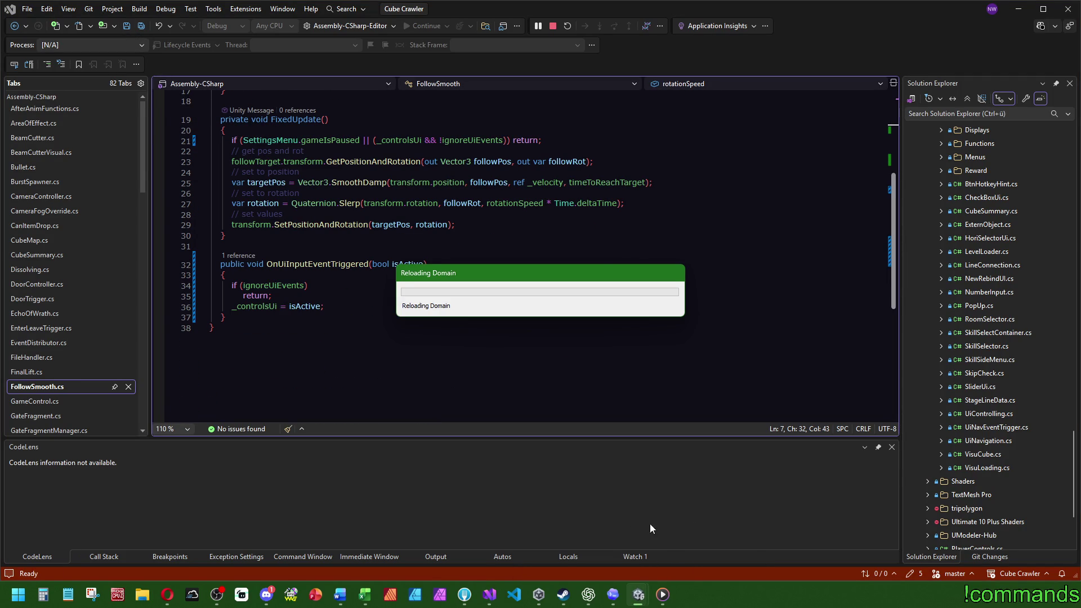
scroll(254, 221, up, 6)
scroll(255, 222, down, 5)
scroll(255, 221, up, 5)
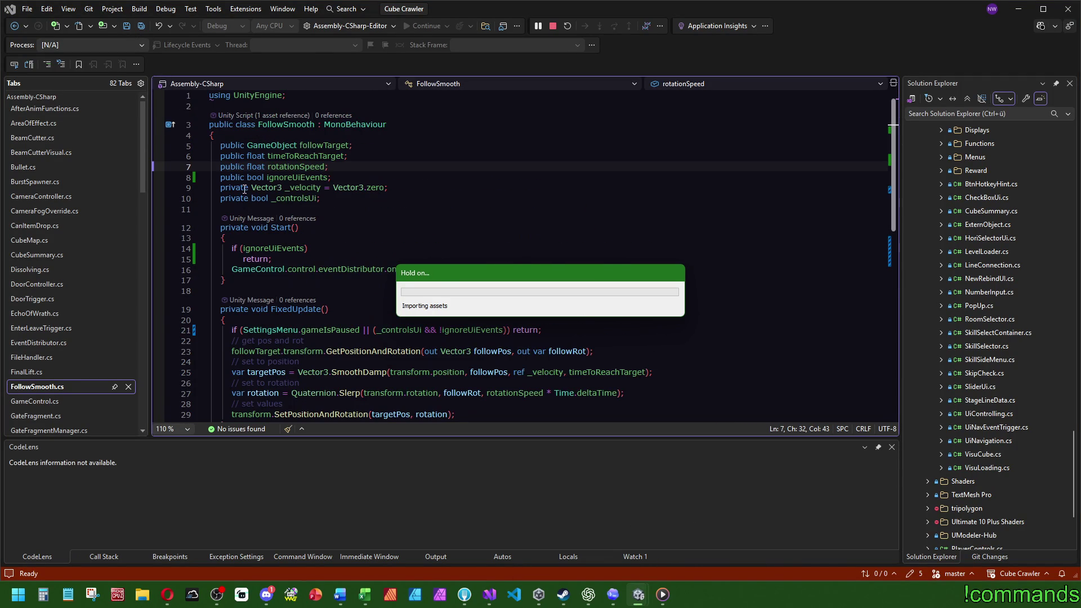
click(286, 116)
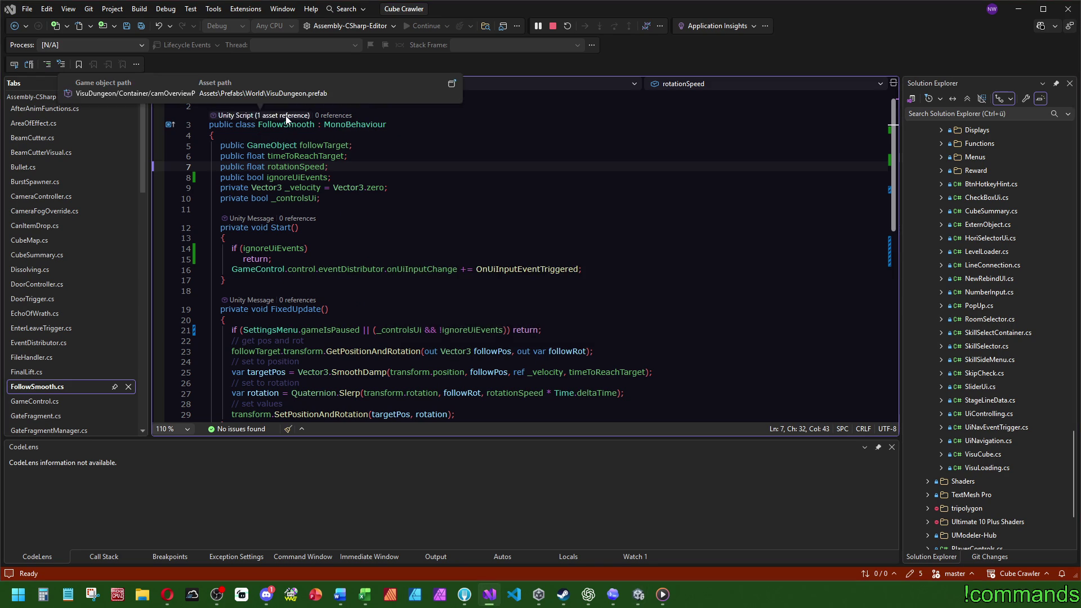
click(481, 157)
key(ctrl+s)
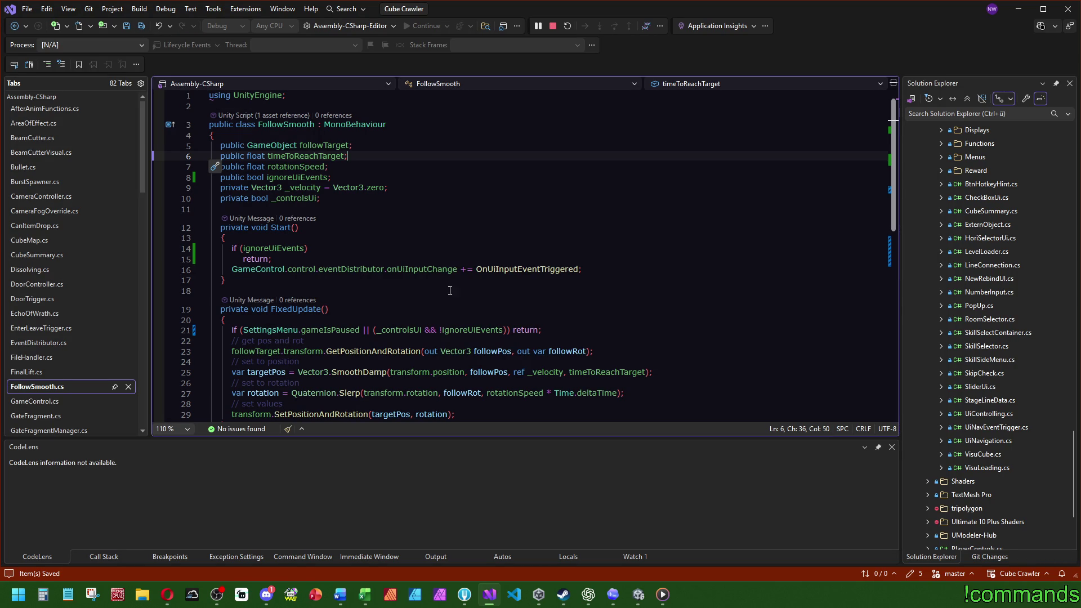
scroll(425, 267, down, 2)
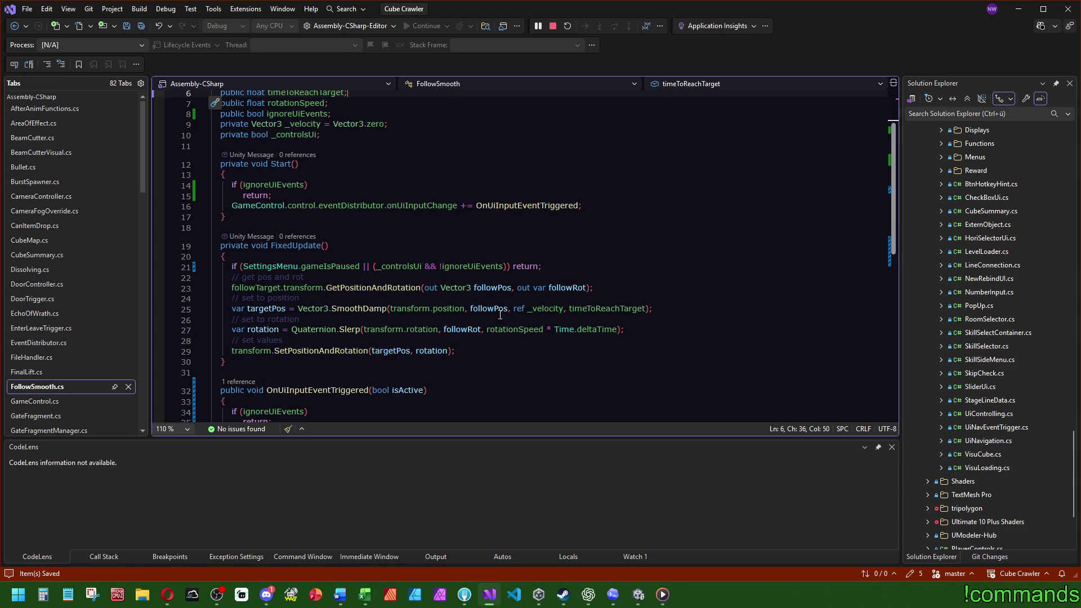
click(55, 196)
click(717, 291)
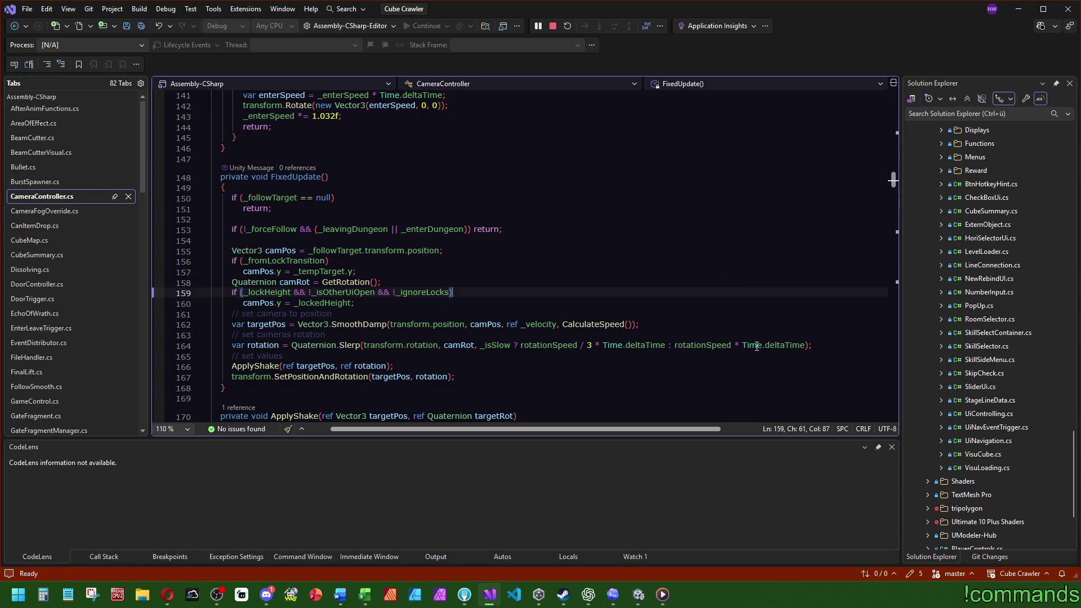
mouse_move(783, 348)
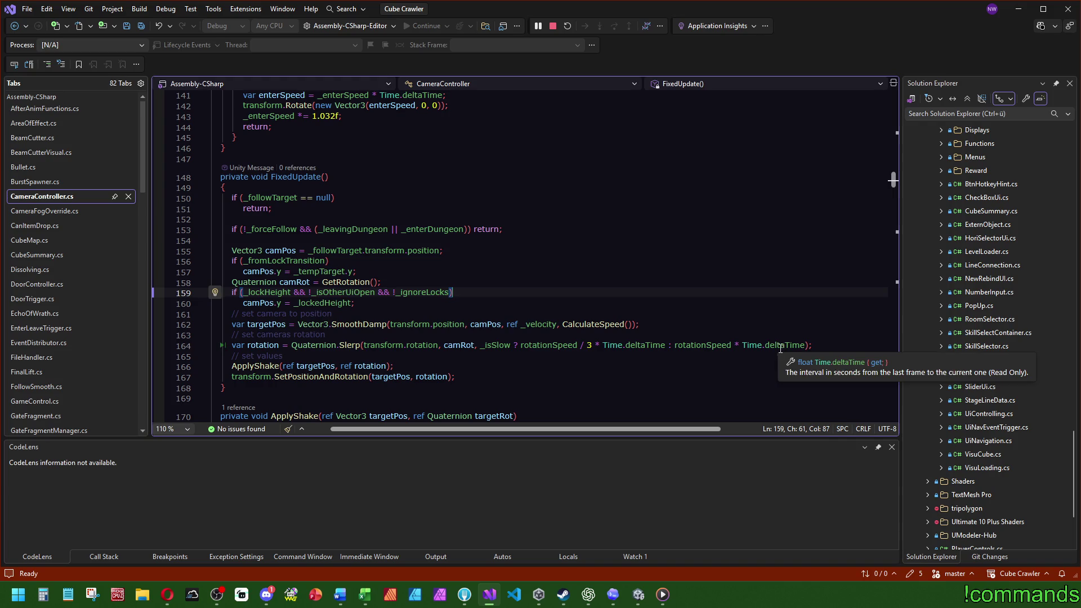
key(ctrl+Tab)
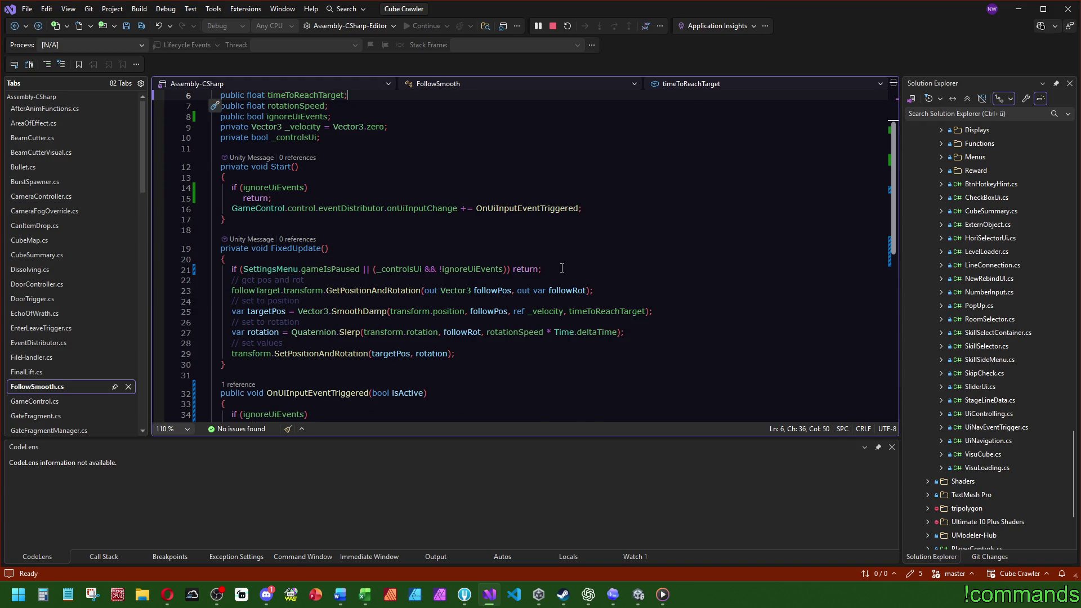
- Try reparenting Point Light under OverViewCamera and camOverviewPos, undoing each attempt
click(638, 594)
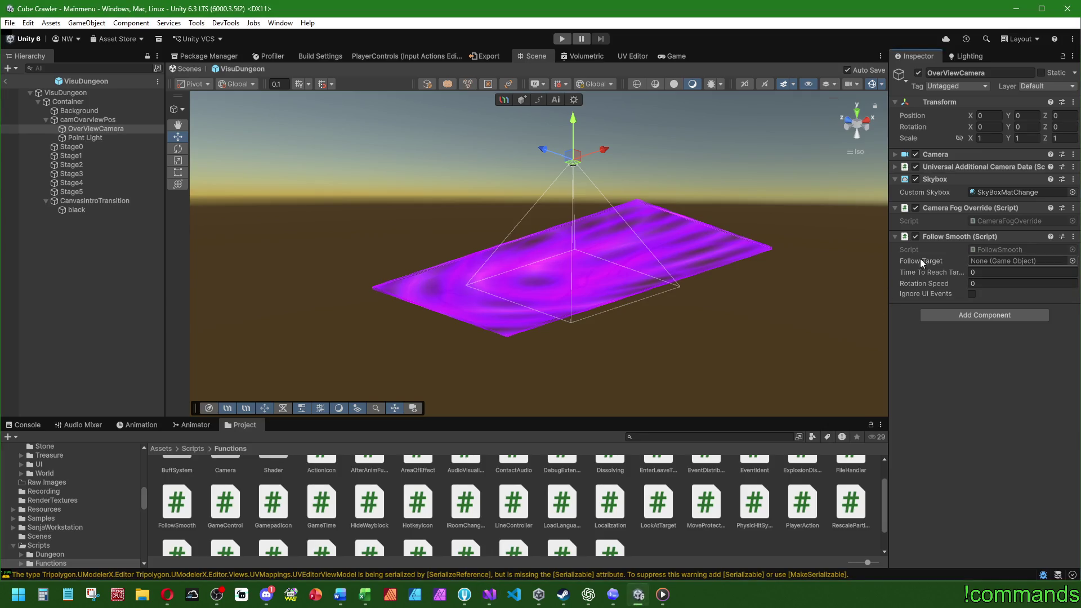
click(101, 137)
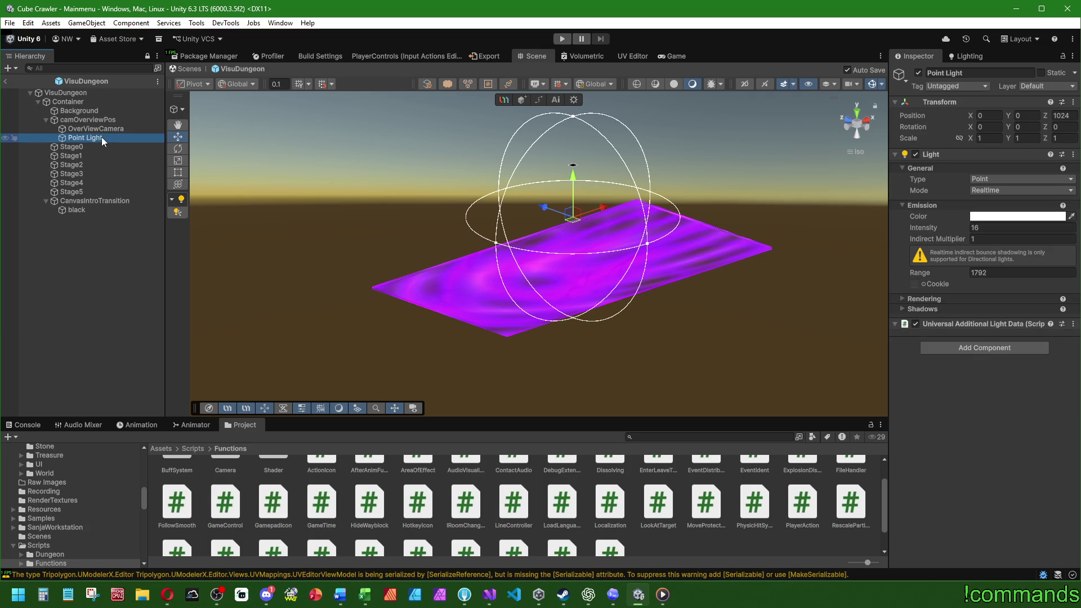
drag(101, 138, 100, 130)
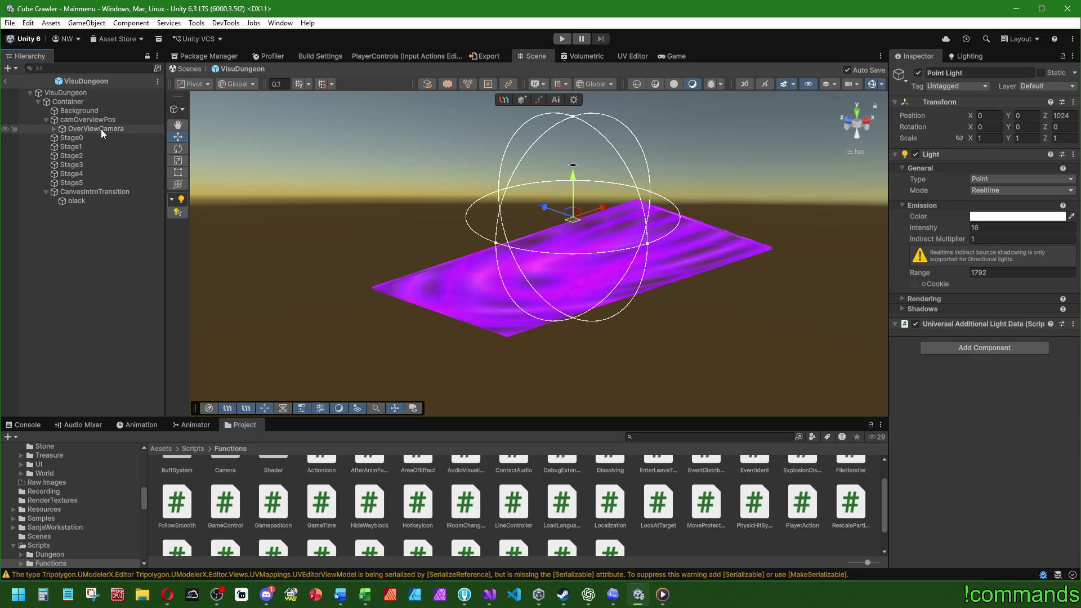
key(ctrl+z)
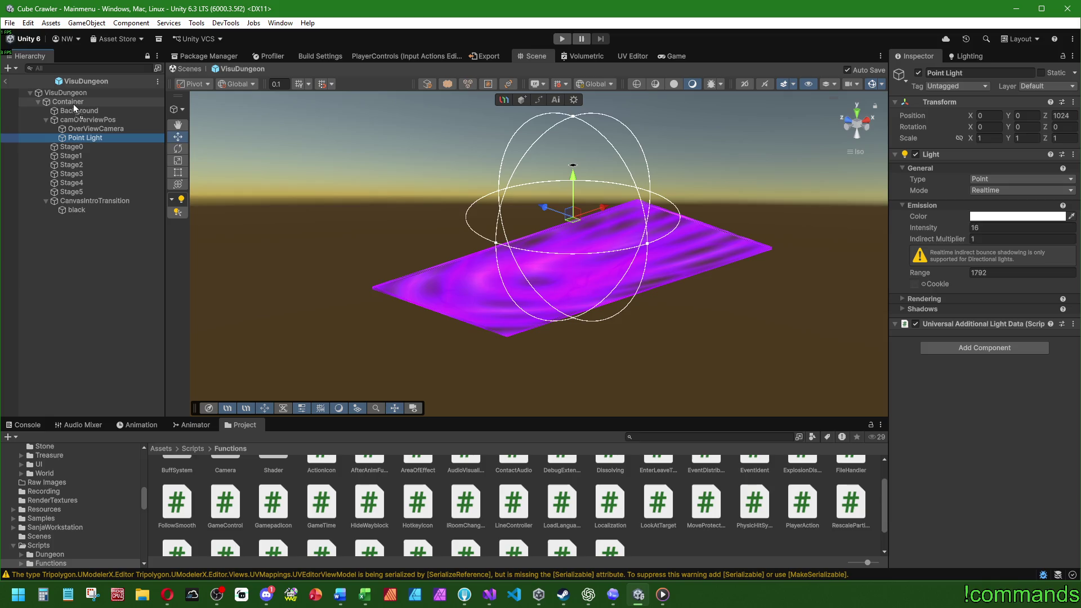
key(ctrl+z)
key(ctrl+z)
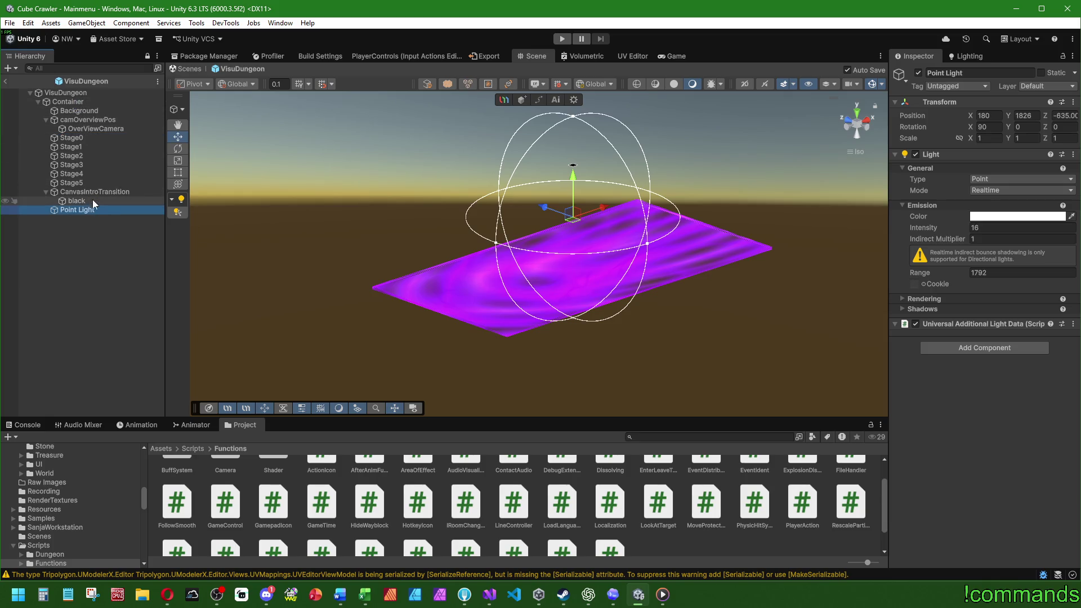
drag(89, 210, 77, 135)
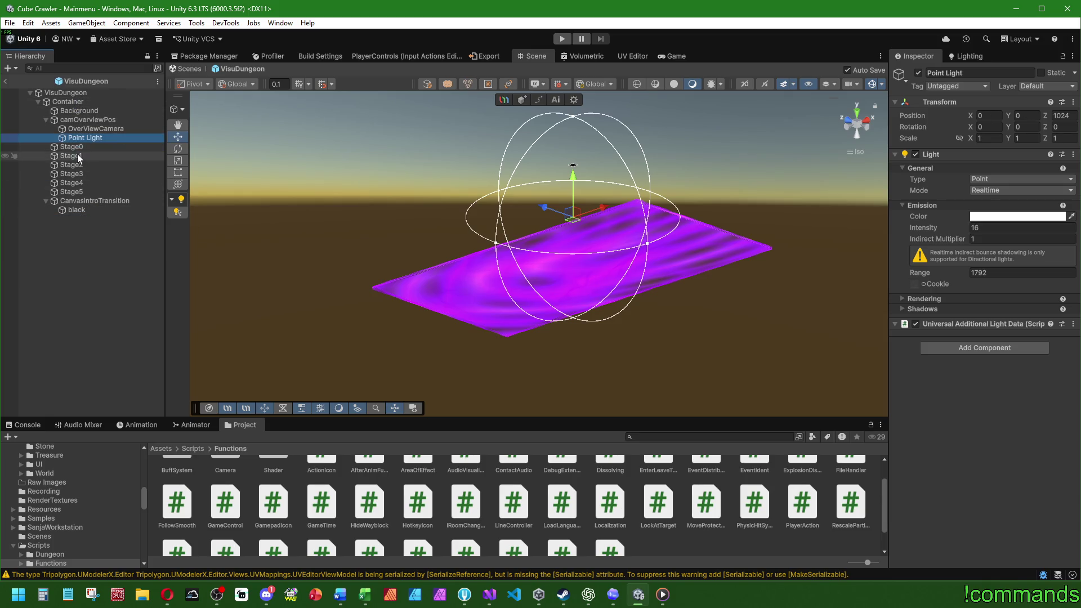
key(ctrl+z)
- Move OverViewCamera and camOverviewPos to the top of Container, with Point Light after Background
click(83, 129)
drag(83, 130, 79, 101)
click(46, 174)
click(54, 183)
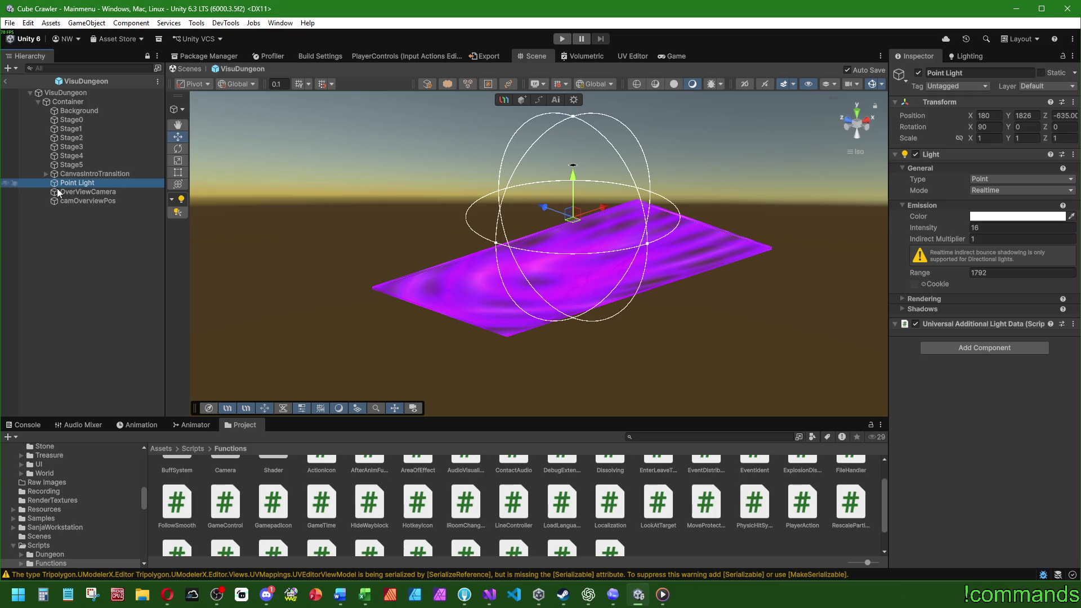
drag(79, 185, 76, 118)
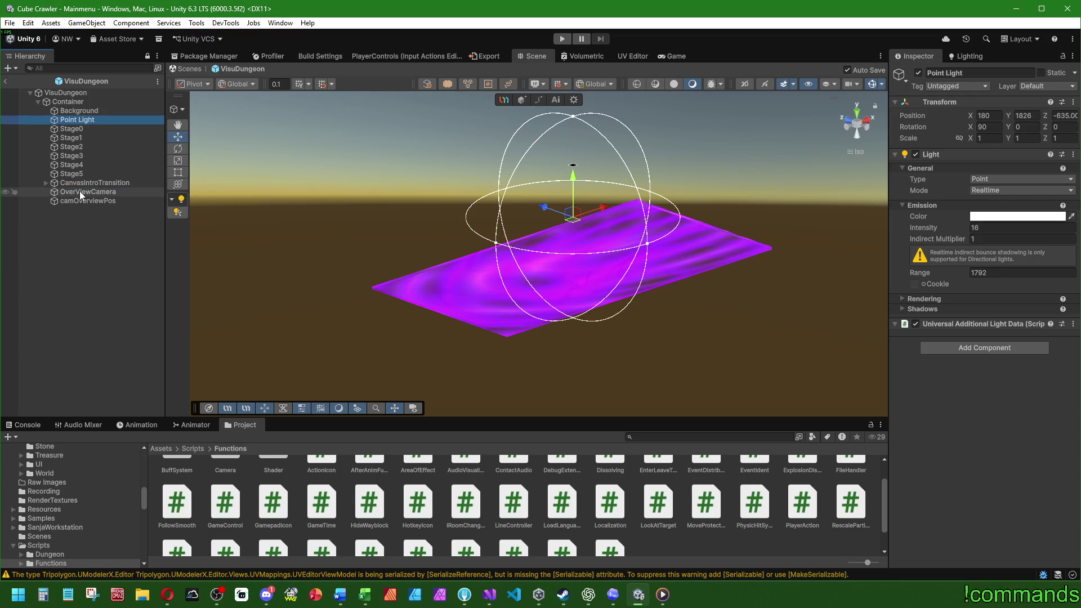
drag(80, 192, 96, 121)
click(97, 120)
- Rename camOverviewPos to camFollowTarget
key(F2)
text(camf)
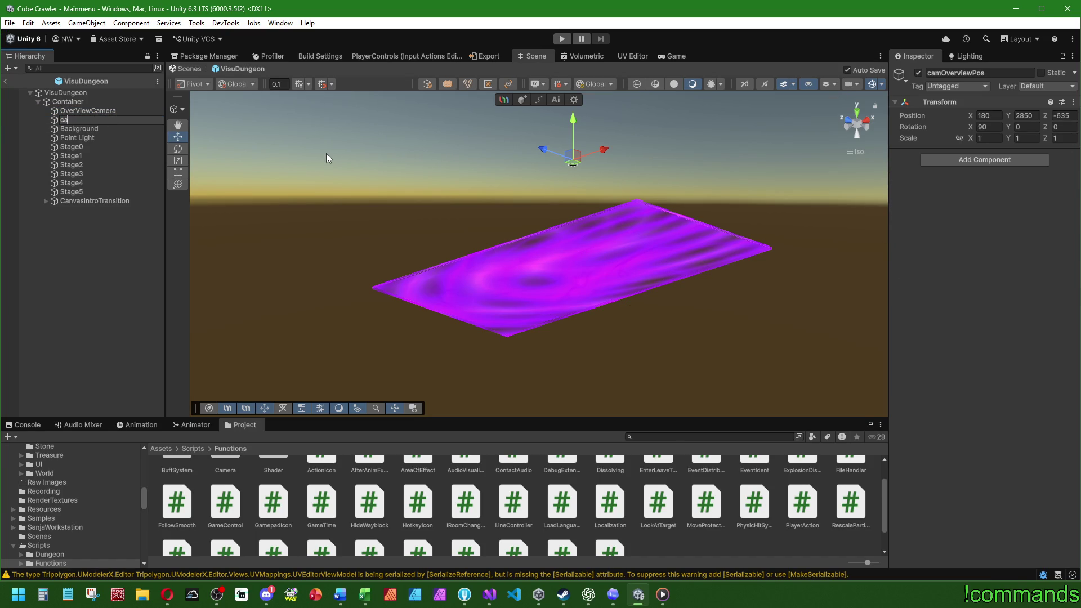
key(BackSpace)
text(Follo)
text(wF)
text(arget)
key(Return)
- Make OverViewCamera's Follow Smooth track camFollowTarget: 0.5 reach time, 0.25 rotation speed, UI events ignored
click(117, 110)
drag(107, 120, 995, 257)
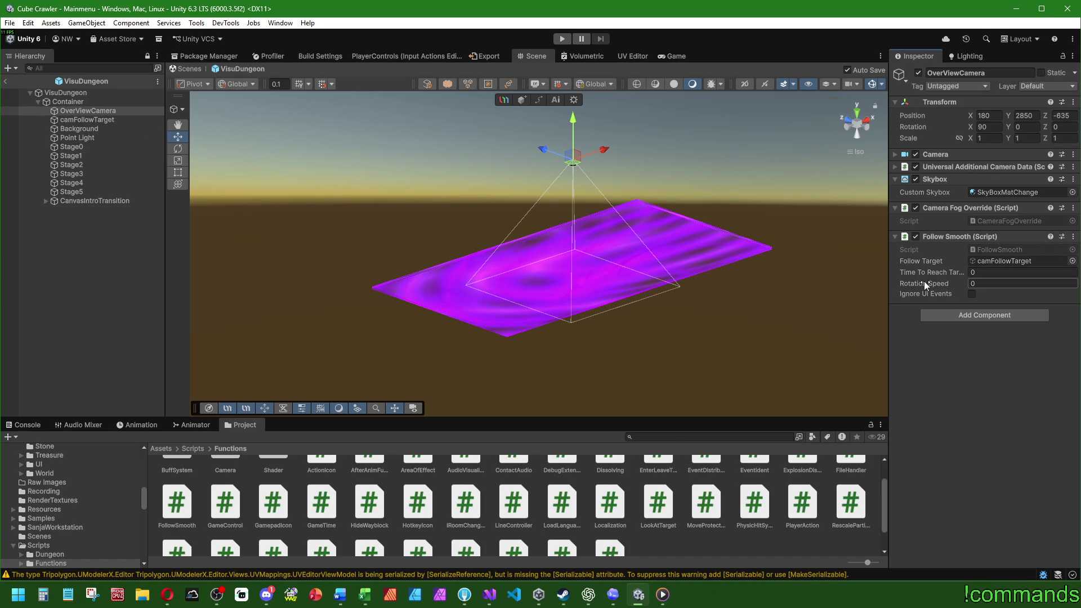
click(972, 294)
text(0.5)
click(985, 271)
text(1)
key(Tab)
text(0.25)
key(shift+Tab)
text(0.5)
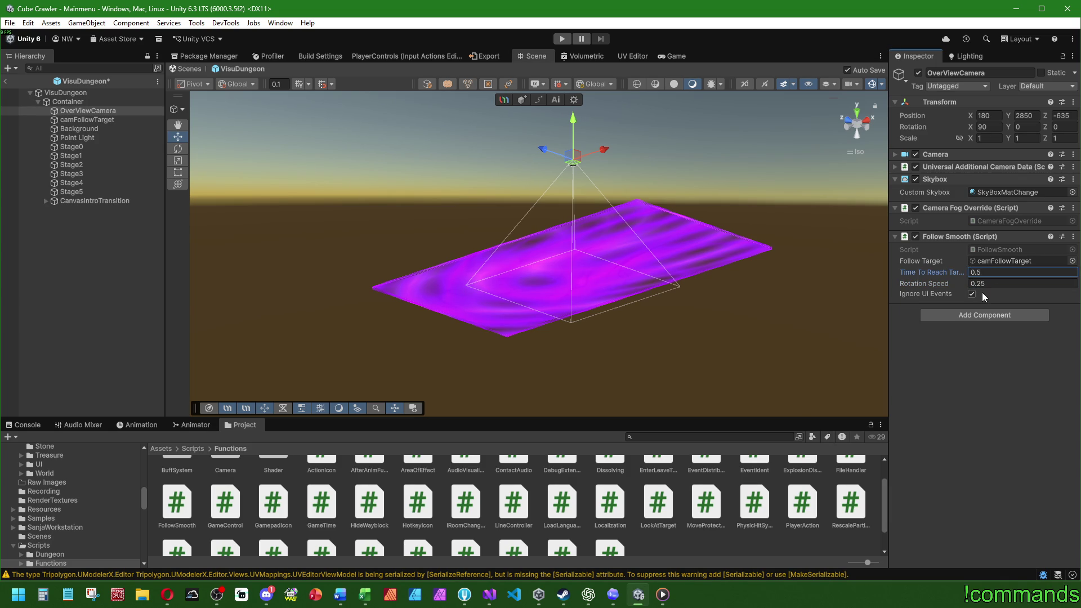
click(93, 120)
- Set move handles to local orientation and recheck OverViewCamera and camFollowTarget
click(251, 86)
click(251, 106)
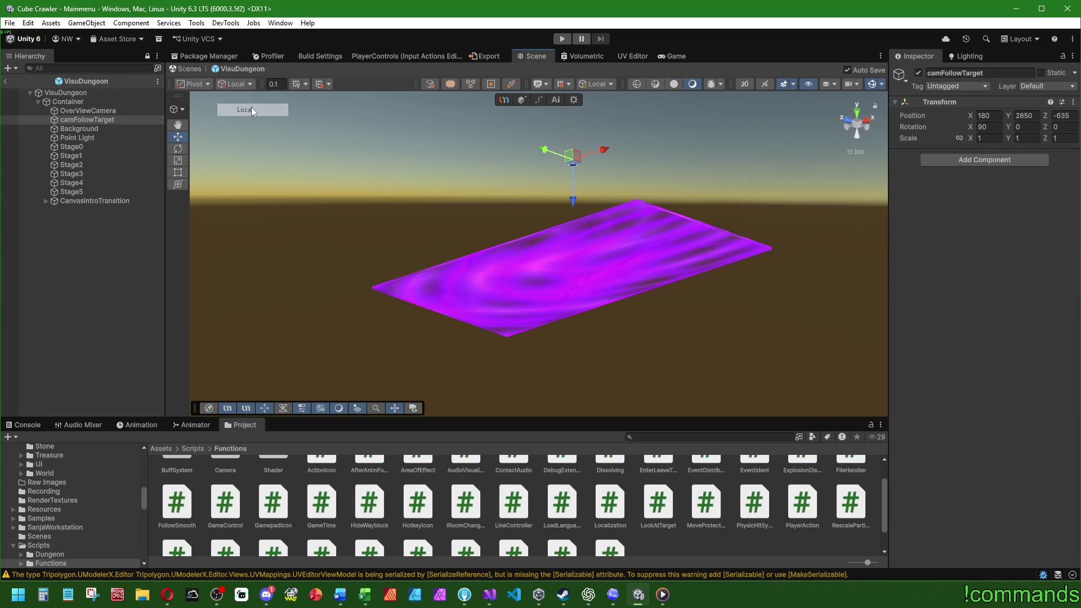
click(89, 112)
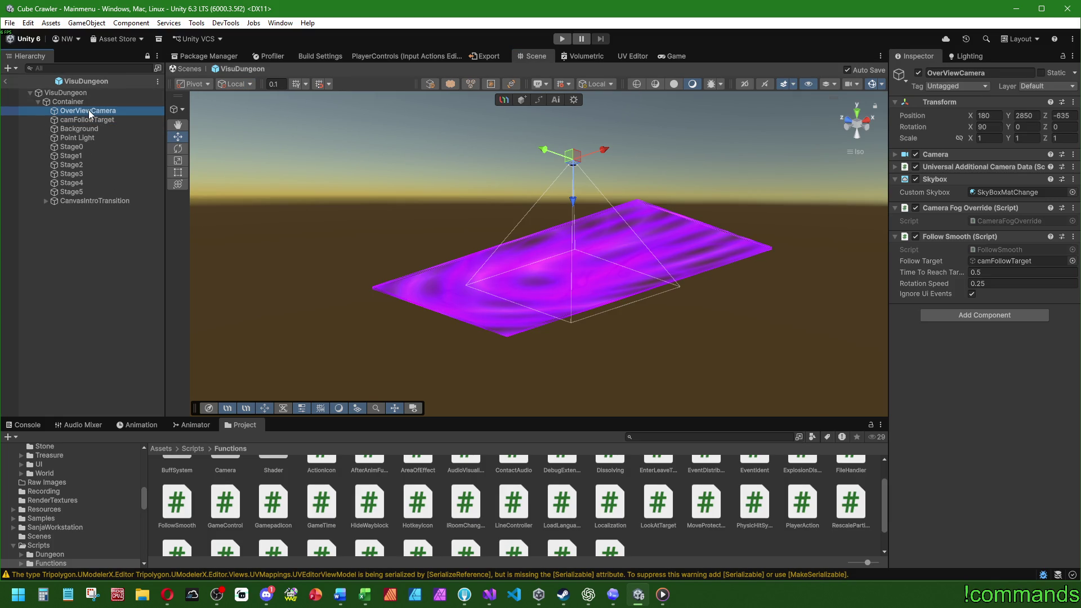
click(96, 123)
click(97, 112)
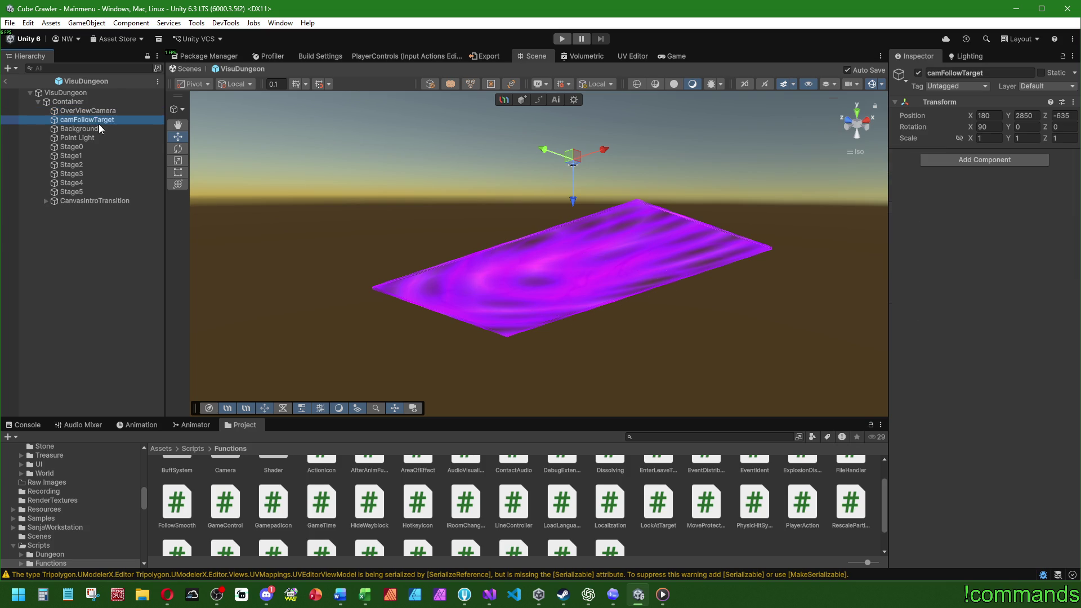
click(112, 296)
- Exit prefab mode back to the Mainmenu scene and show the Console
click(6, 81)
click(10, 23)
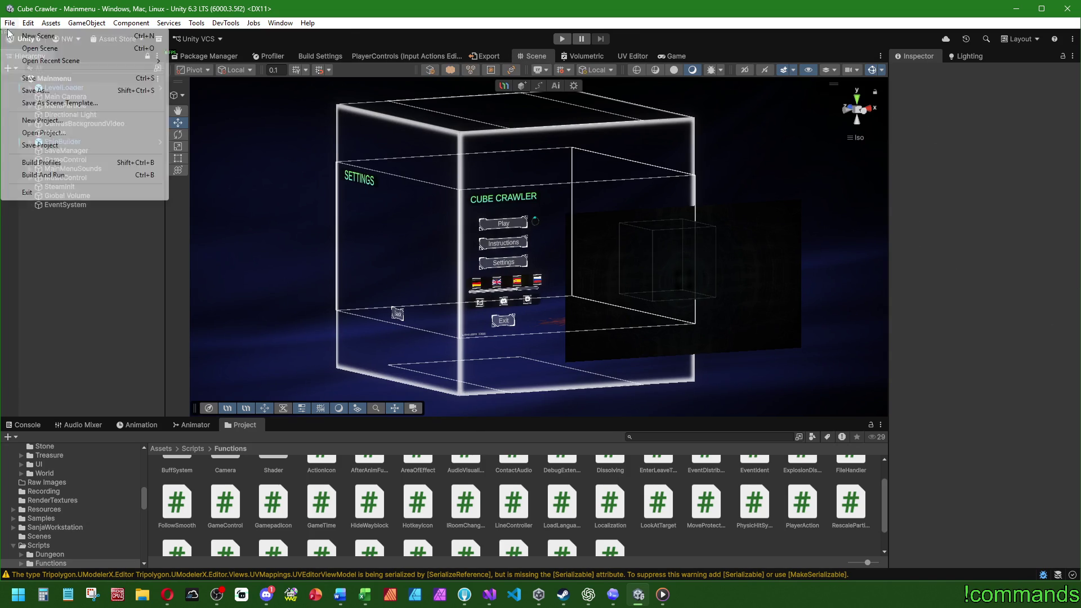
click(9, 22)
click(10, 23)
click(10, 22)
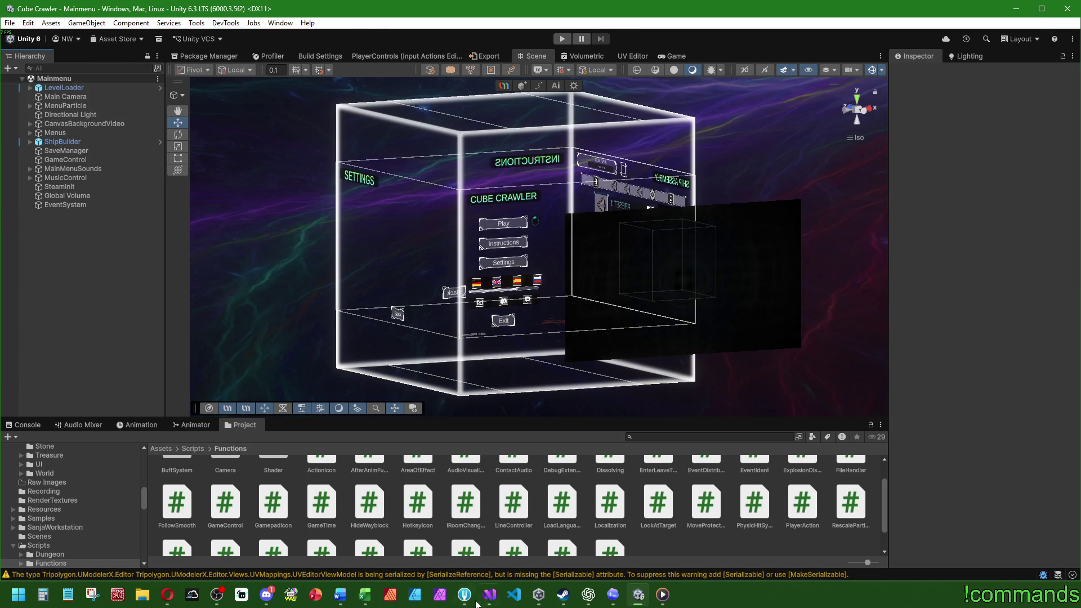
click(489, 594)
scroll(393, 210, up, 2)
key(alt+Tab)
click(27, 425)
- Enter Play mode, start a new game and generate the dungeon
click(562, 39)
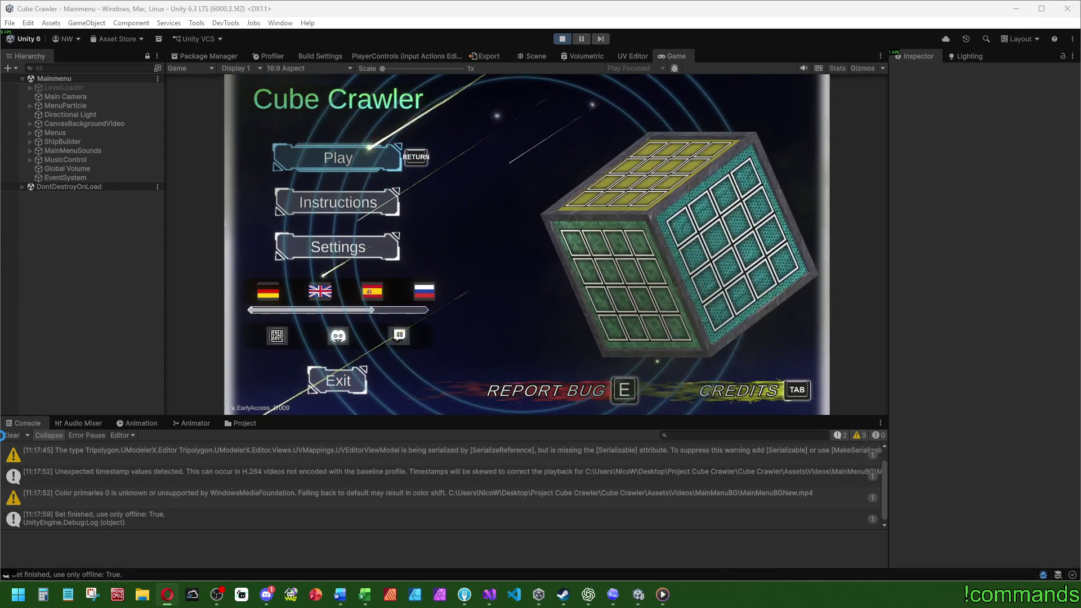
click(1074, 51)
key(Return)
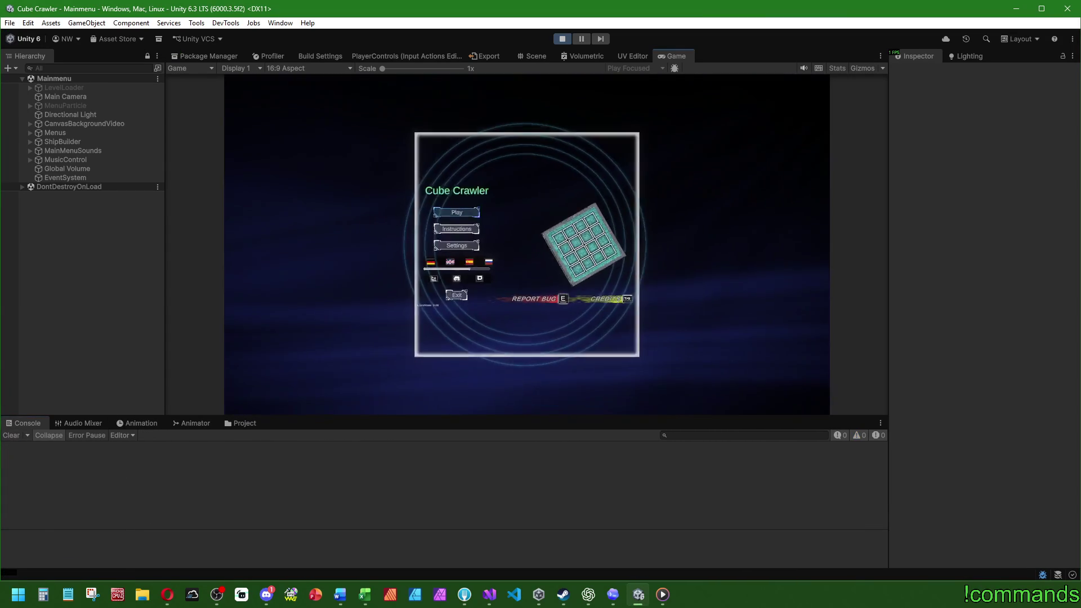
key(Return)
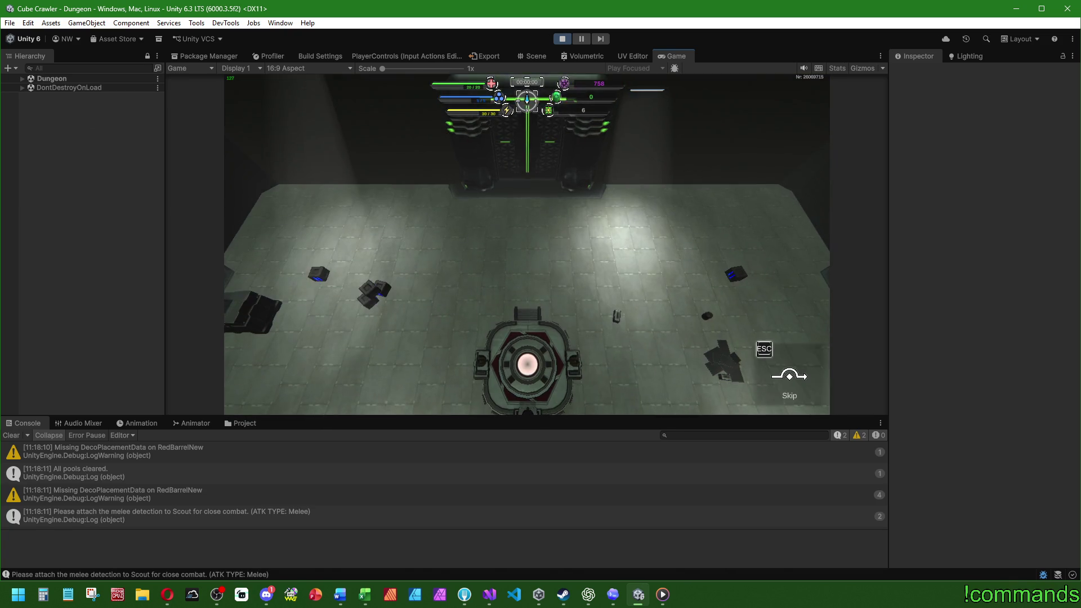
key(a)
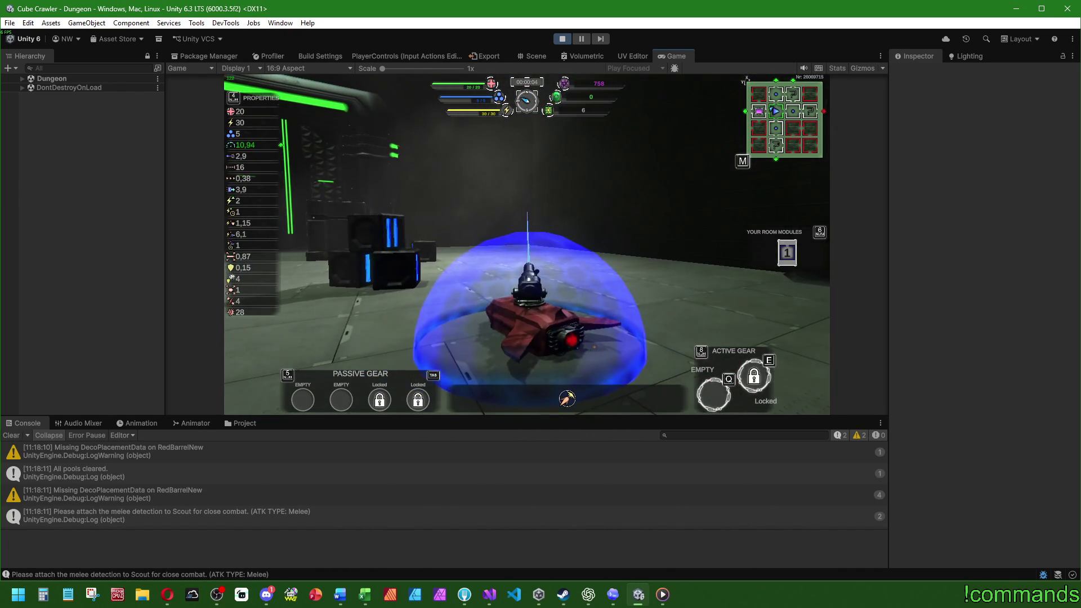
- Insert a room module from the dungeon map, steer the ship, then stop Play mode
key(m)
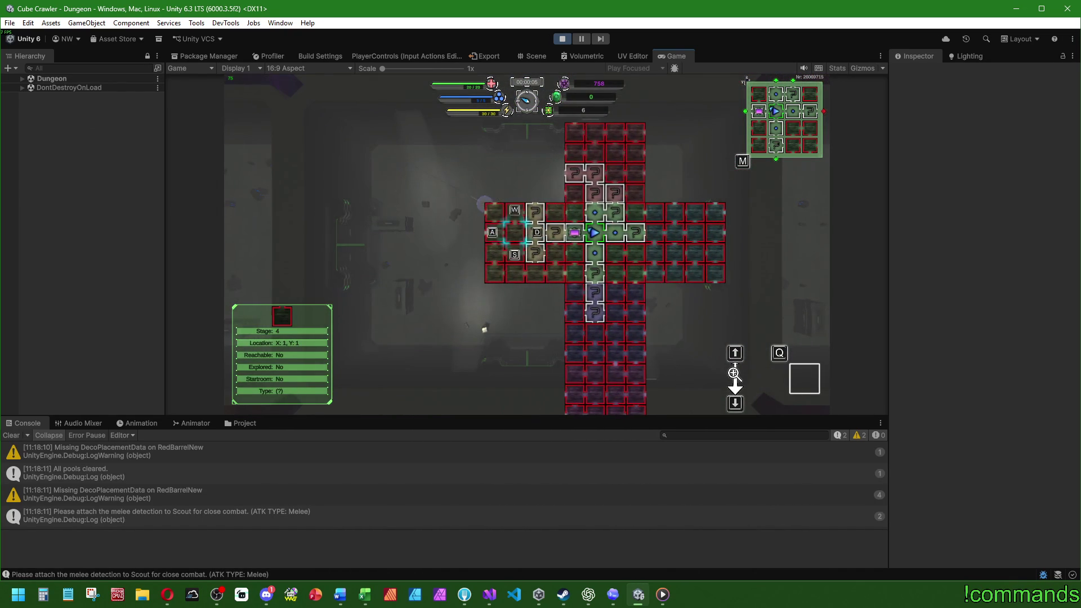
key(Return)
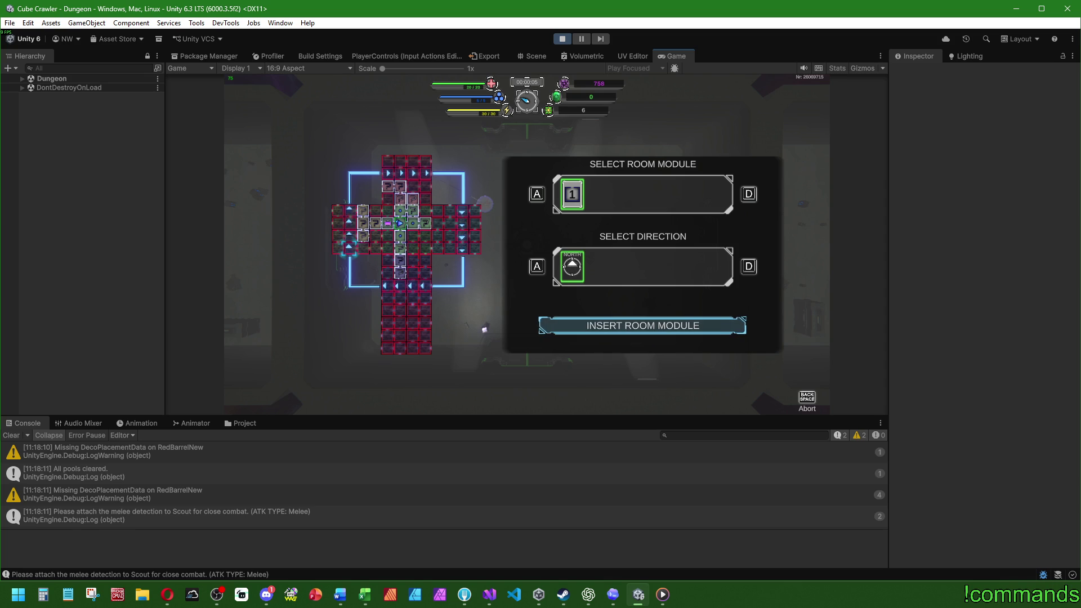
key(Return)
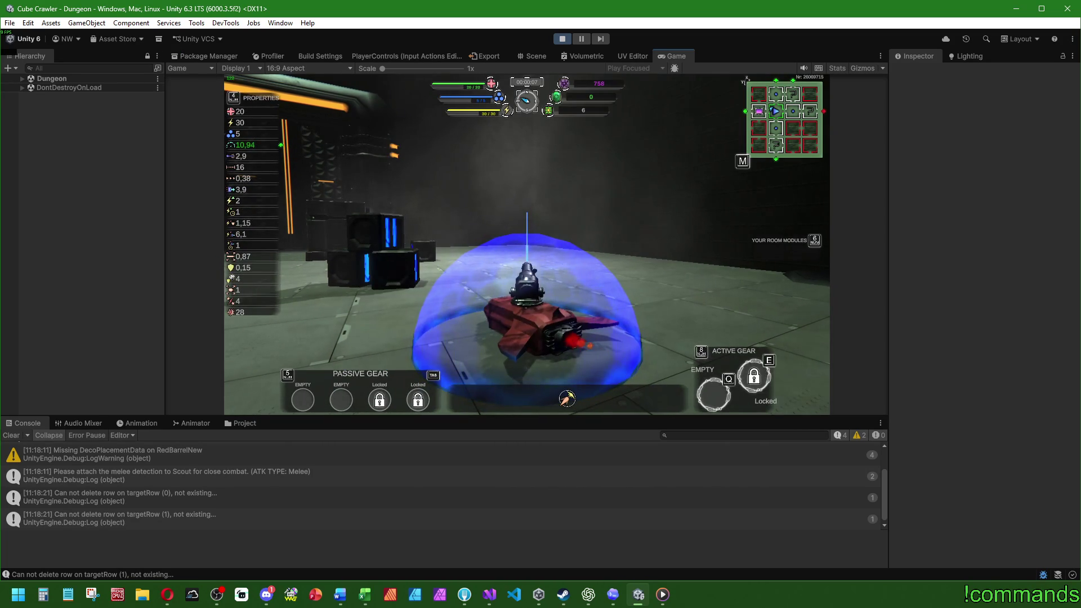
key(a)
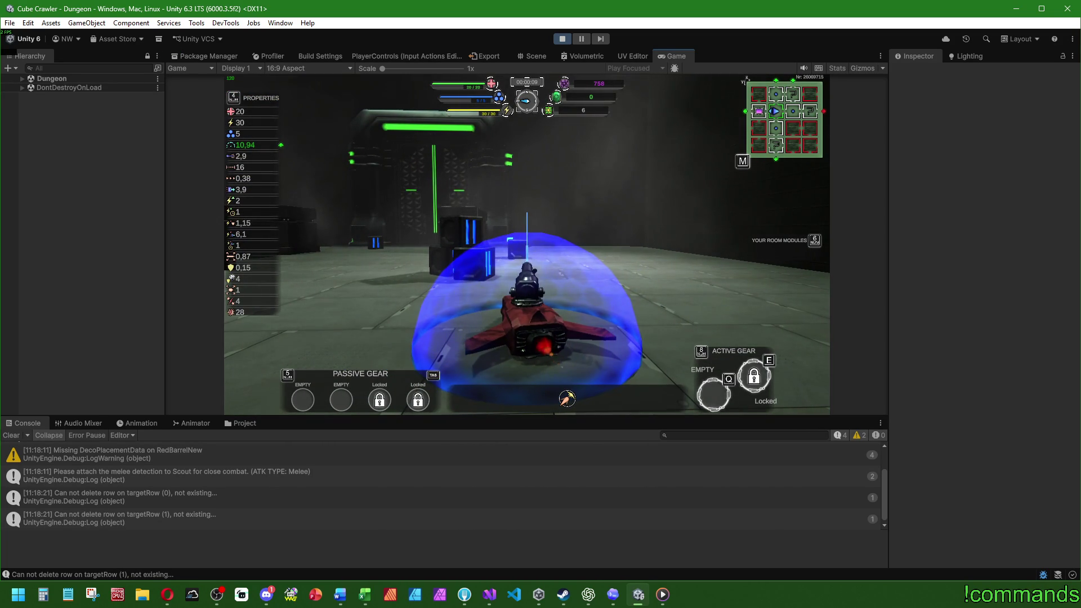
key(super)
click(562, 39)
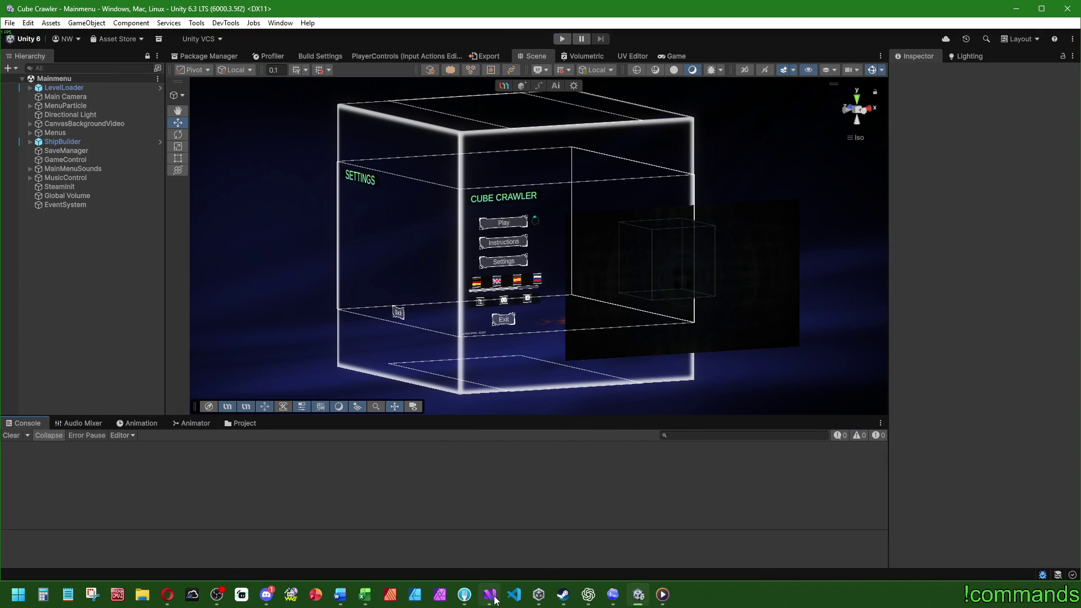
- Bring Visual Studio forward and save all open files
mouse_move(495, 600)
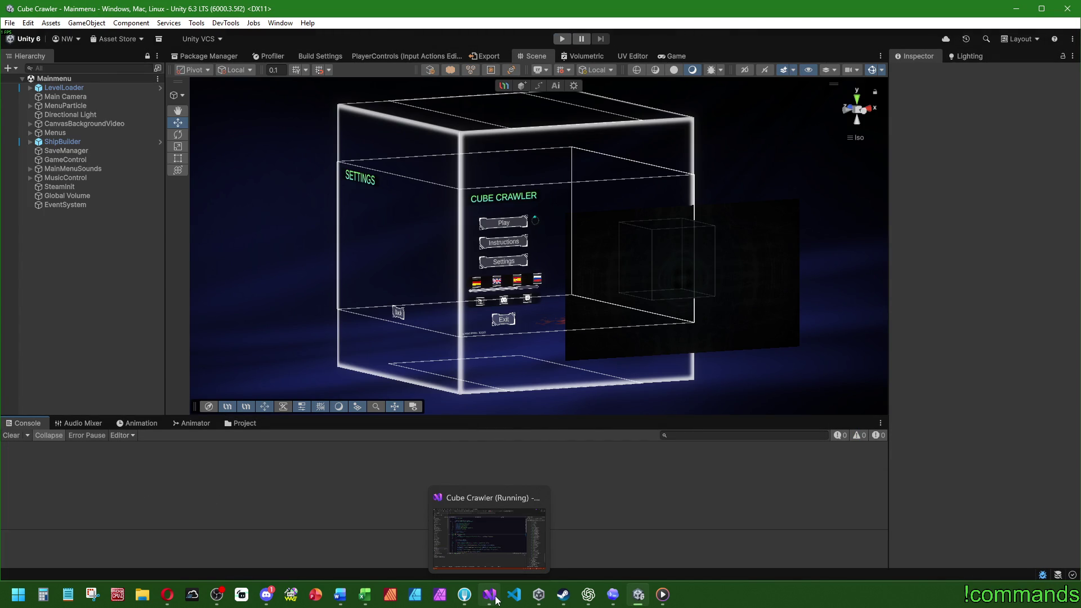
click(490, 594)
click(140, 25)
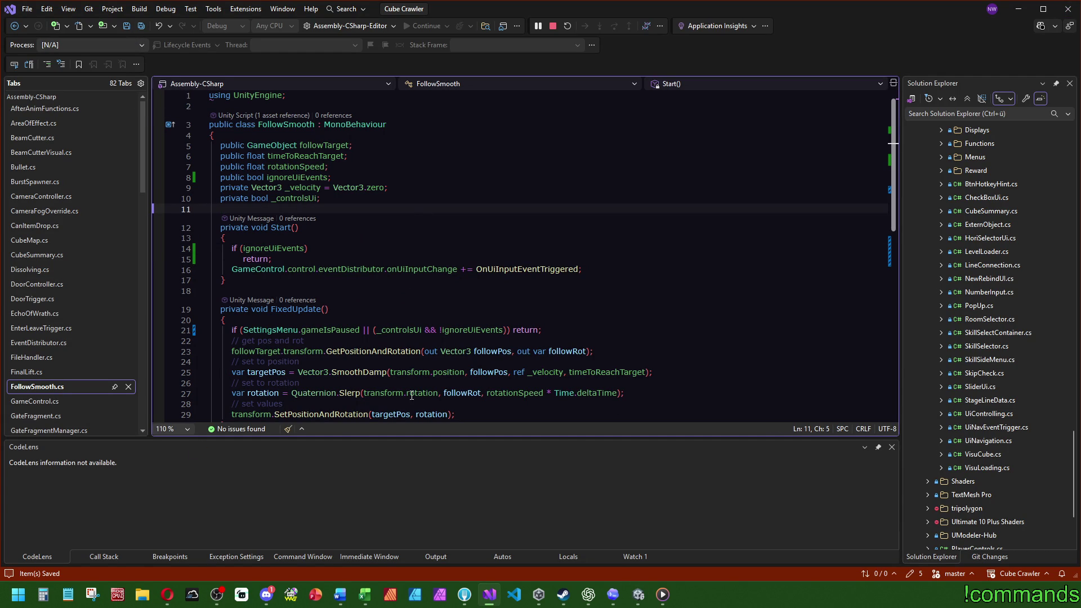
- Open VisuStageController.cs at its intro and overViewCam field declarations
scroll(73, 301, down, 12)
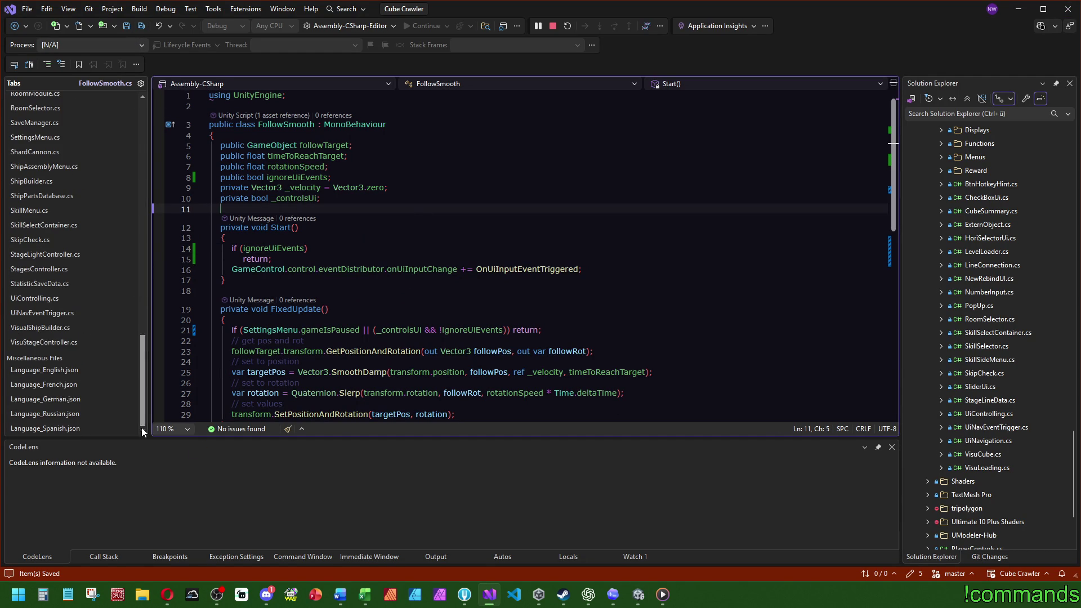
click(58, 343)
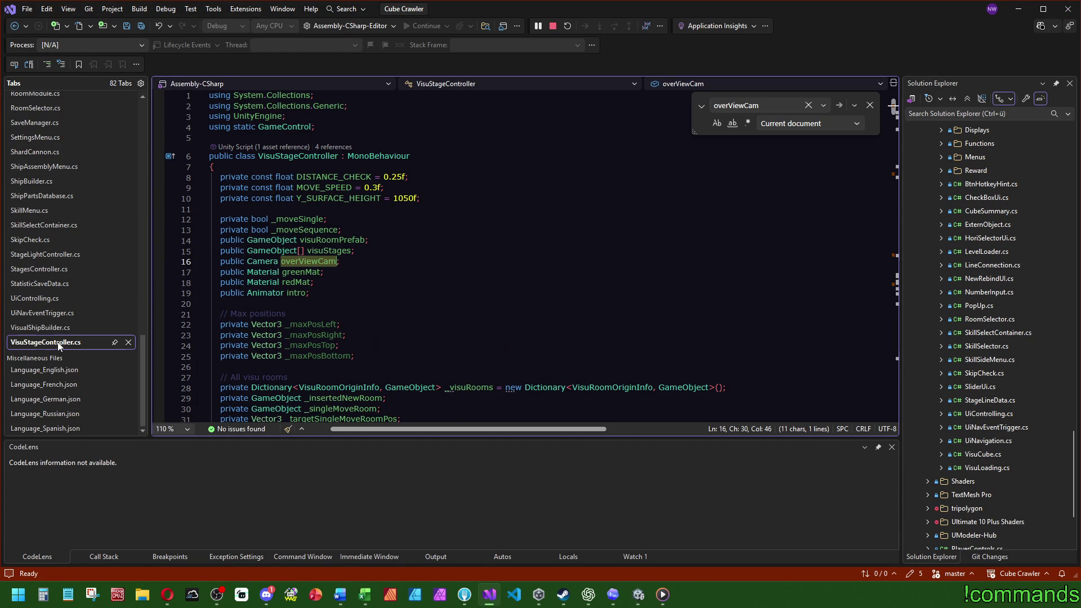
click(349, 293)
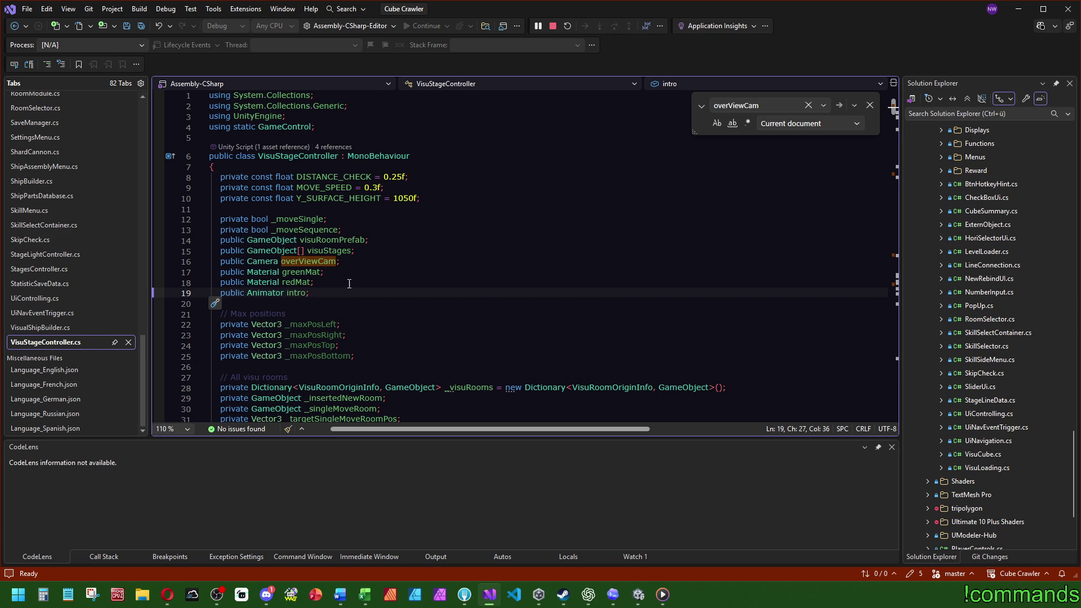
click(222, 263)
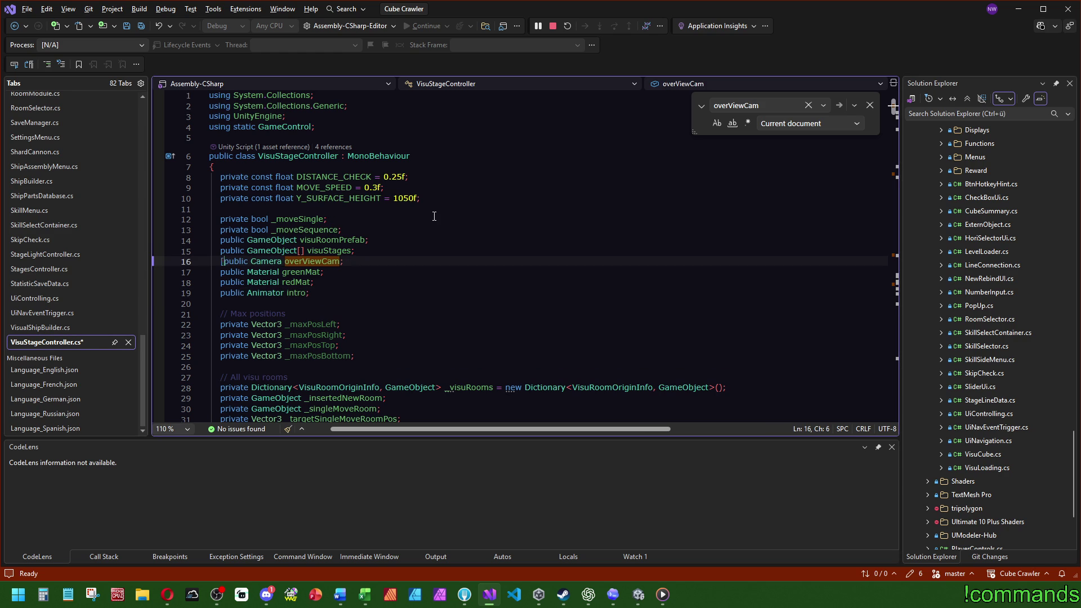
- Make overViewCam a [SerializeField] private field renamed _overViewCam
text([])
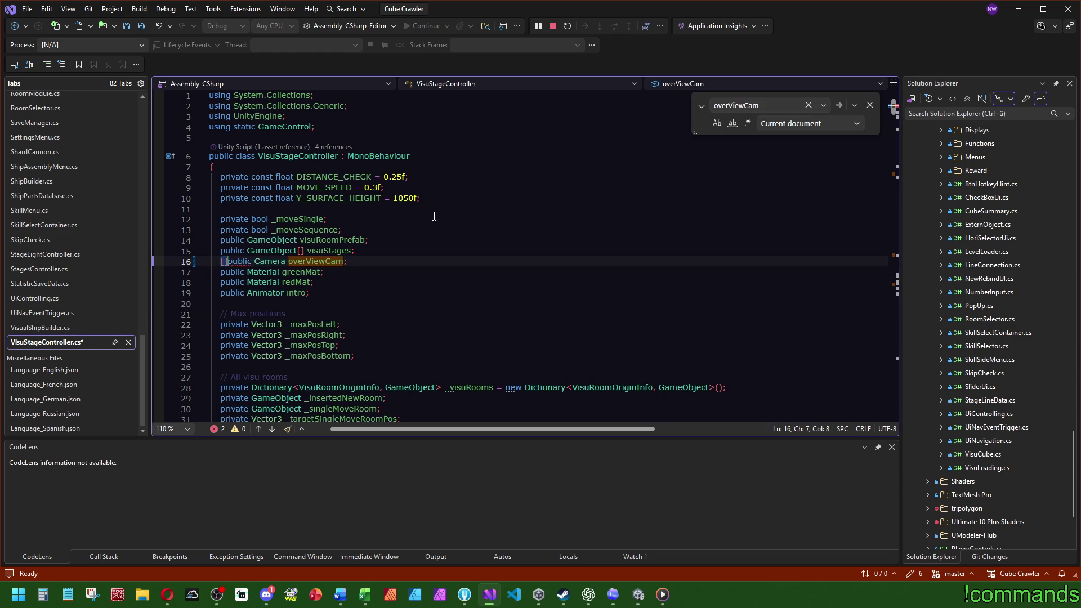
key(Left)
key(Left)
text(Ser)
key(Tab)
key(Right)
key(Right)
key(Right)
key(BackSpace)
key(BackSpace)
key(BackSpace)
text(private)
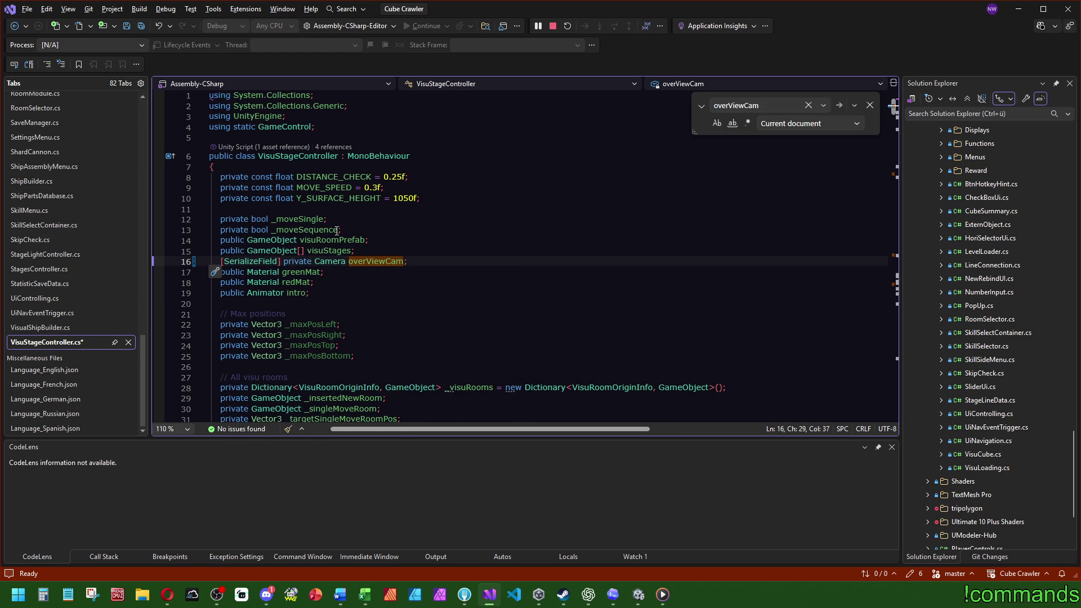
right_click(346, 260)
click(388, 284)
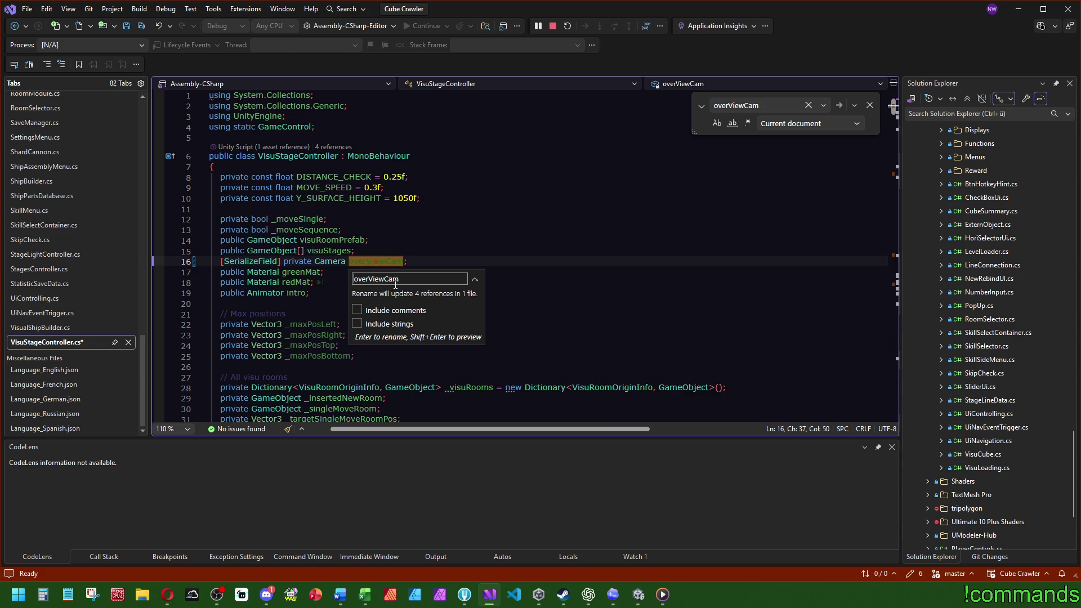
text(_)
key(Return)
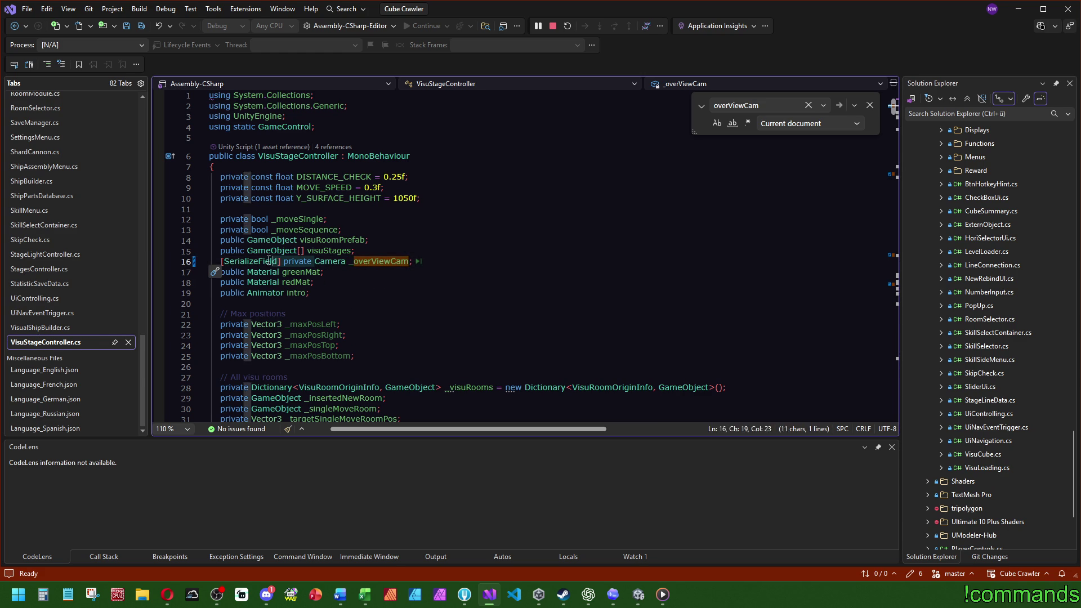
- Change 'public' to '[SerializeField] private' on the greenMat and redMat lines
click(237, 273)
double_click(232, 273)
text([SerializeField] private)
click(248, 282)
double_click(232, 282)
text([SerializeField] private)
- Rename greenMat and redMat to _greenMat and _redMat
click(369, 272)
key(ctrl+r)
key(ctrl+r)
key(Home)
text(_)
key(Return)
right_click(363, 283)
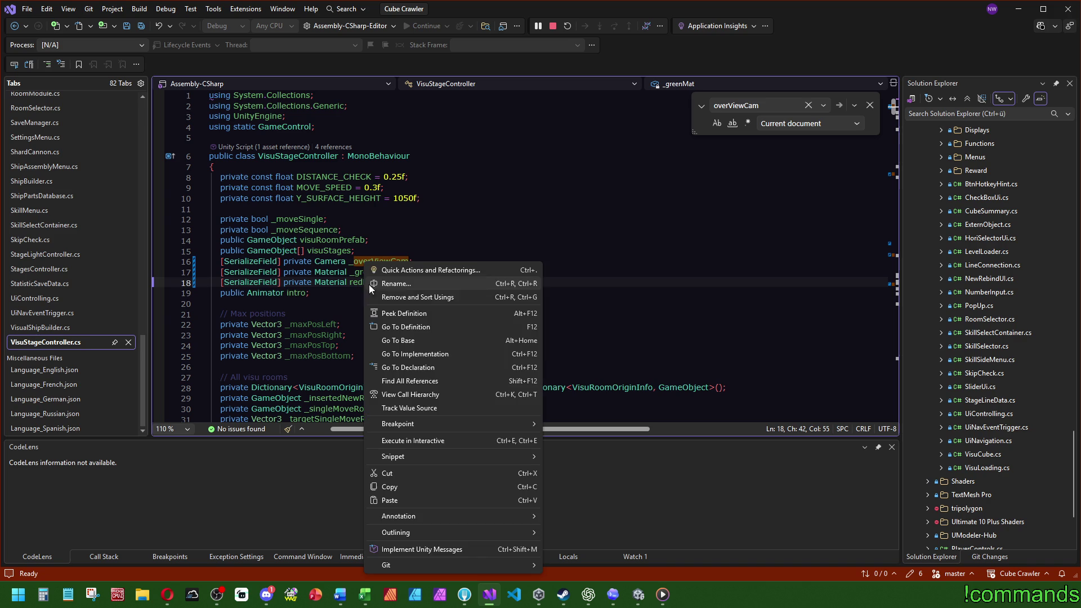
click(396, 283)
key(Home)
text(_)
key(Return)
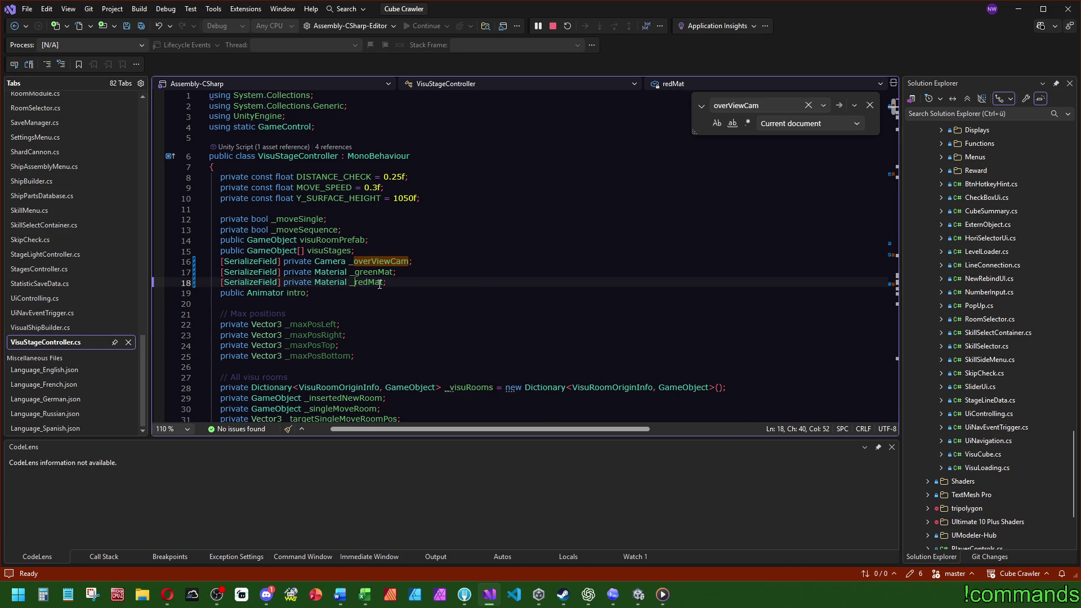
- Make intro a [SerializeField] private field renamed _intro
double_click(237, 293)
text([SerializeField] private)
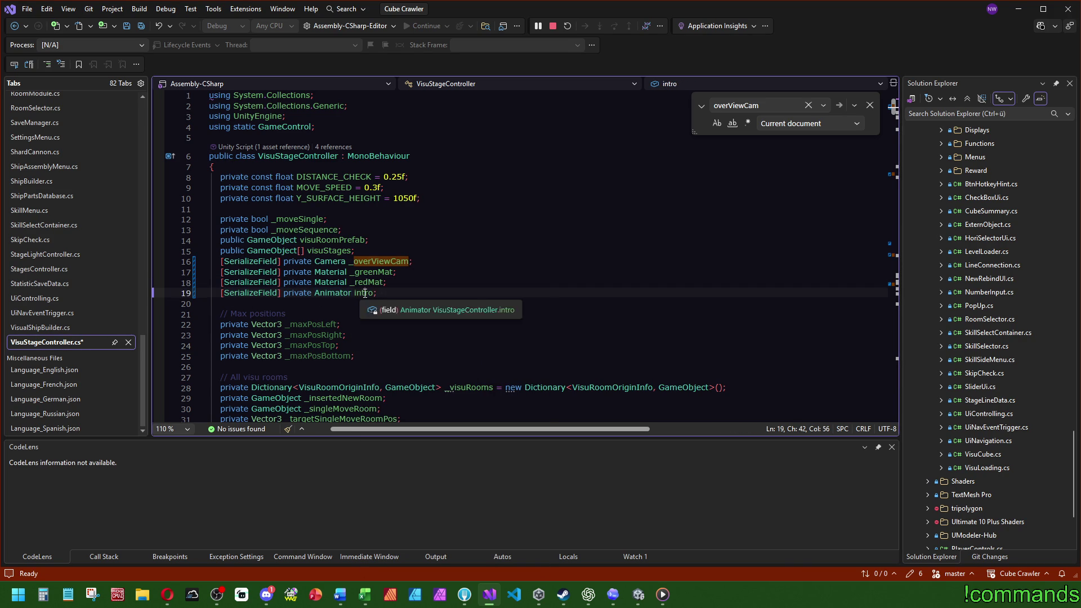
right_click(365, 293)
click(410, 282)
key(Home)
text(_)
key(Return)
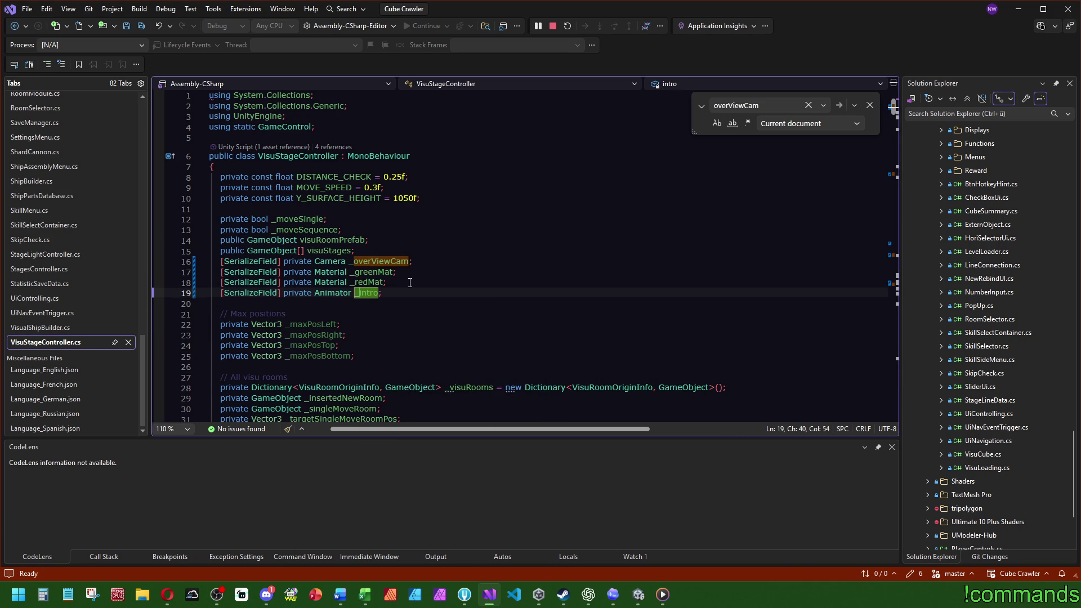
click(386, 242)
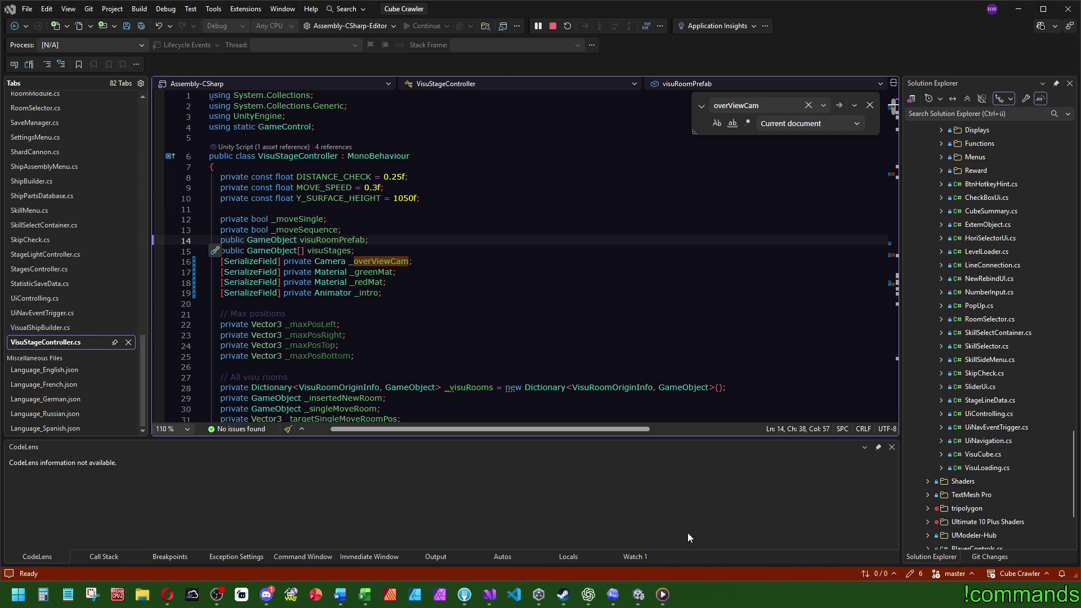
- Add a '[SerializeField] private Transform _camFollowTarget;' field after the visuStages field
key(alt+Tab)
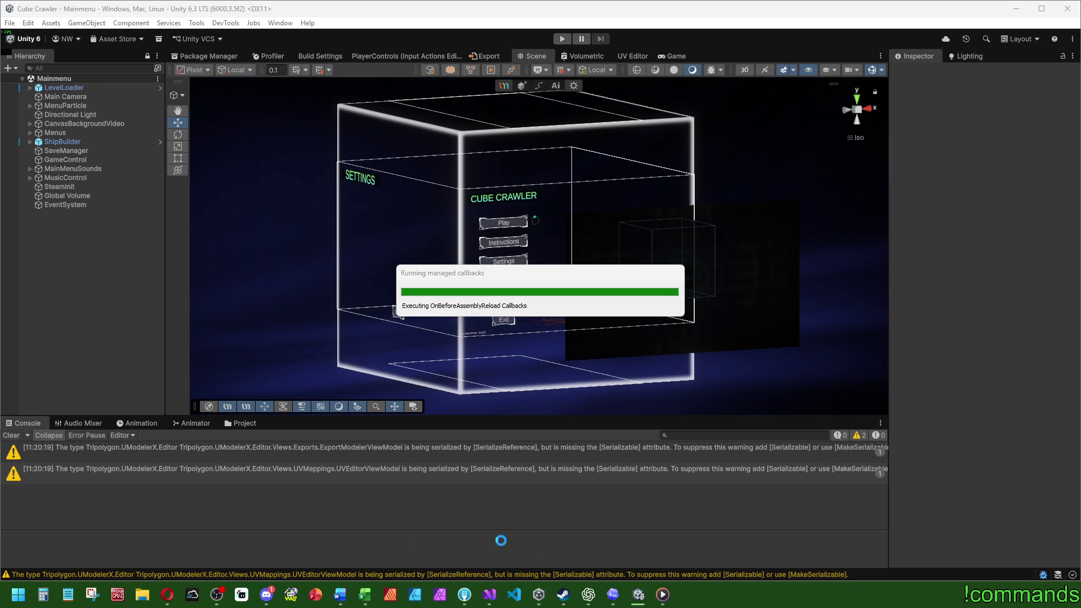
click(493, 601)
click(376, 253)
key(Return)
text([SerializeField])
key(Return)
text(private)
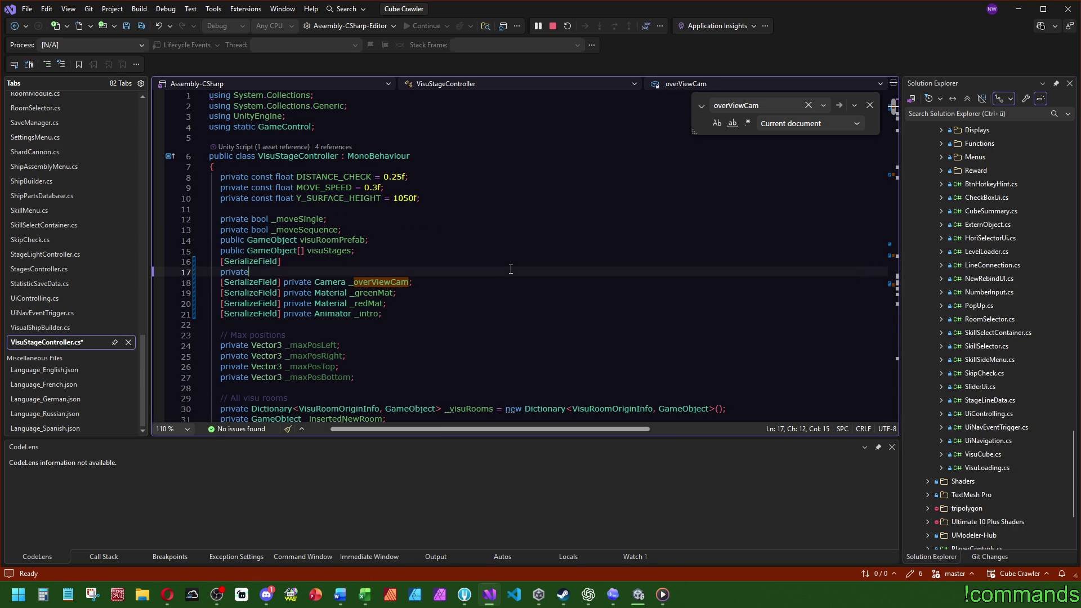
drag(251, 272, 273, 263)
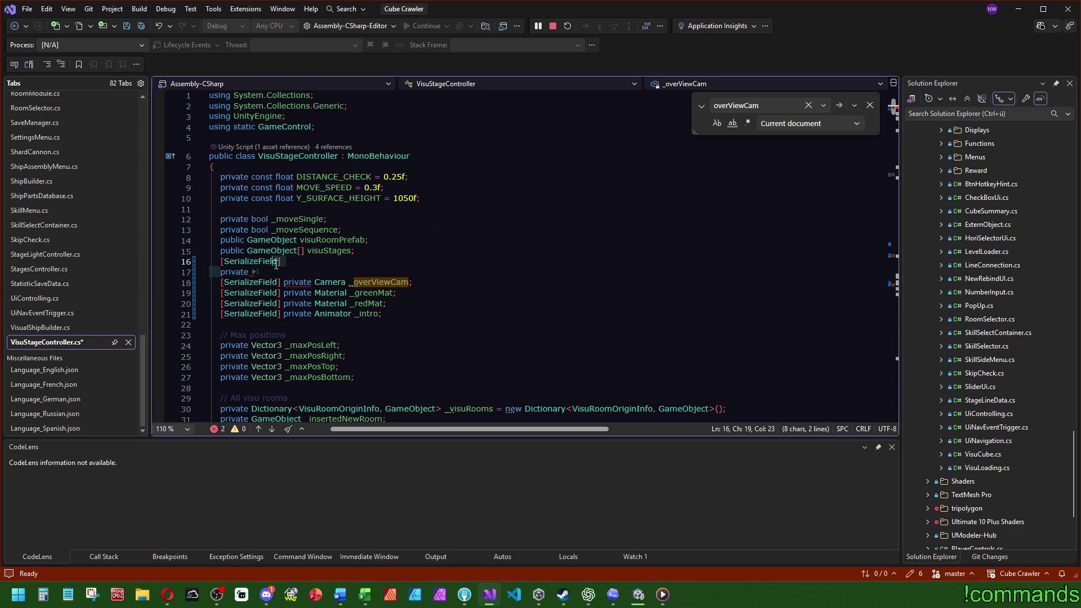
click(455, 260)
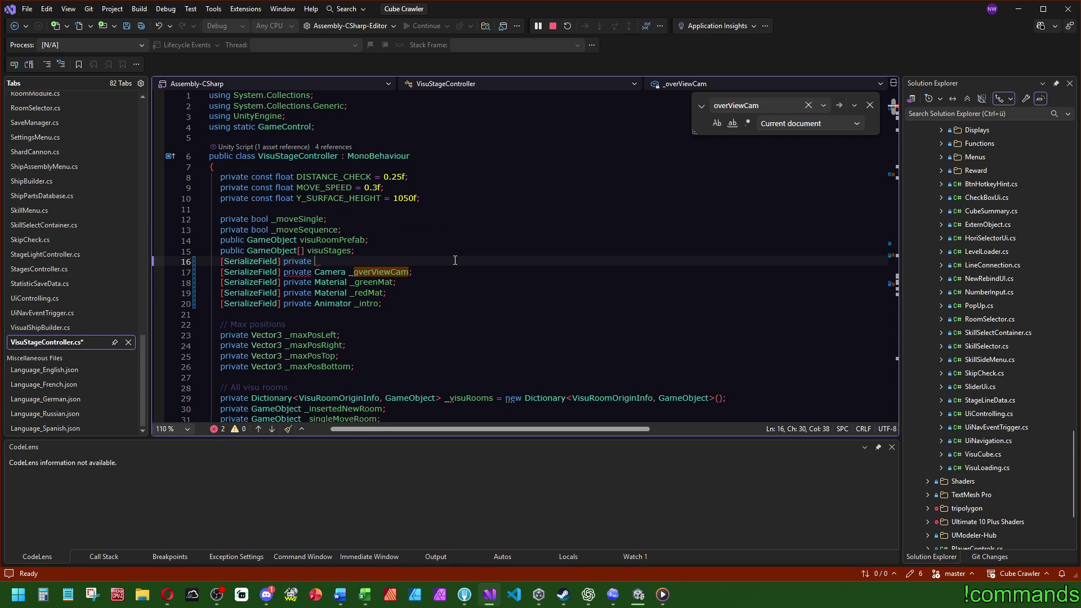
text(Tran)
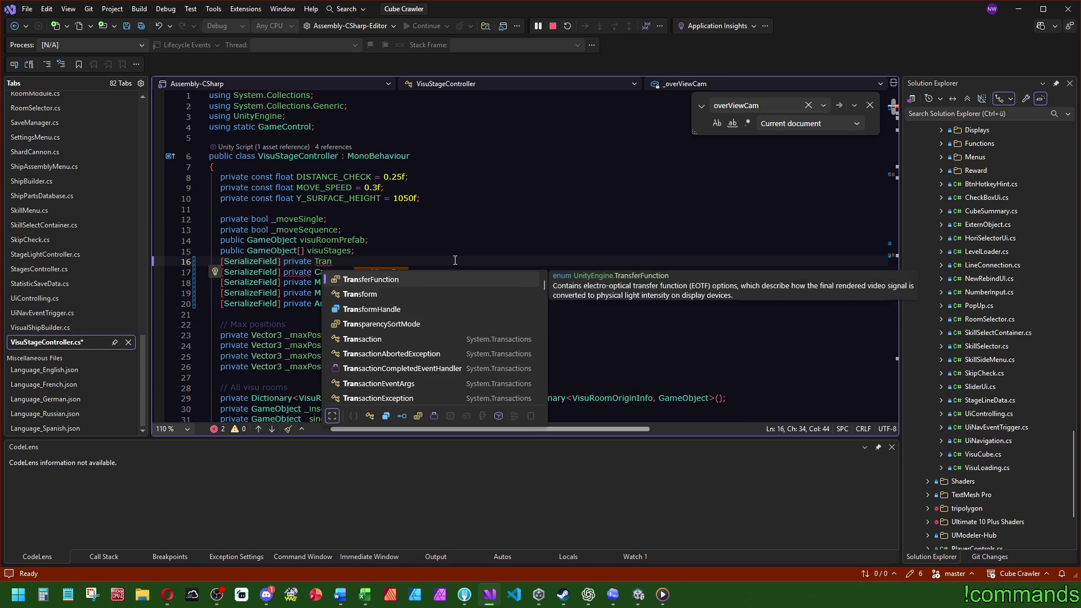
key(Down)
key(Tab)
text(_camFollowTarget;)
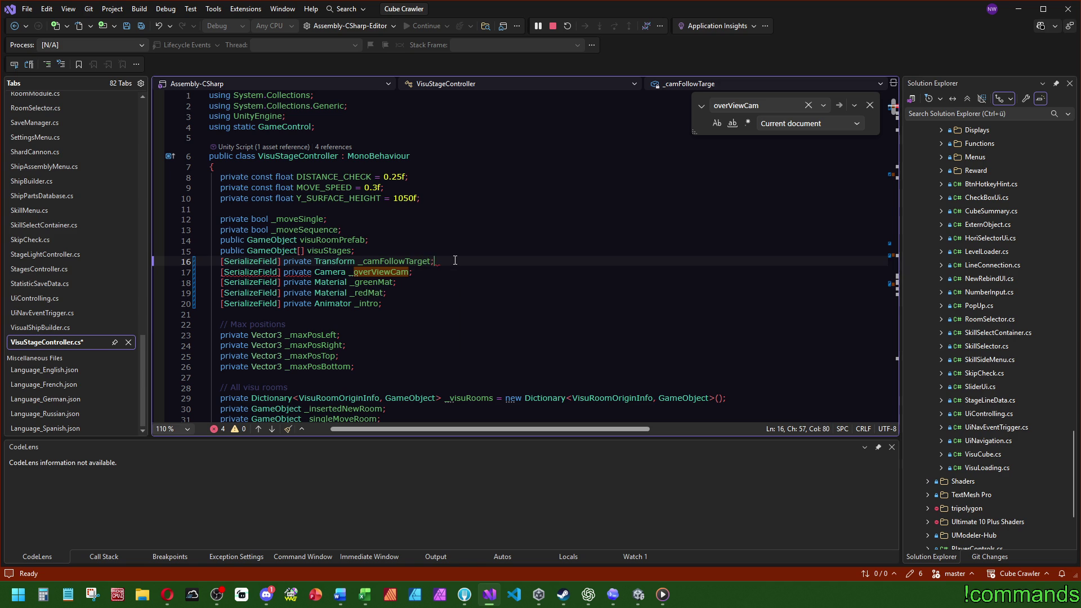
- Close the search box and save VisuStageController.cs
key(Up)
key(Up)
key(Up)
key(Escape)
click(142, 25)
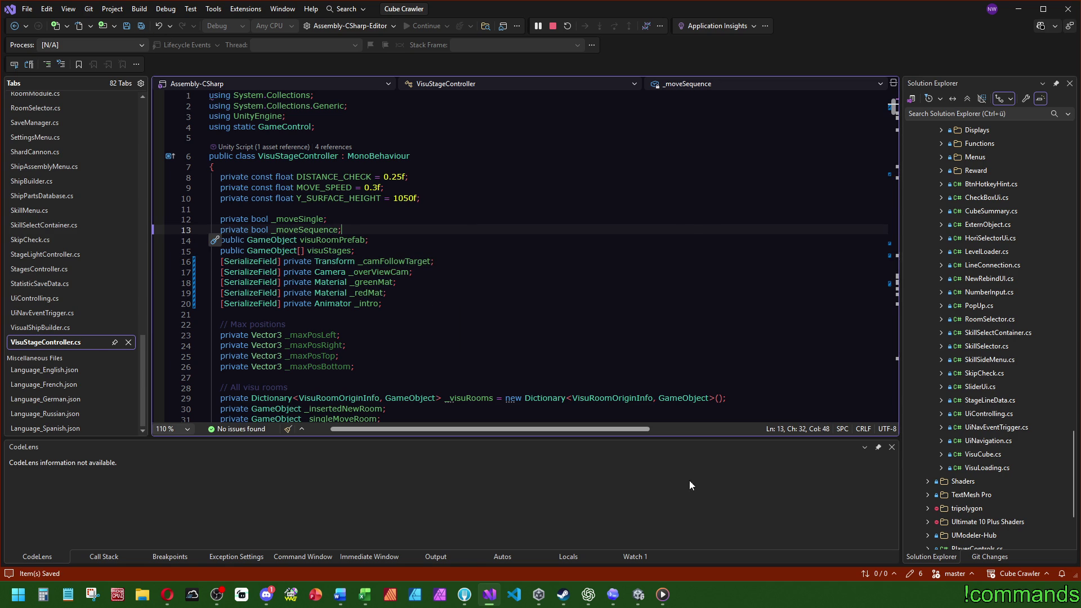
click(637, 594)
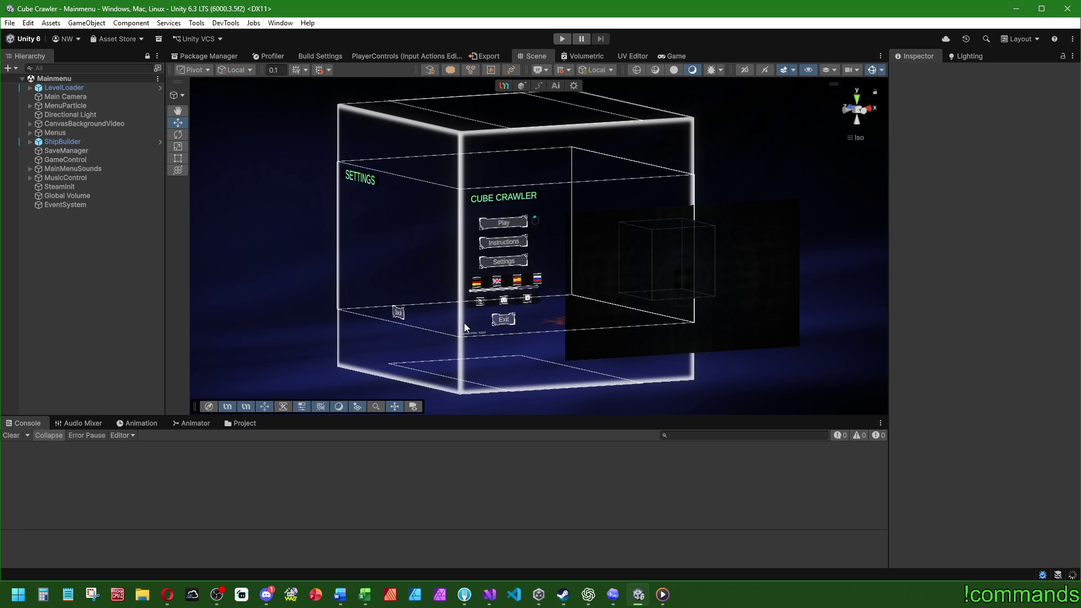
- Open the VisuDungeon prefab from Assets > Prefabs > World
click(231, 427)
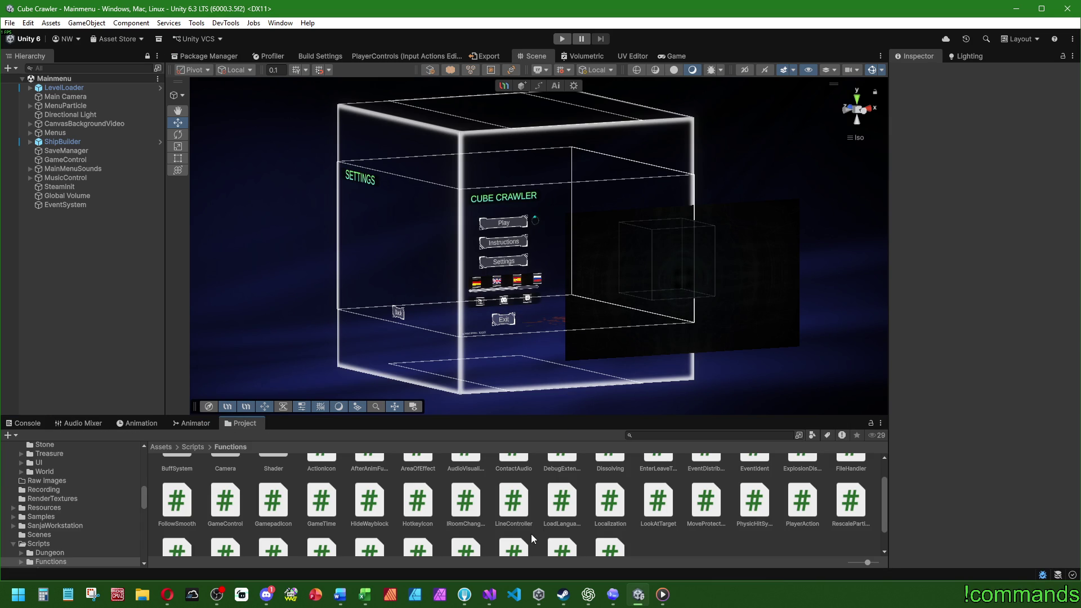
scroll(619, 552, down, 1)
click(177, 448)
click(204, 170)
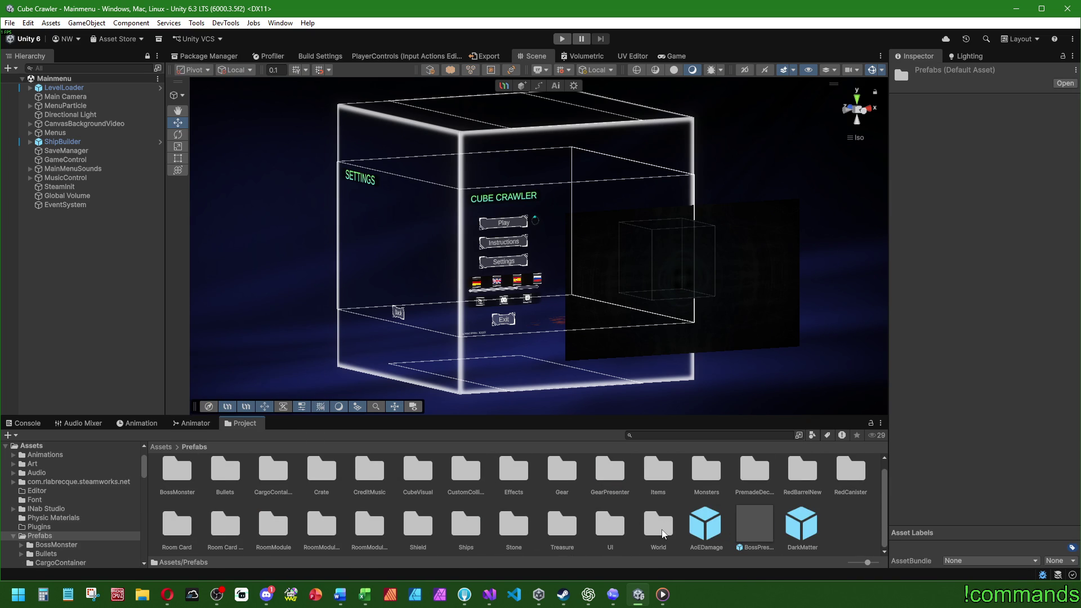
double_click(658, 532)
double_click(501, 532)
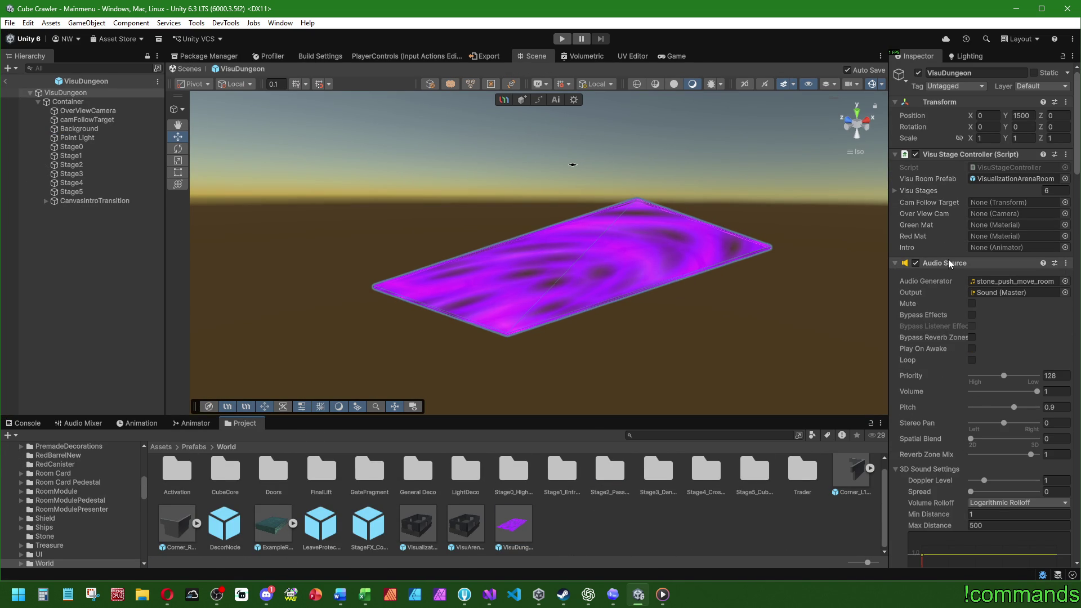
- Check the Visu Stages list entries and open the Green Mat material picker
click(892, 191)
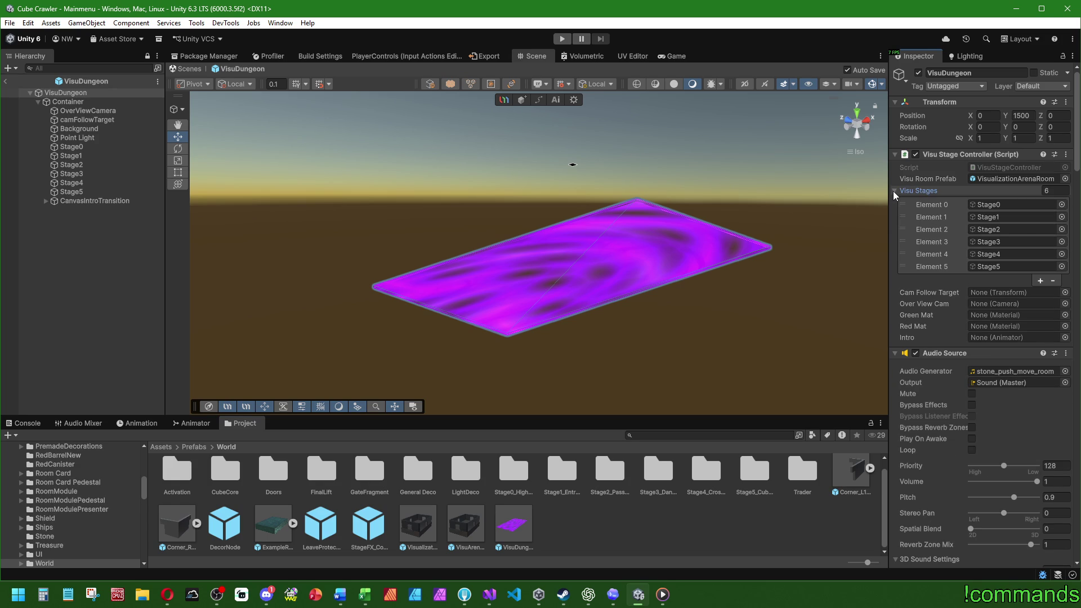
click(894, 191)
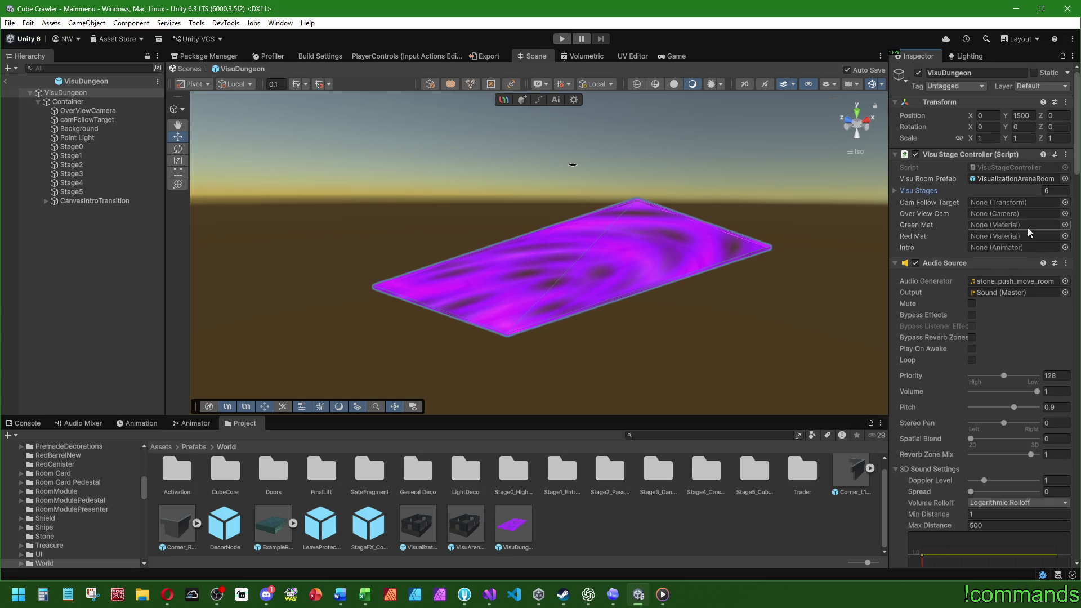
click(1064, 225)
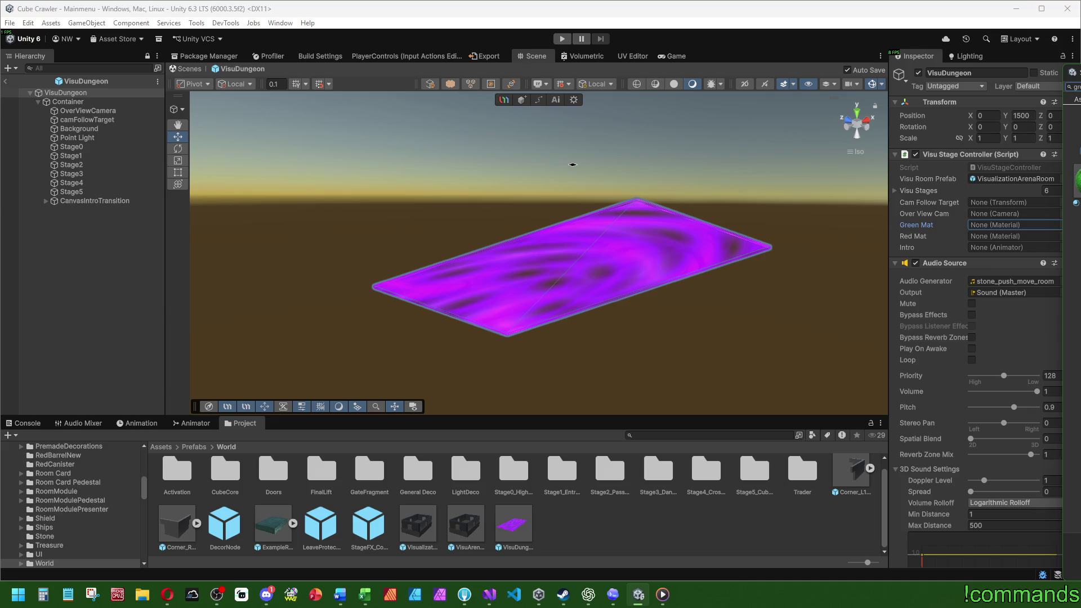
mouse_move(465, 595)
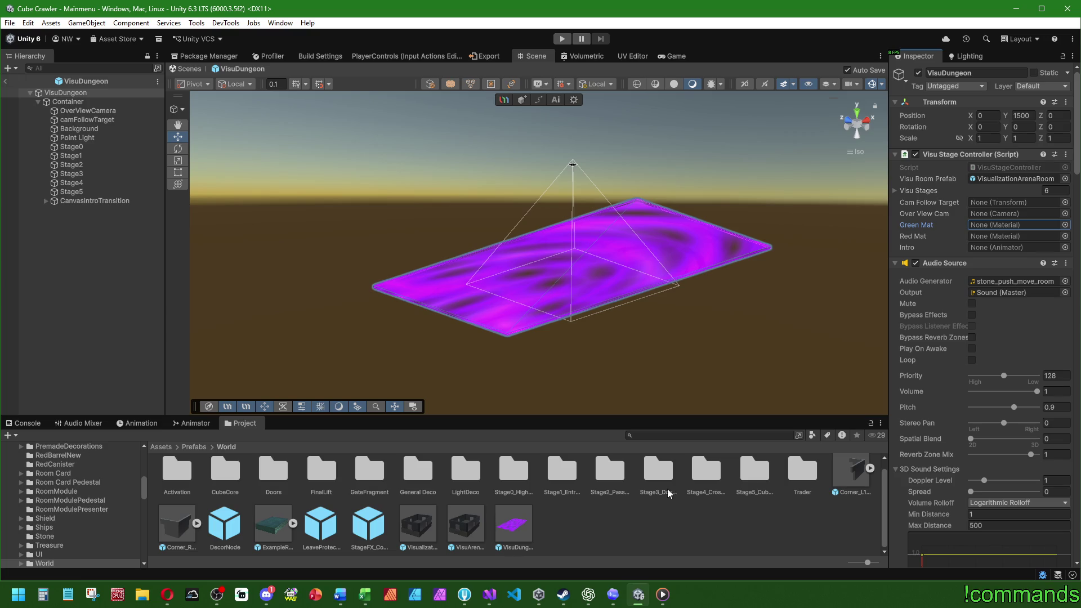
- Review the VisuStageController.cs and VisuDungeon.prefab diffs in Fork
click(464, 594)
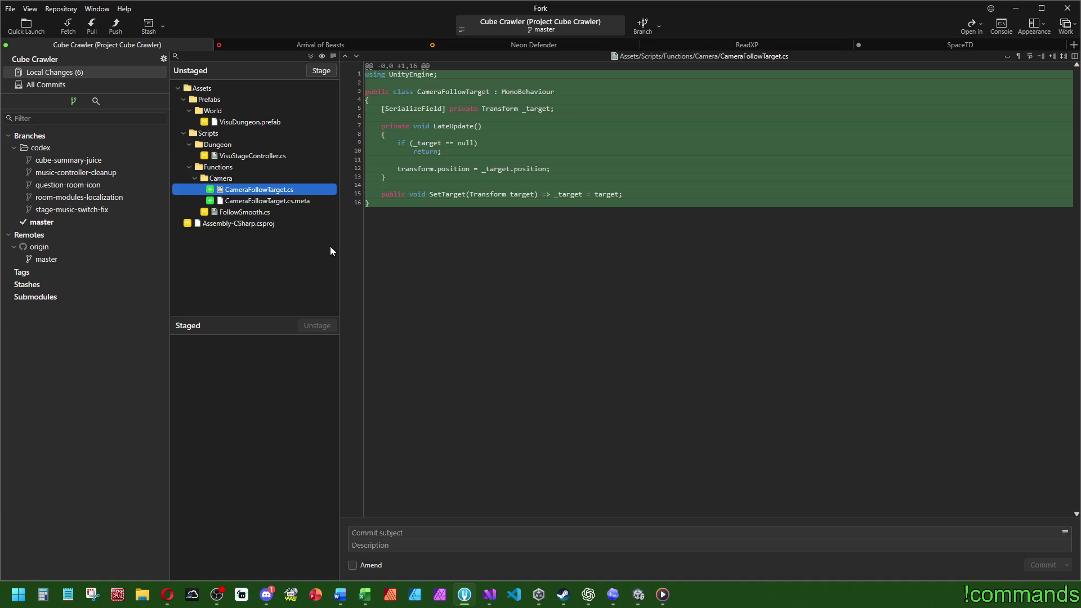
click(266, 160)
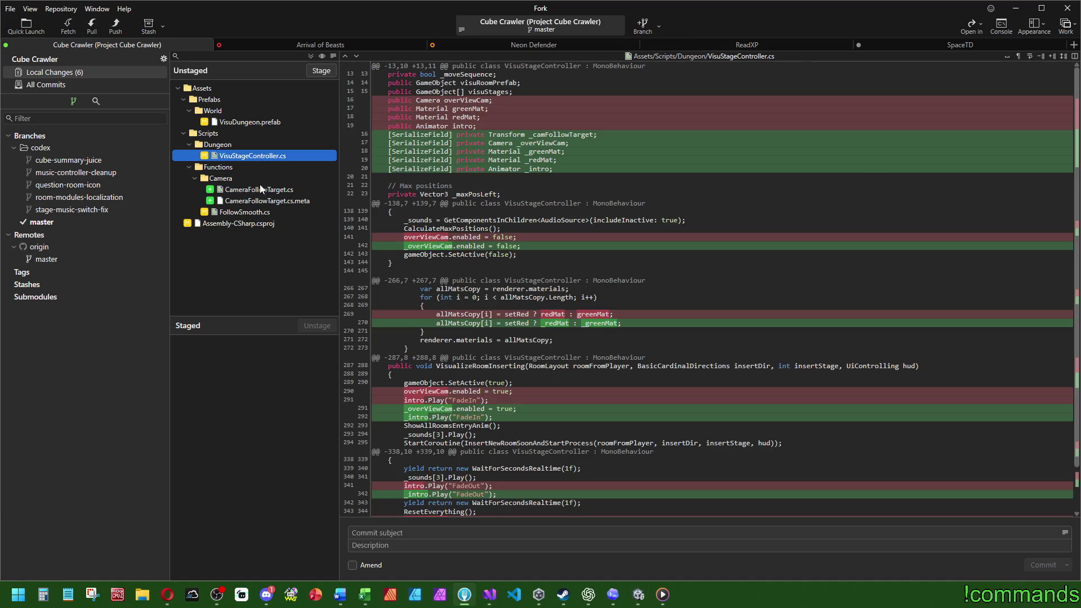
click(250, 124)
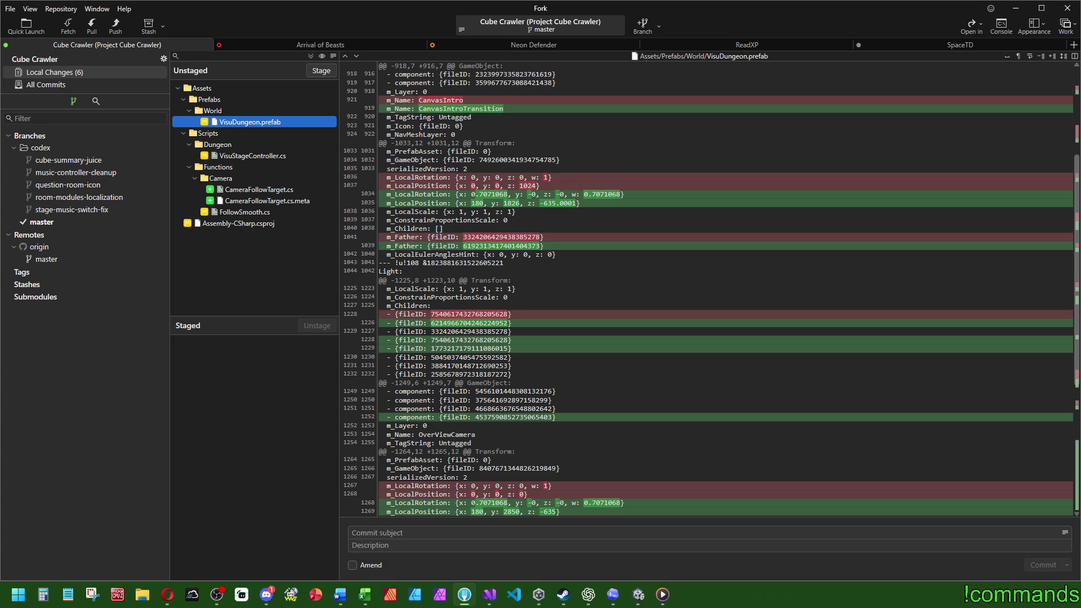
scroll(1074, 111, up, 5)
click(1074, 401)
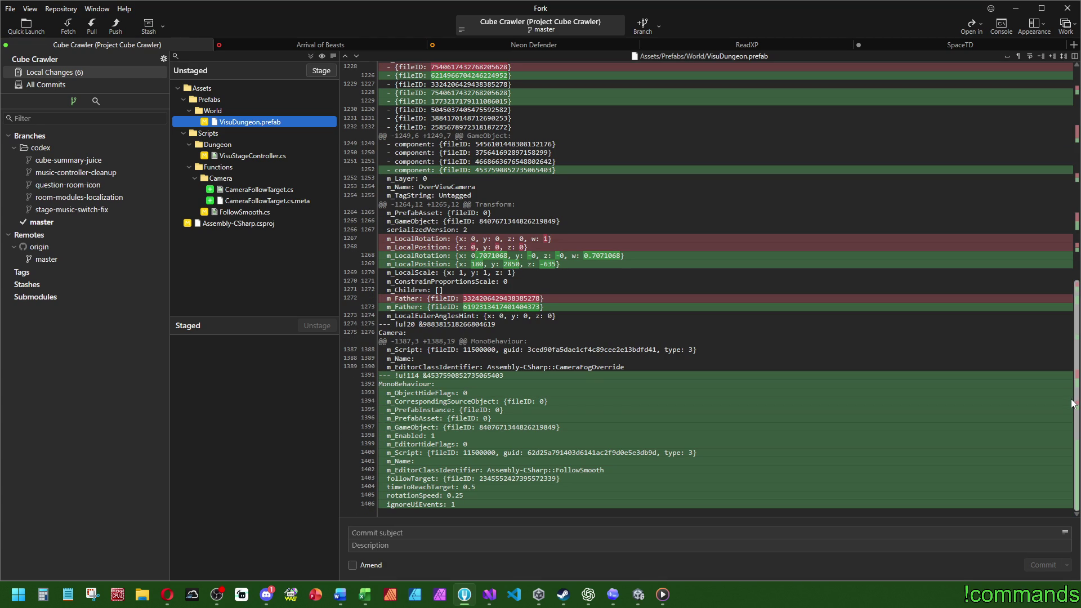
scroll(1059, 342, up, 5)
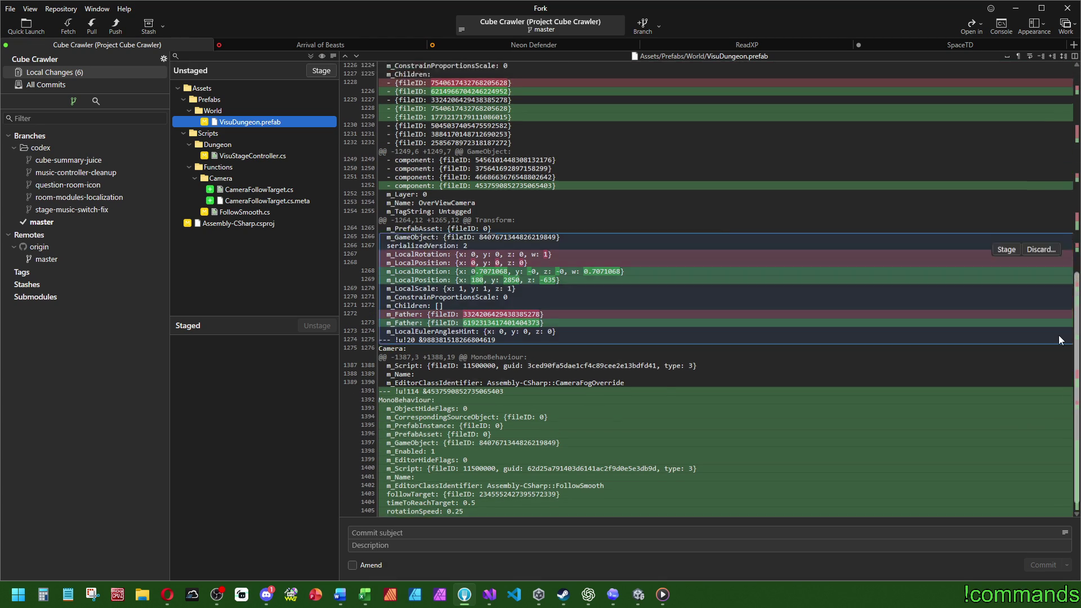
scroll(1074, 386, down, 5)
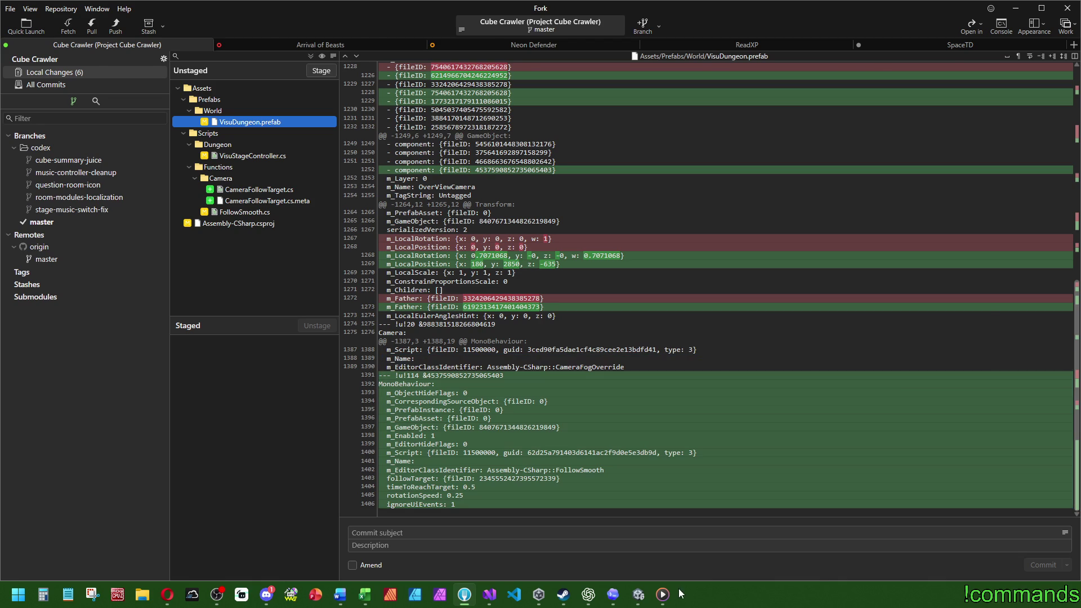
- Back in Unity, search the Green Mat picker for 'gree'
key(alt+Tab)
click(1065, 224)
text(gree)
drag(304, 81, 288, 78)
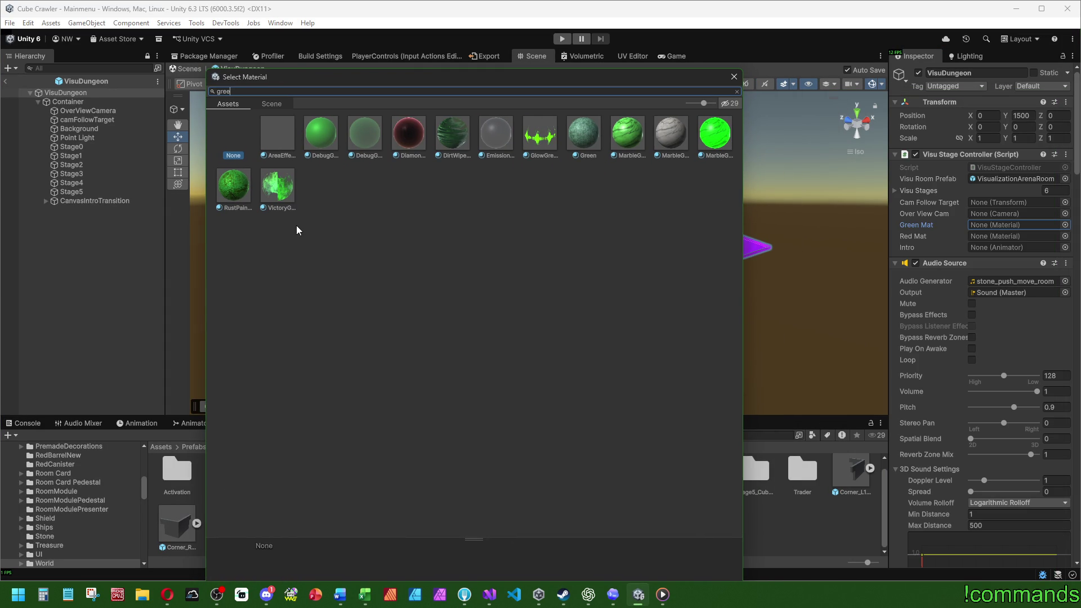
- Assign MarbleGreenGlow to Green Mat and MarbleRed to Red Mat
double_click(717, 142)
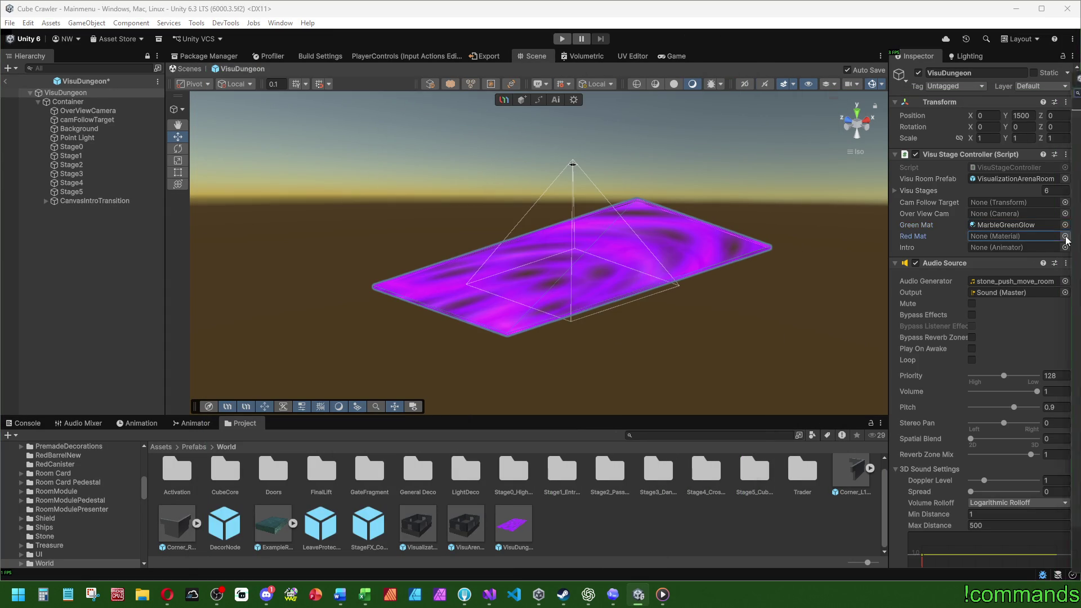
click(1065, 235)
drag(328, 57, 282, 61)
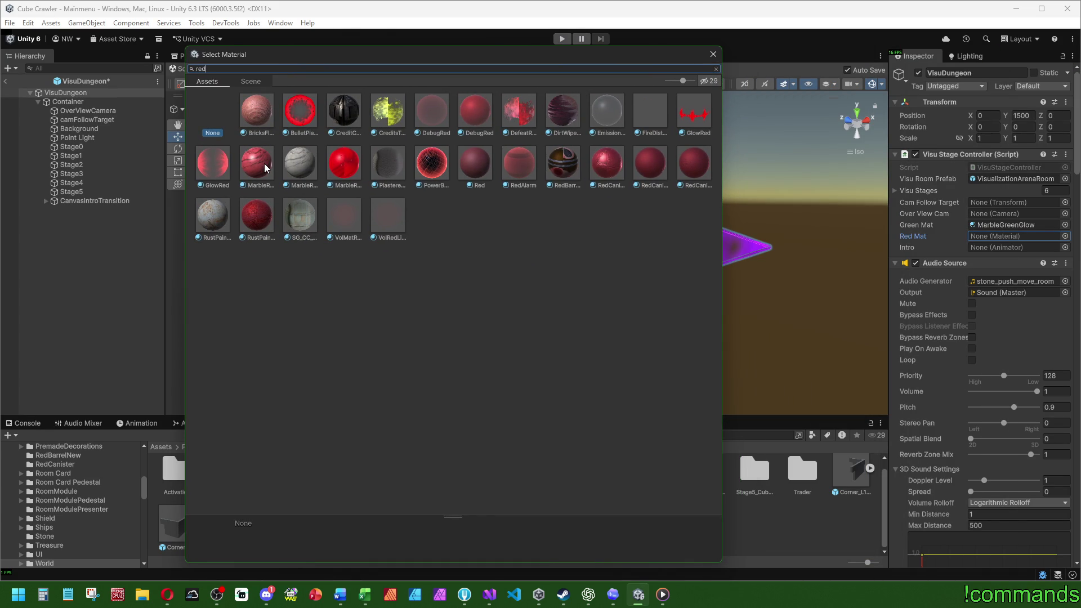
double_click(265, 168)
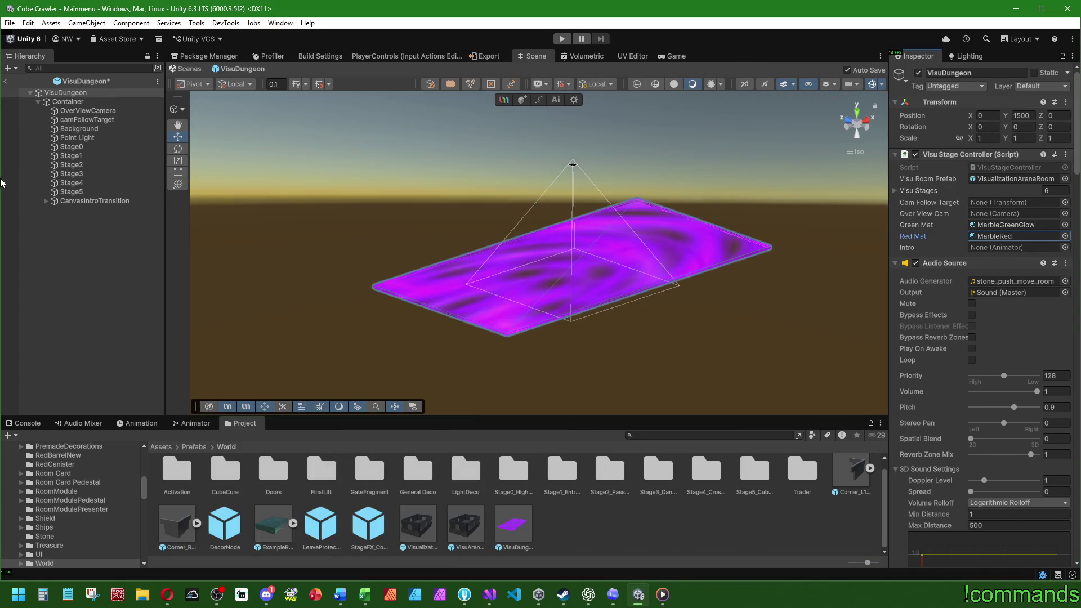
- Expand CanvasIntroTransition and try dropping an object into Over View Cam
click(54, 203)
mouse_move(103, 201)
mouse_down()
mouse_move(949, 215)
mouse_move(992, 245)
mouse_move(935, 247)
mouse_move(977, 200)
mouse_move(976, 243)
mouse_move(988, 250)
mouse_up()
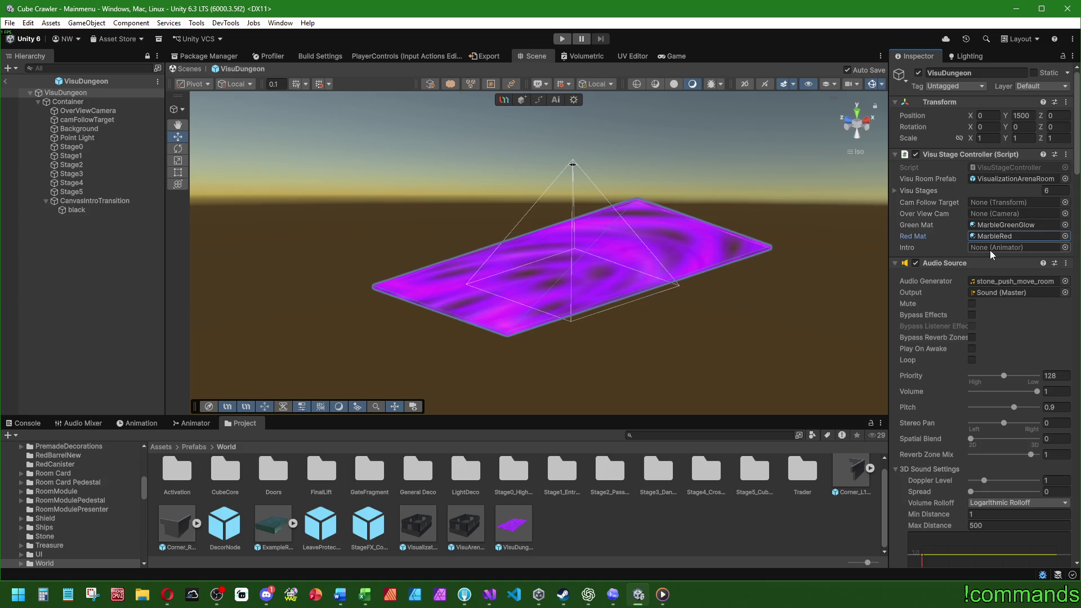
click(88, 102)
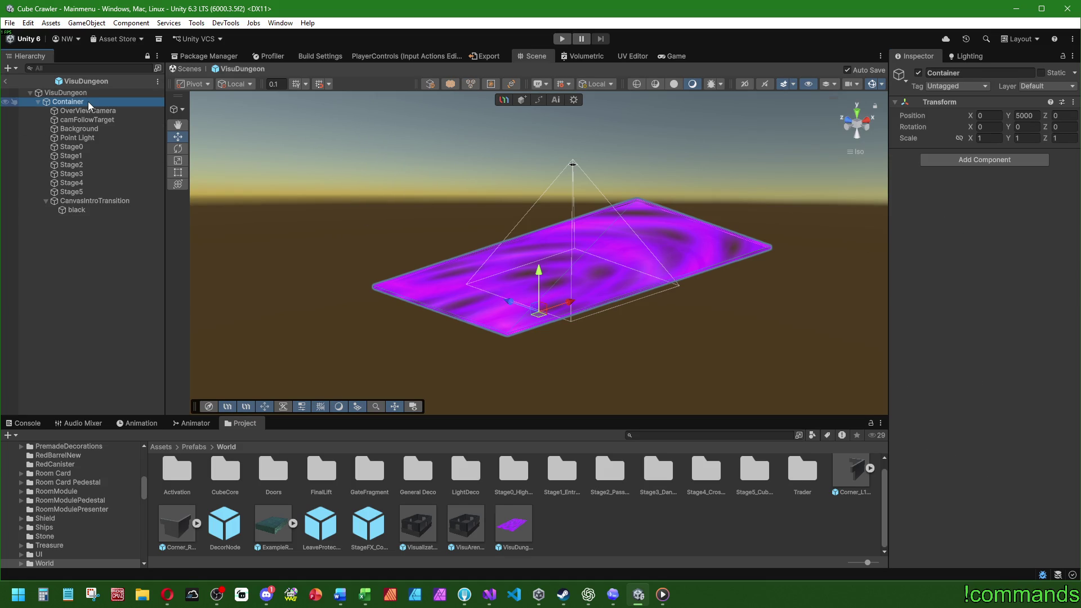
- Assign the black animator to Intro and rename that object 'intro'
click(92, 93)
click(79, 201)
click(78, 211)
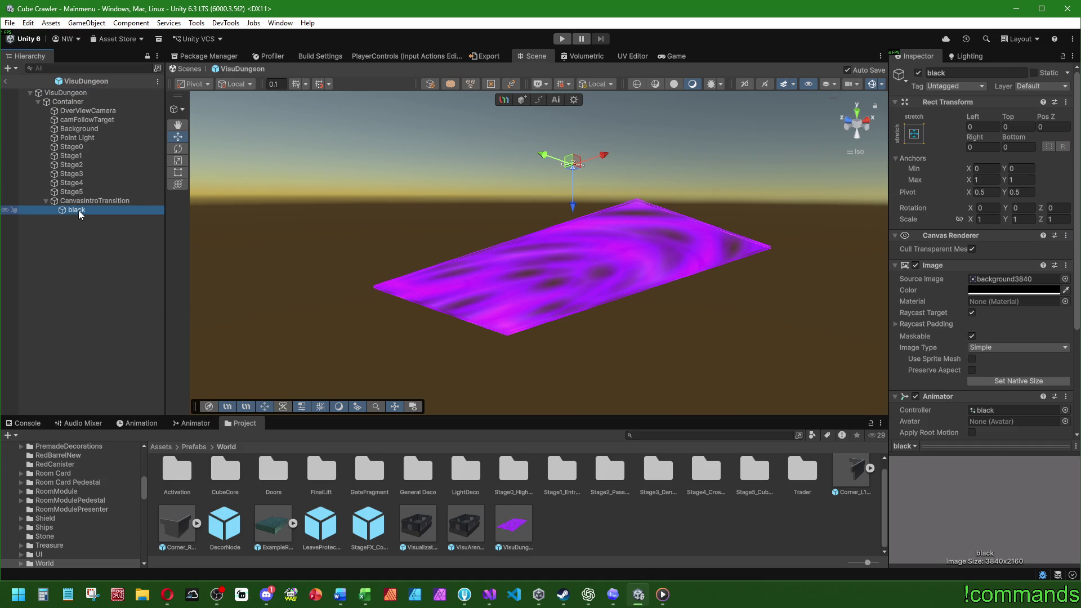
mouse_move(69, 90)
mouse_down()
mouse_move(76, 182)
mouse_move(349, 235)
mouse_move(976, 249)
mouse_up()
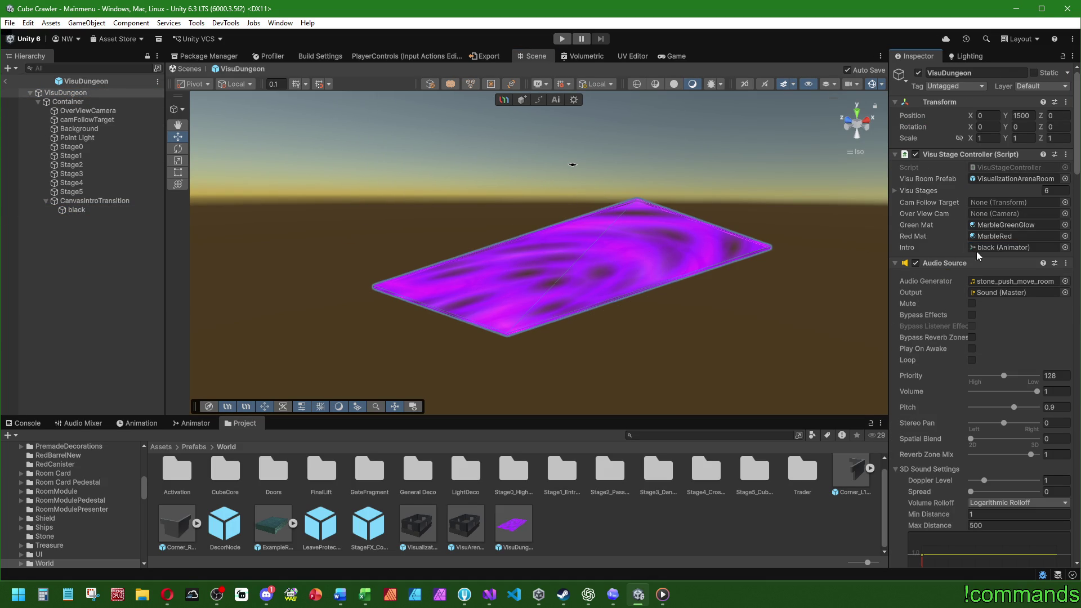
click(95, 209)
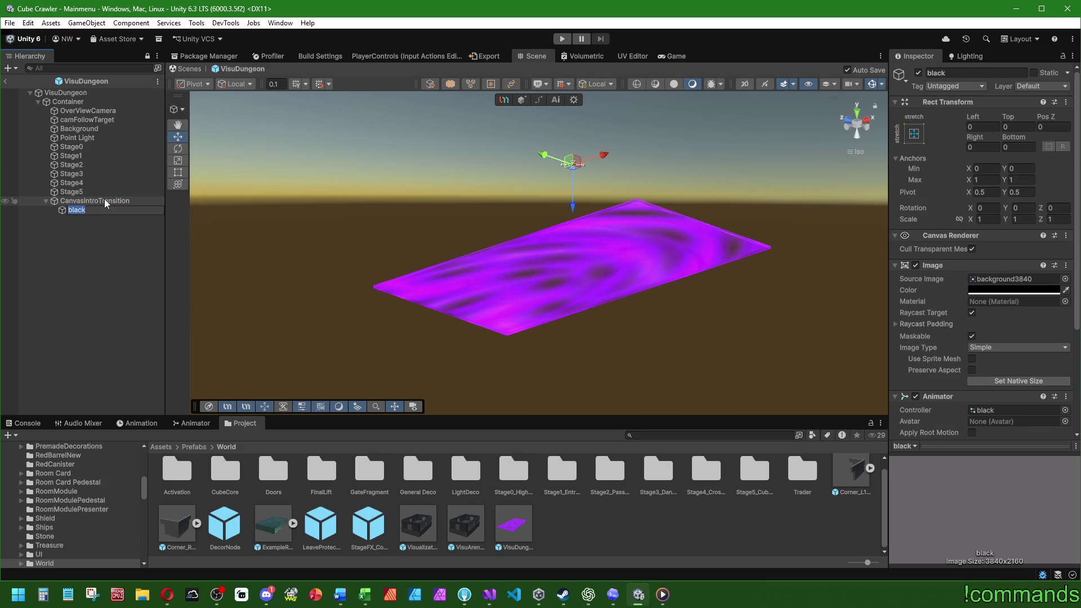
text(Intintro)
key(Return)
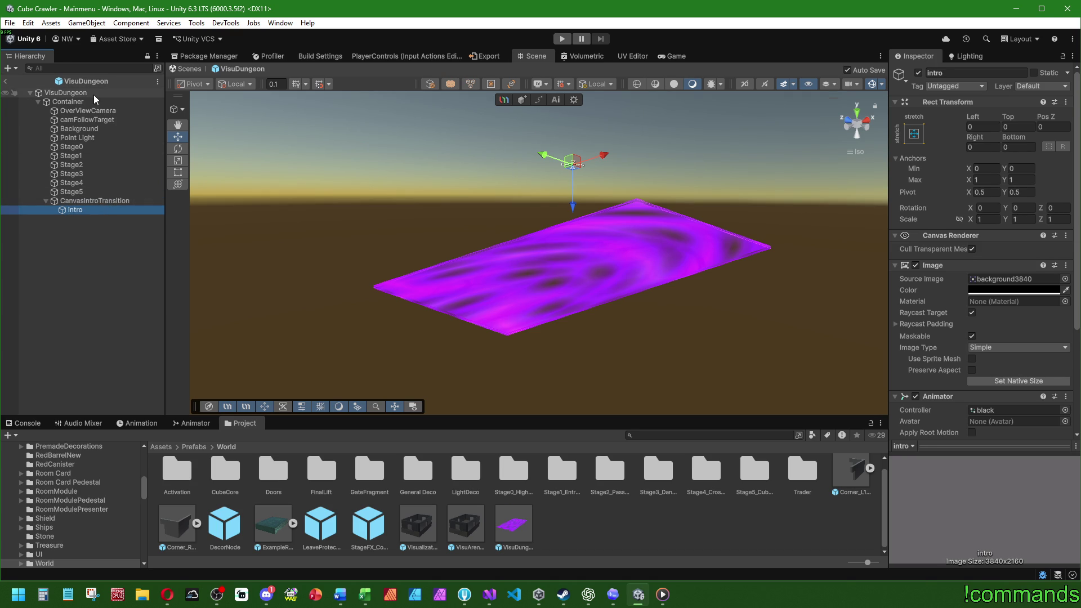
- Fill Cam Follow Target with camFollowTarget and Over View Cam with OverViewCamera
click(95, 93)
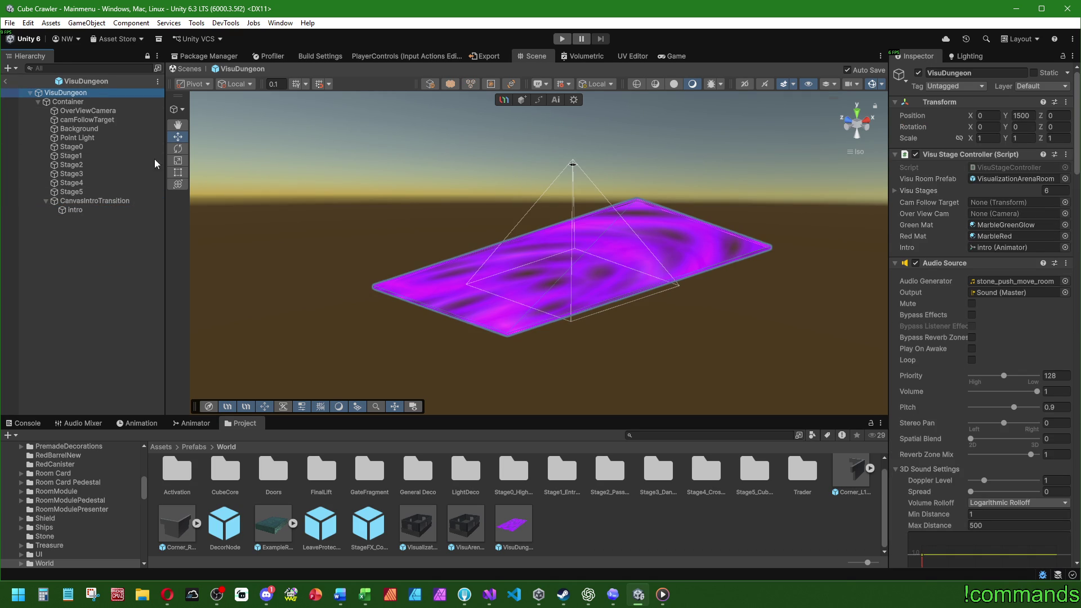
mouse_move(87, 119)
mouse_down()
mouse_move(721, 164)
mouse_move(1014, 202)
mouse_up()
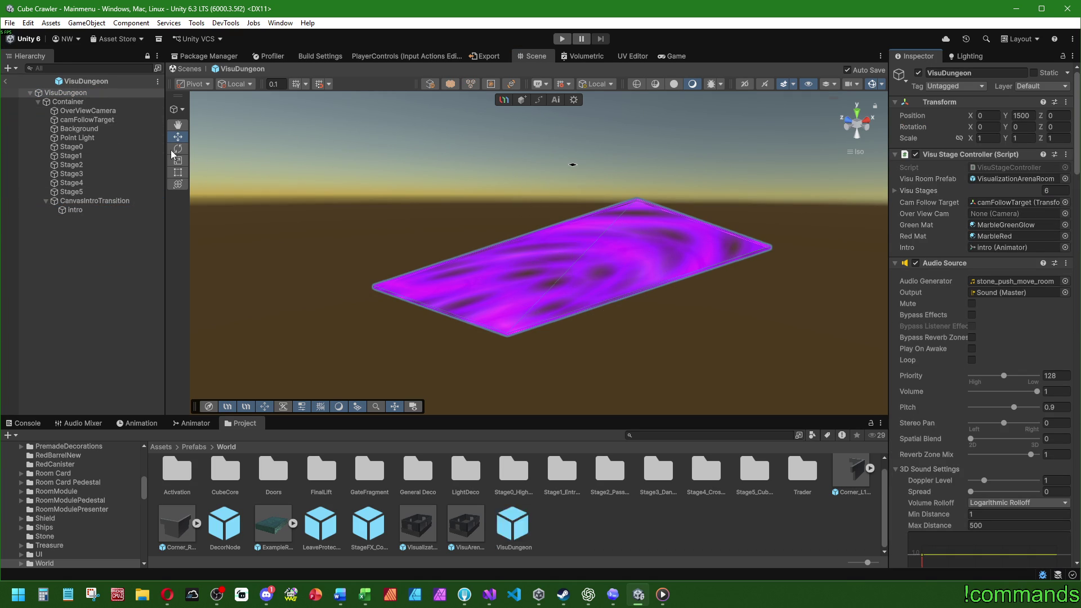
mouse_move(87, 111)
mouse_down()
mouse_move(990, 212)
mouse_move(980, 214)
mouse_up()
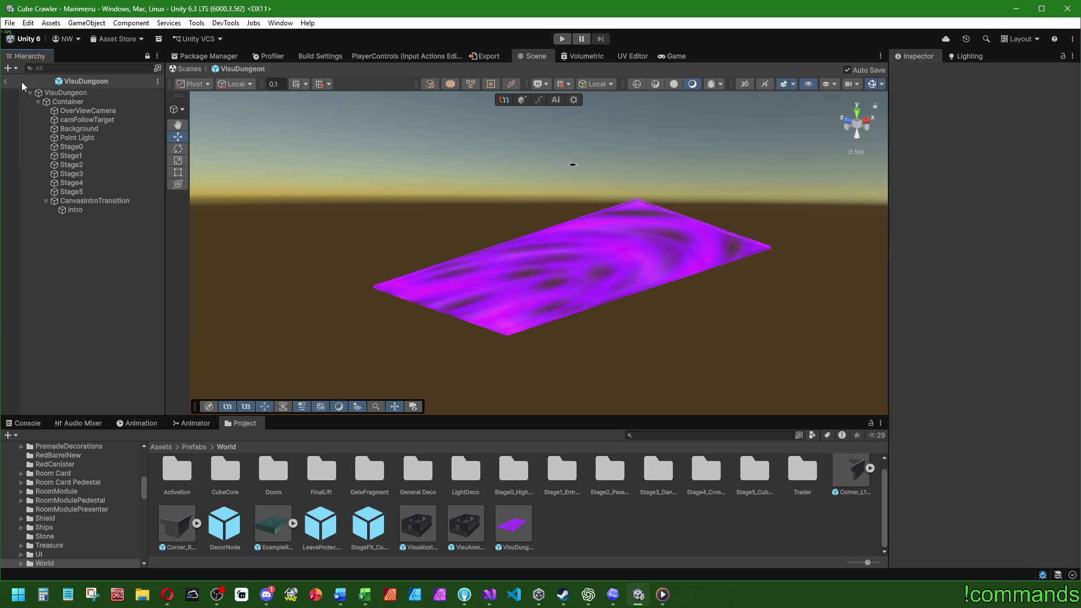
click(6, 81)
- Show the console output and start play mode in the editor
click(25, 423)
click(10, 23)
click(10, 22)
click(10, 22)
click(562, 38)
click(561, 38)
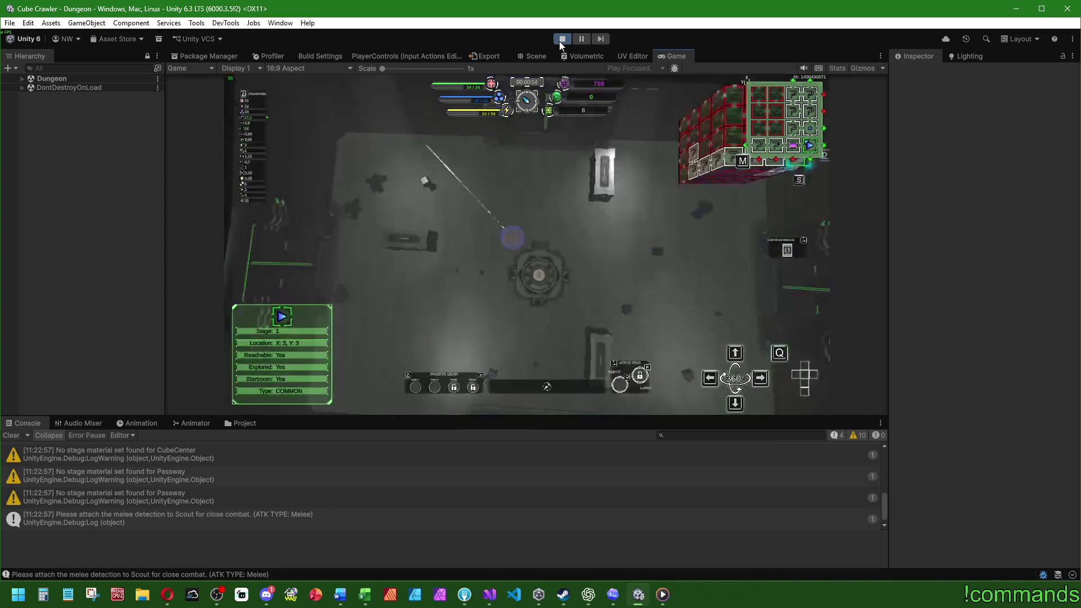
- Play-test inserting a room module in the maximized game view, then stop play mode
key(Tab)
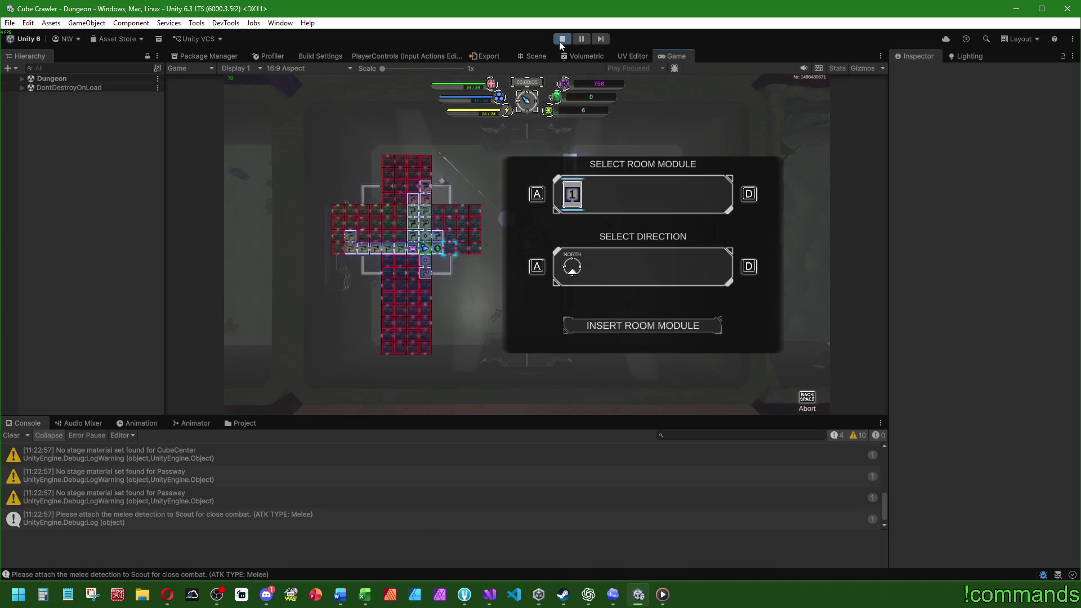
key(Return)
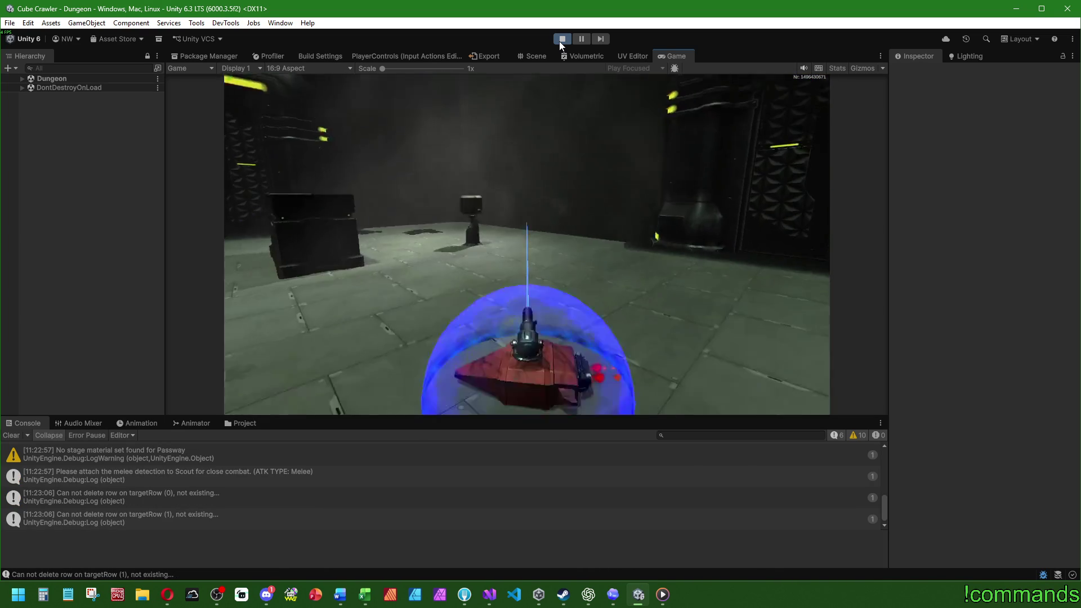
key(super)
double_click(675, 55)
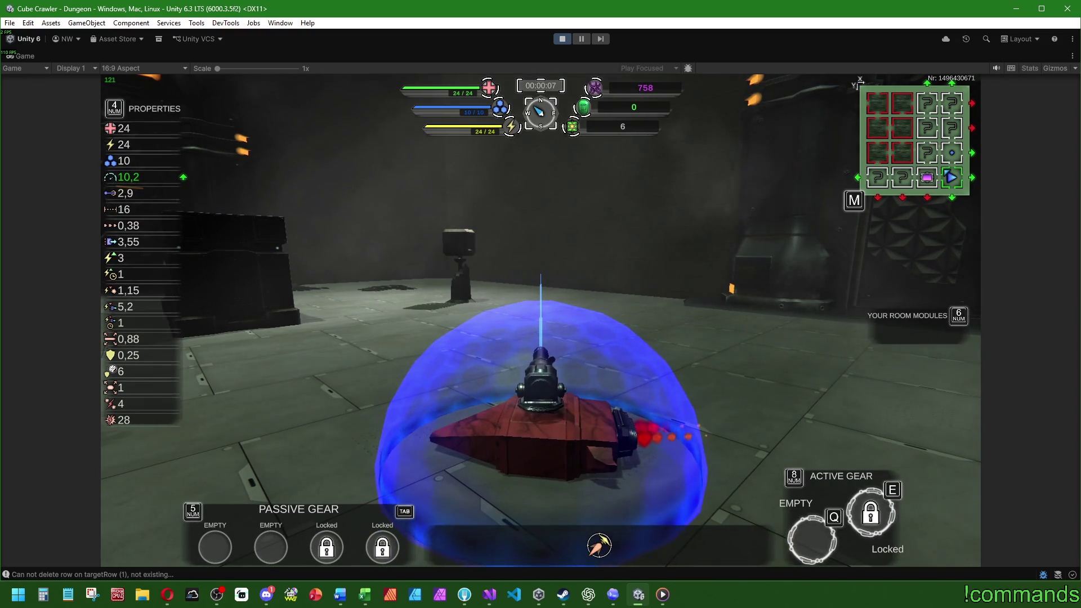
key(super)
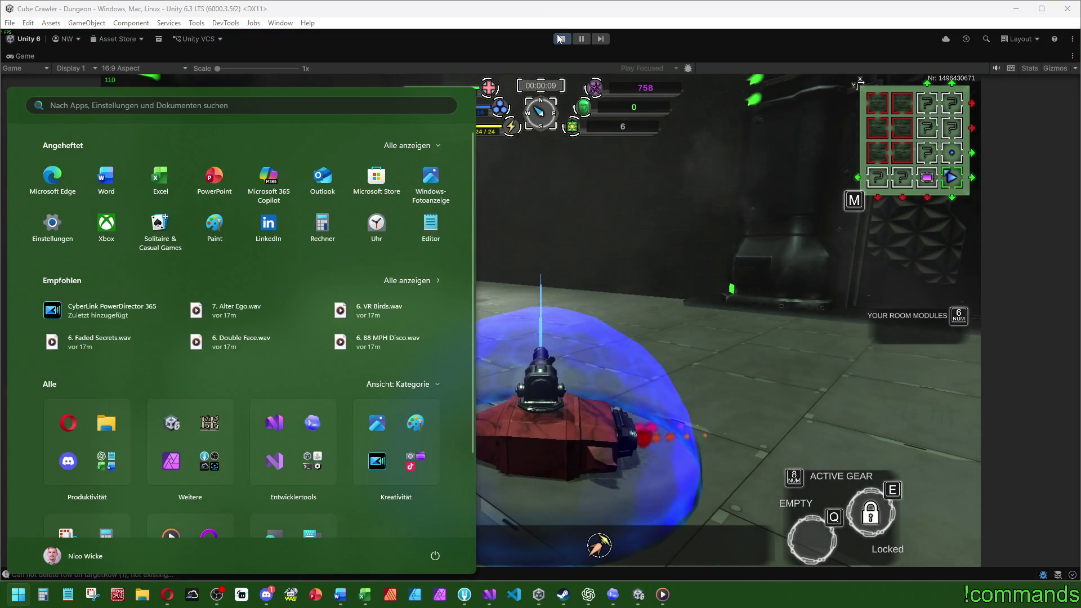
click(561, 38)
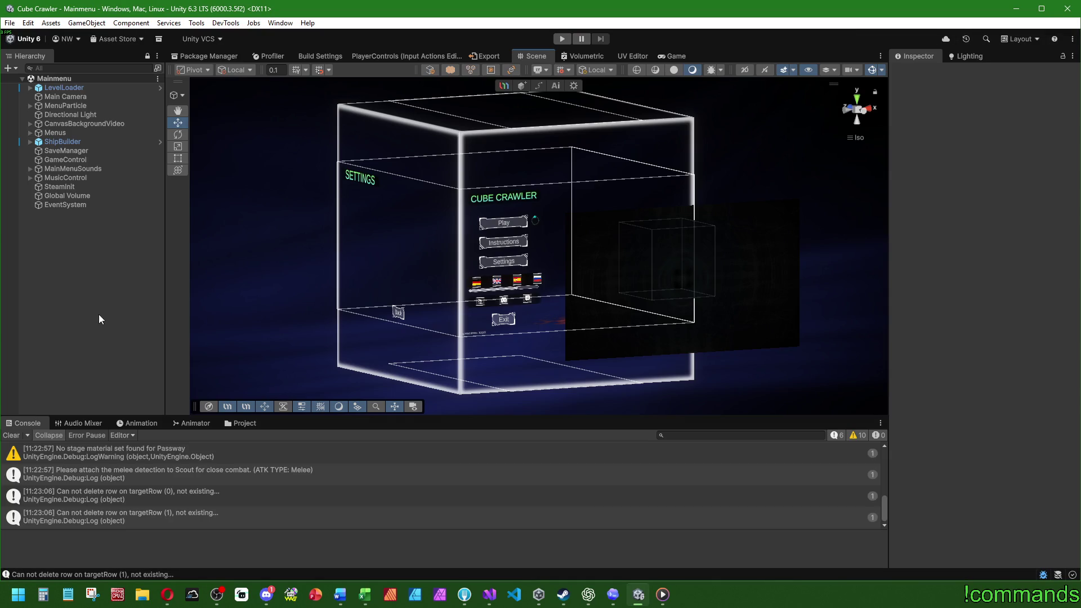
- Save the Unity project and bring up Fork showing the six local changes
click(13, 435)
click(11, 23)
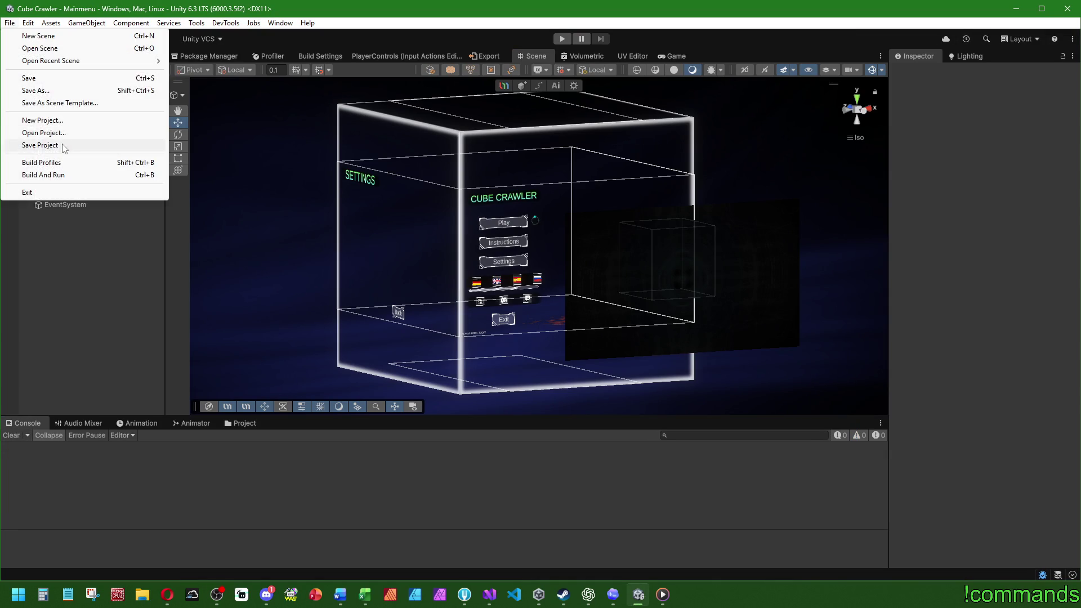
click(47, 79)
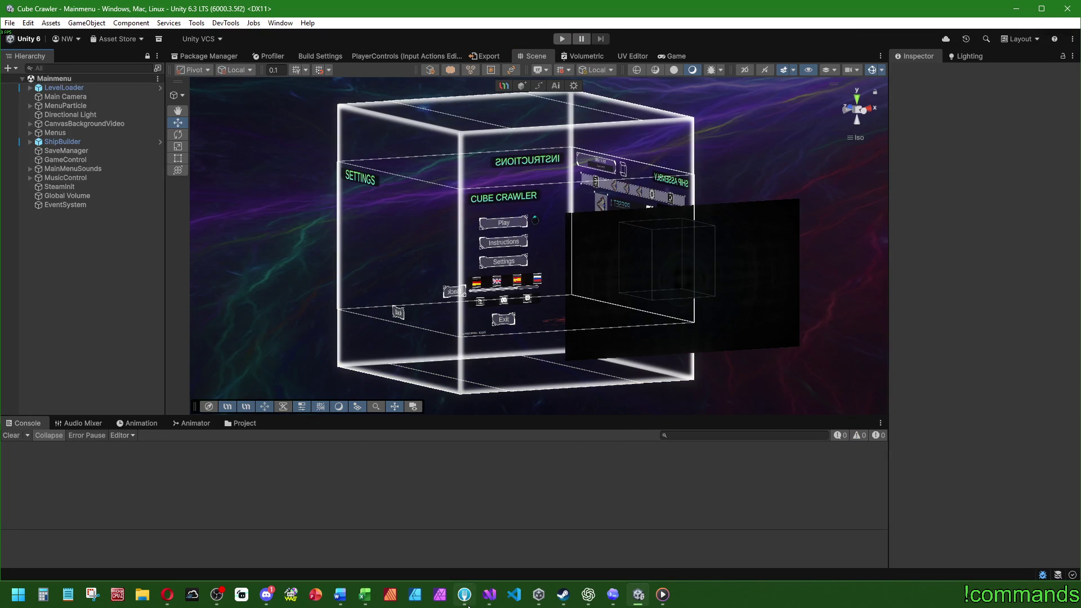
click(464, 594)
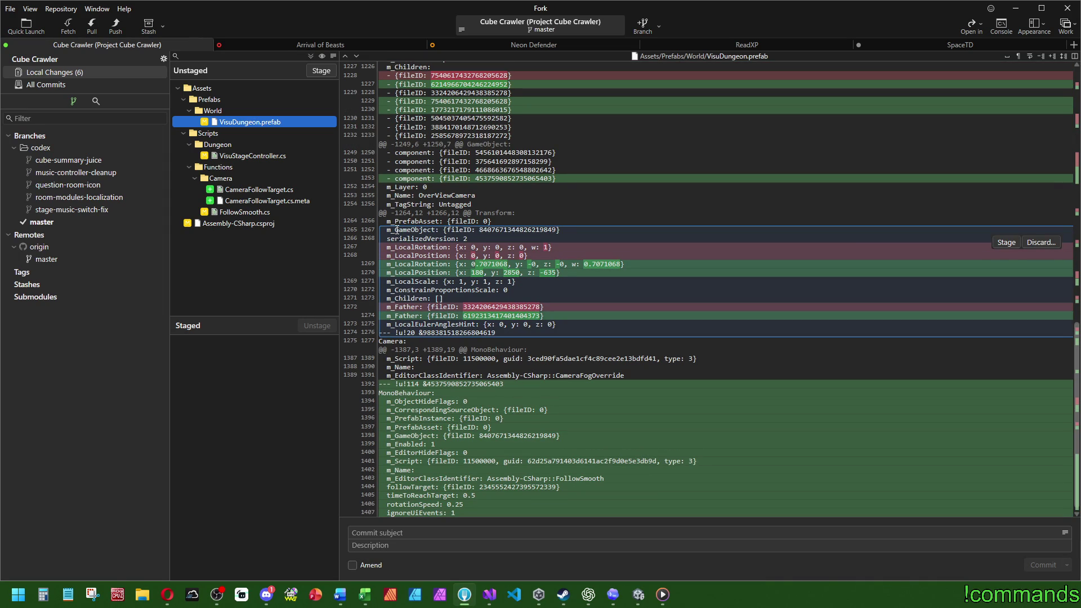
- Stage the Assets changes and Assembly-CSharp.csproj, and write the EA_D009 commit subject
double_click(215, 89)
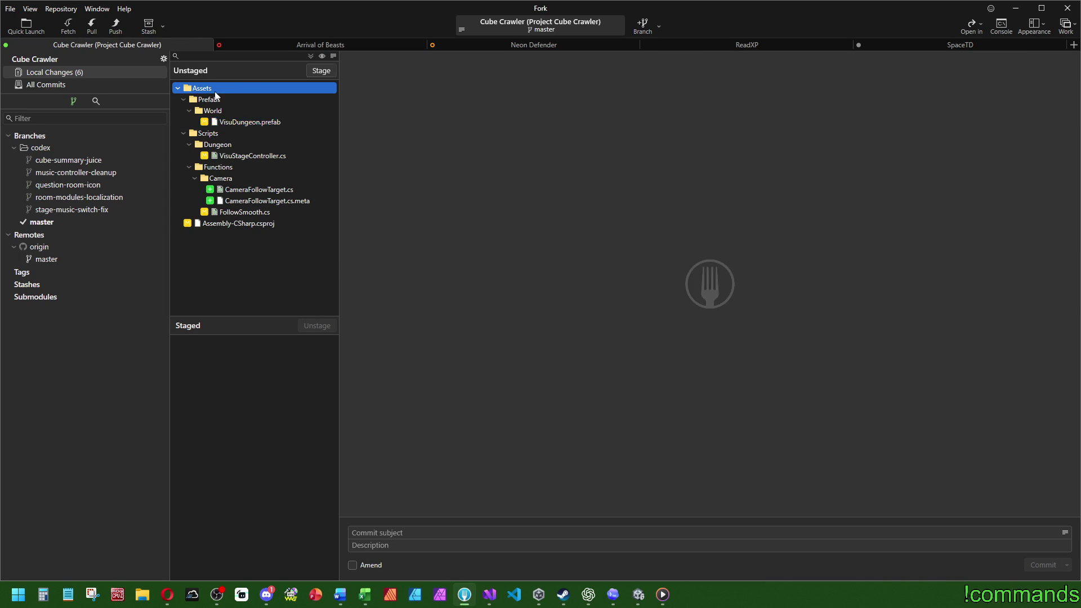
double_click(260, 97)
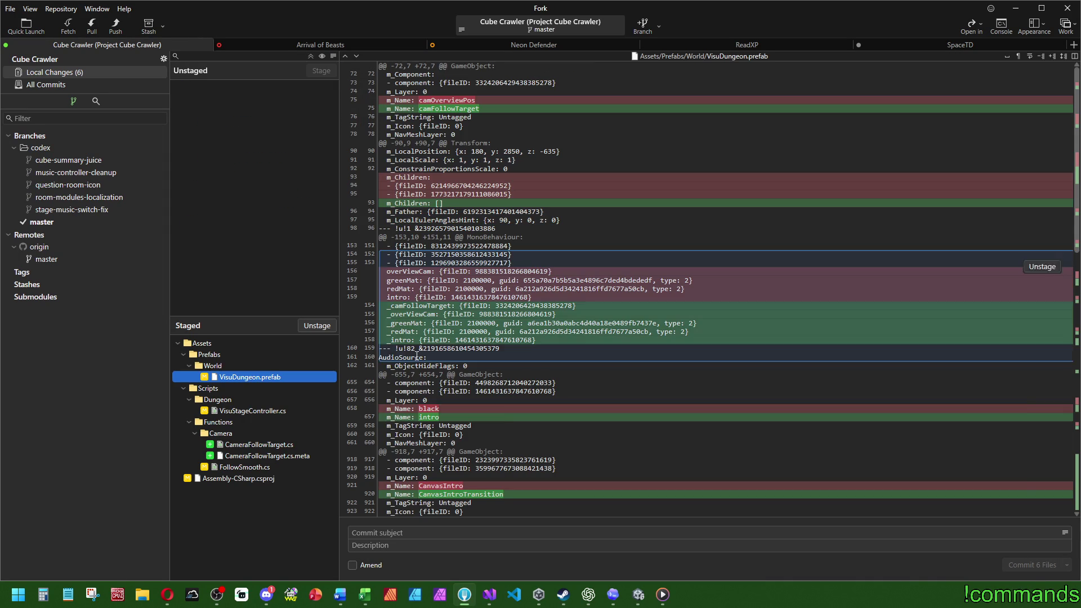
click(429, 531)
text(EA_D009)
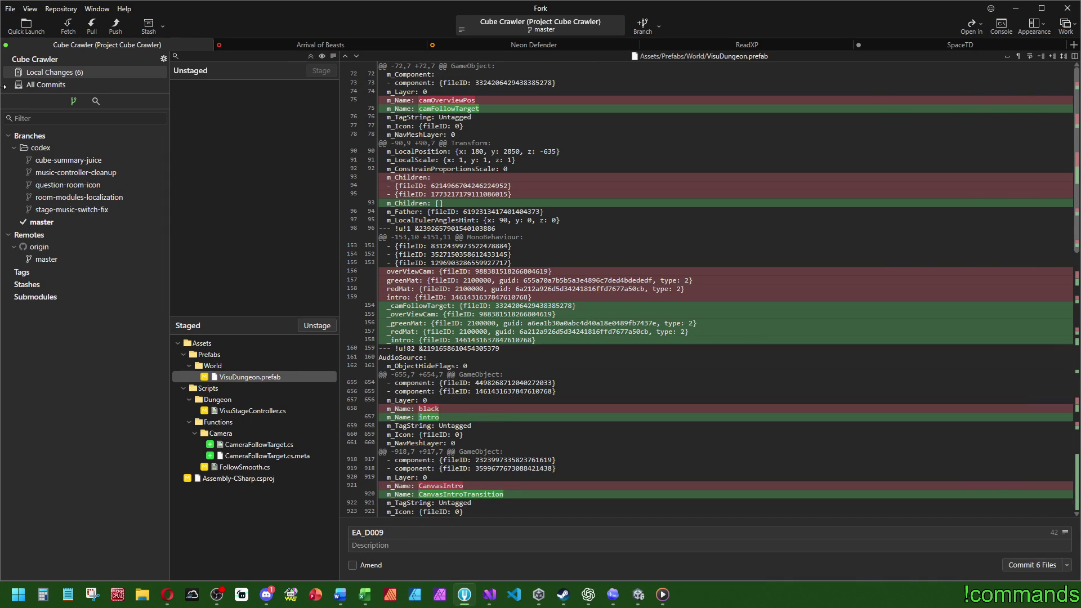
click(50, 85)
click(53, 73)
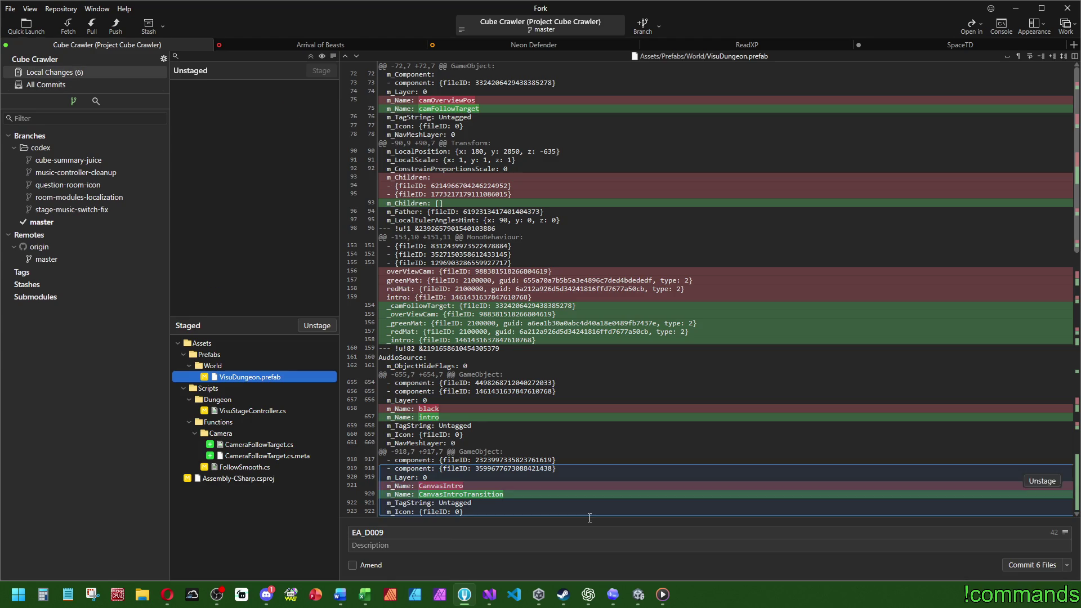
click(446, 528)
text(Base of new room module inser)
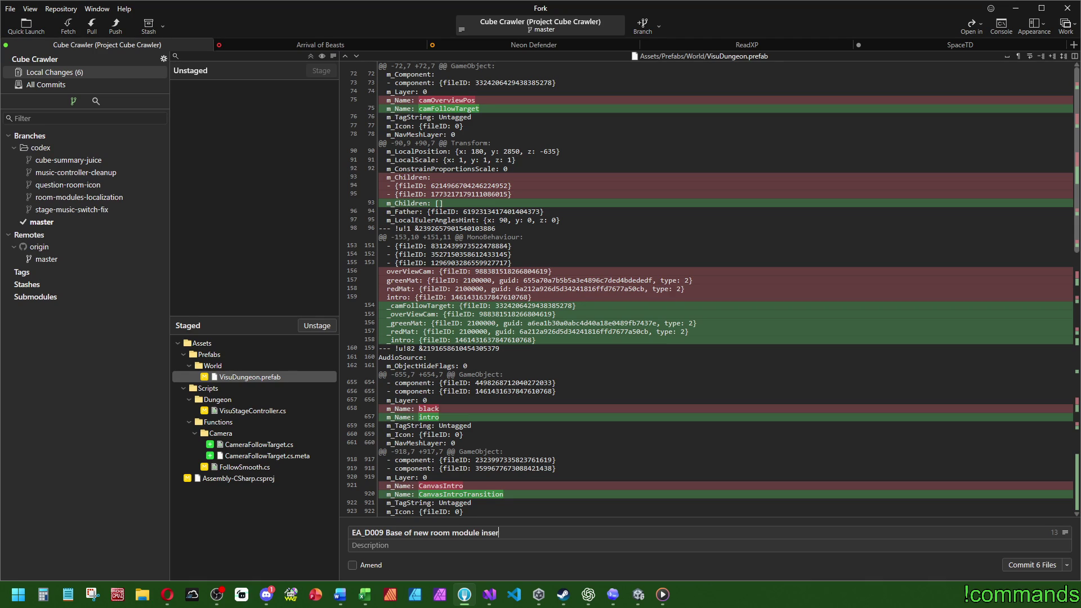
text(ting process)
- Commit the six files as 'EA_D009 Base of new room module inserting process' and push master to origin
click(1070, 566)
click(1072, 542)
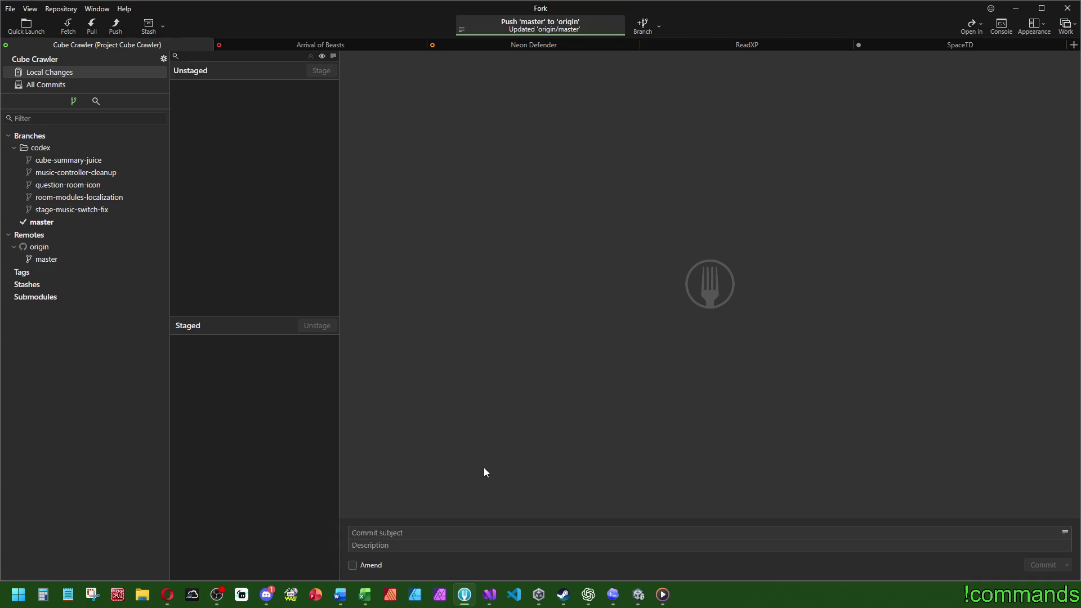
click(638, 594)
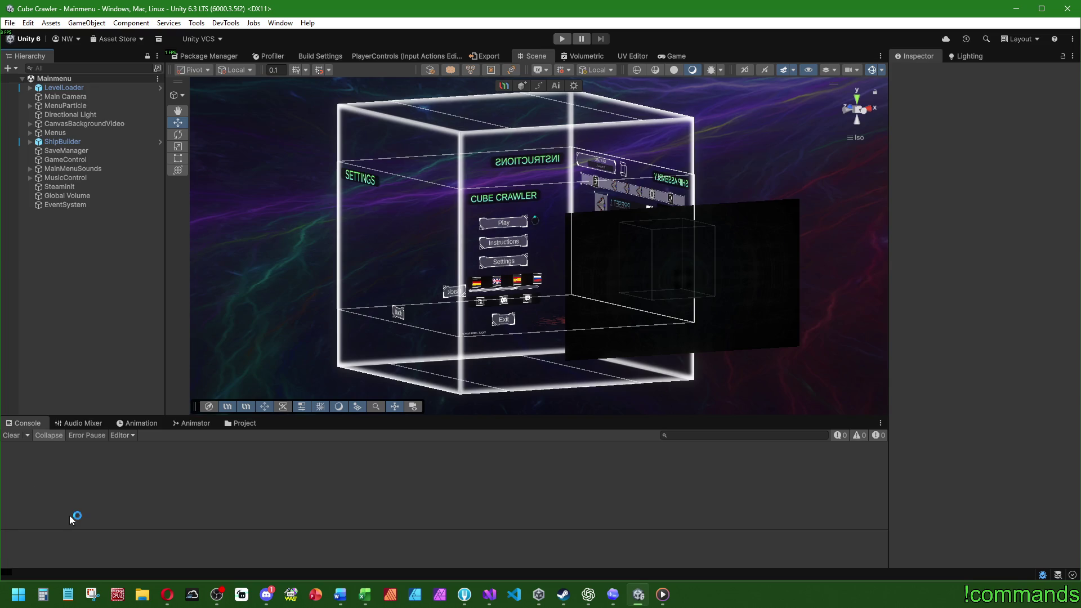
click(9, 23)
- Save the Unity project, then show StartVisualization's single reference in VisuStageController.cs in Visual Studio
click(42, 145)
click(489, 594)
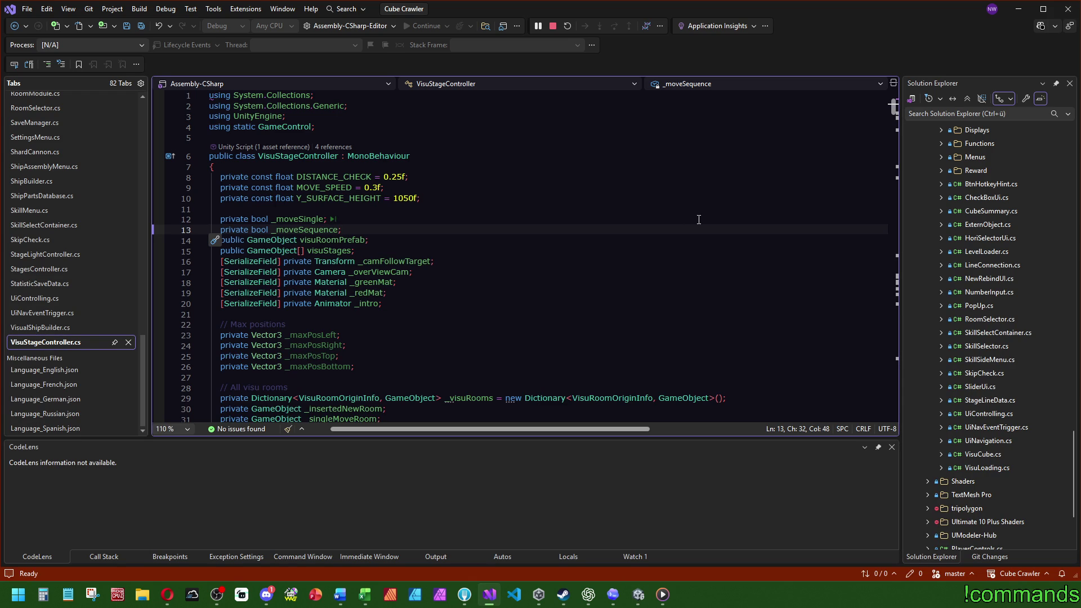
scroll(113, 376, up, 15)
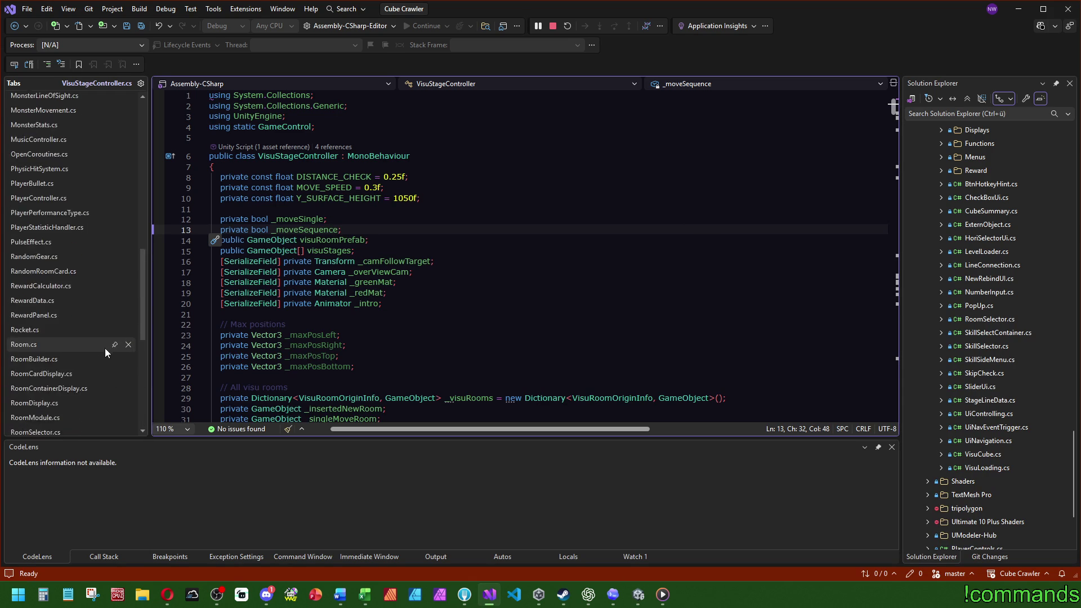
click(60, 197)
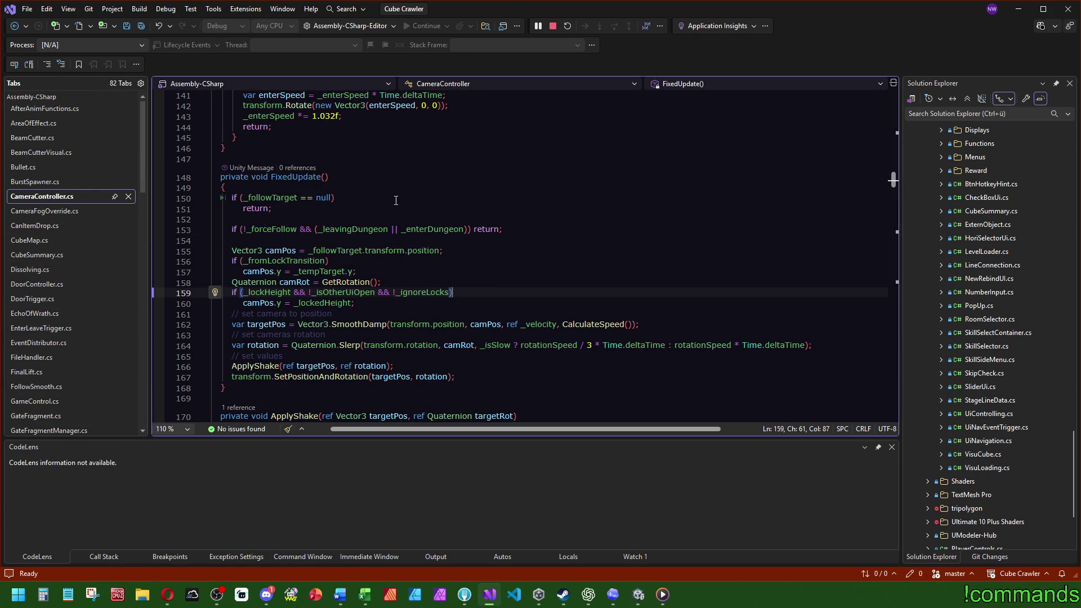
key(ctrl+Tab)
scroll(507, 253, down, 8)
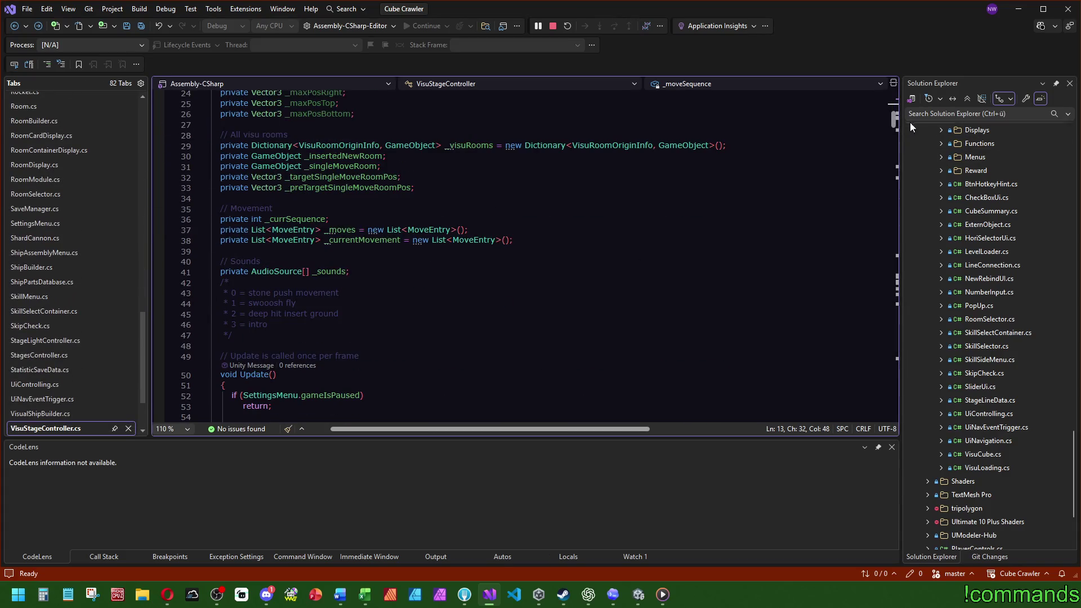
click(894, 280)
mouse_move(886, 280)
mouse_down()
mouse_move(884, 261)
mouse_move(888, 280)
mouse_up()
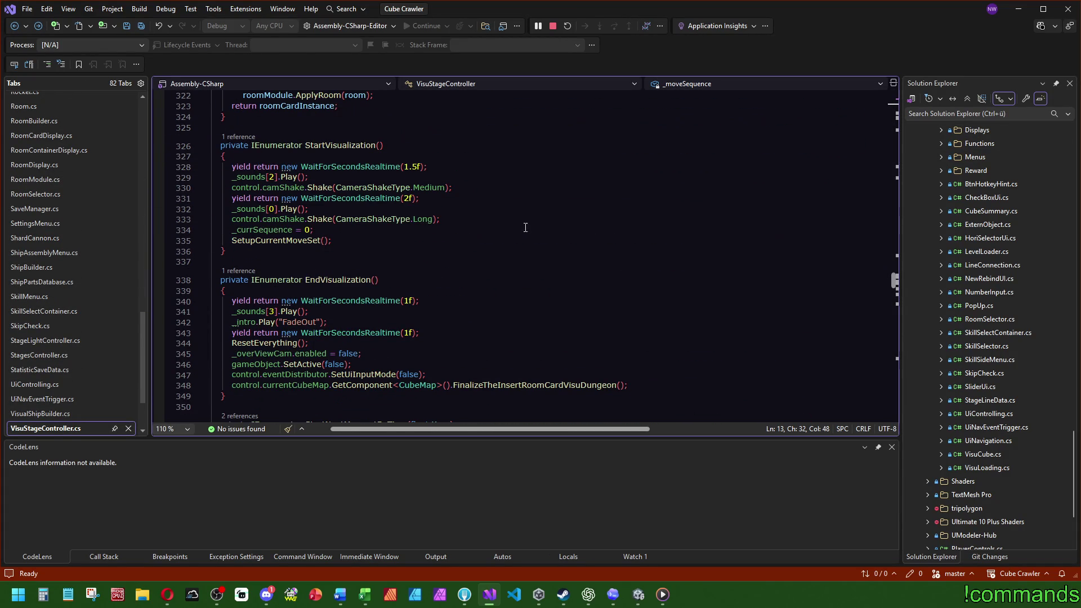
click(238, 137)
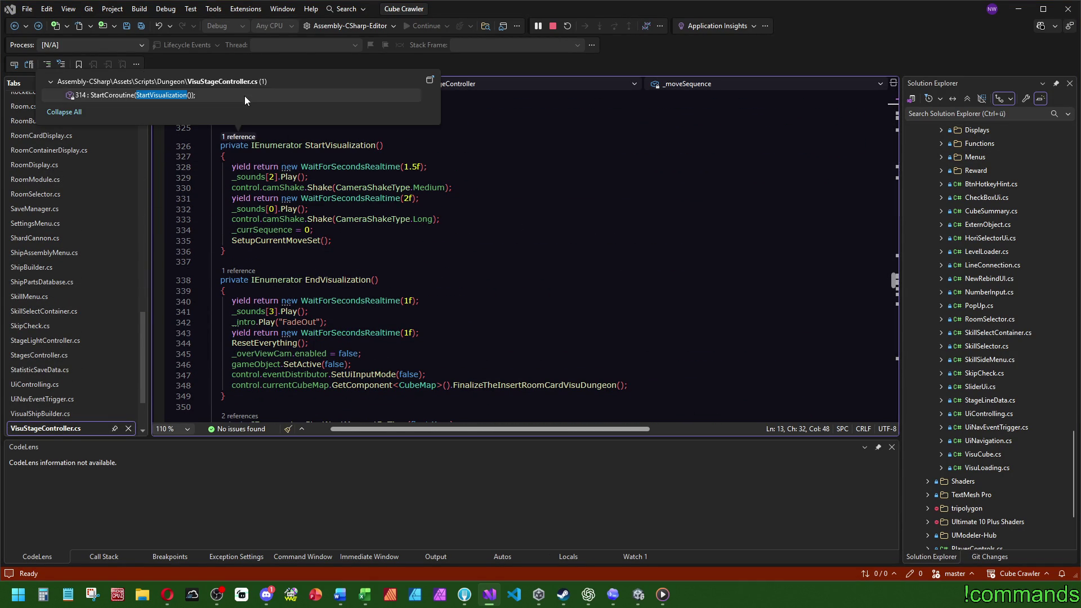
- Follow StartVisualization's callers through InsertNewRoomSoonAndStartProcess up to VisualizeRoomInserting
double_click(244, 95)
scroll(322, 182, up, 4)
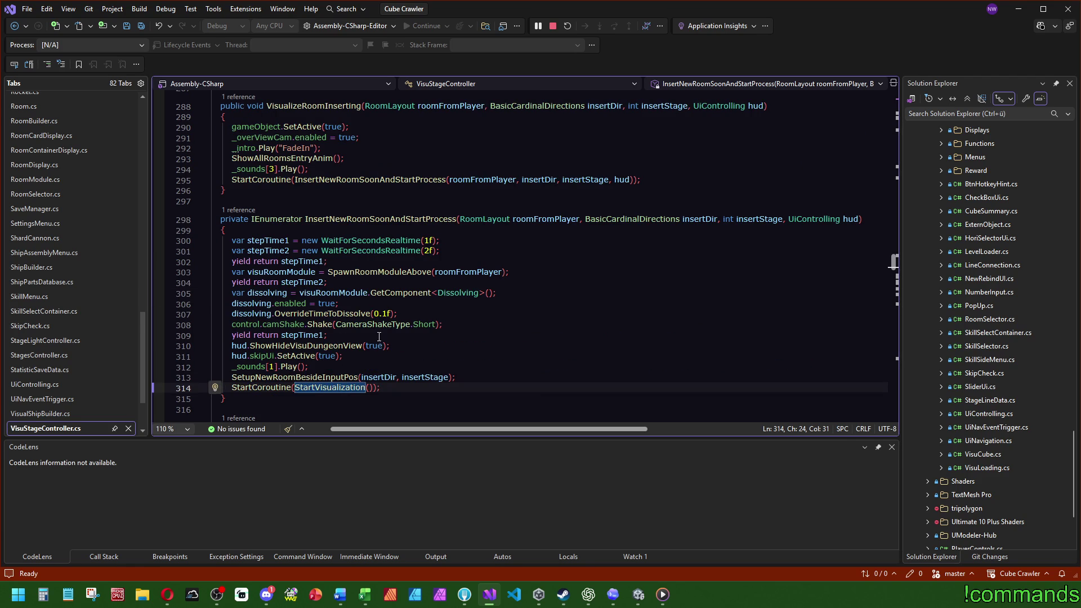
key(ctrl+minus)
click(239, 210)
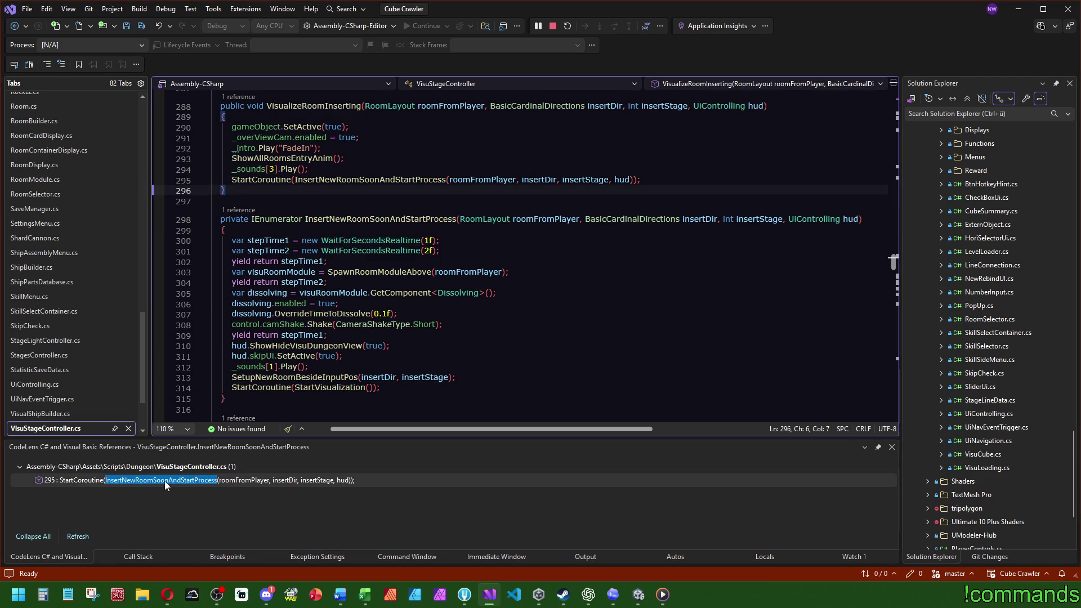
double_click(162, 480)
click(238, 178)
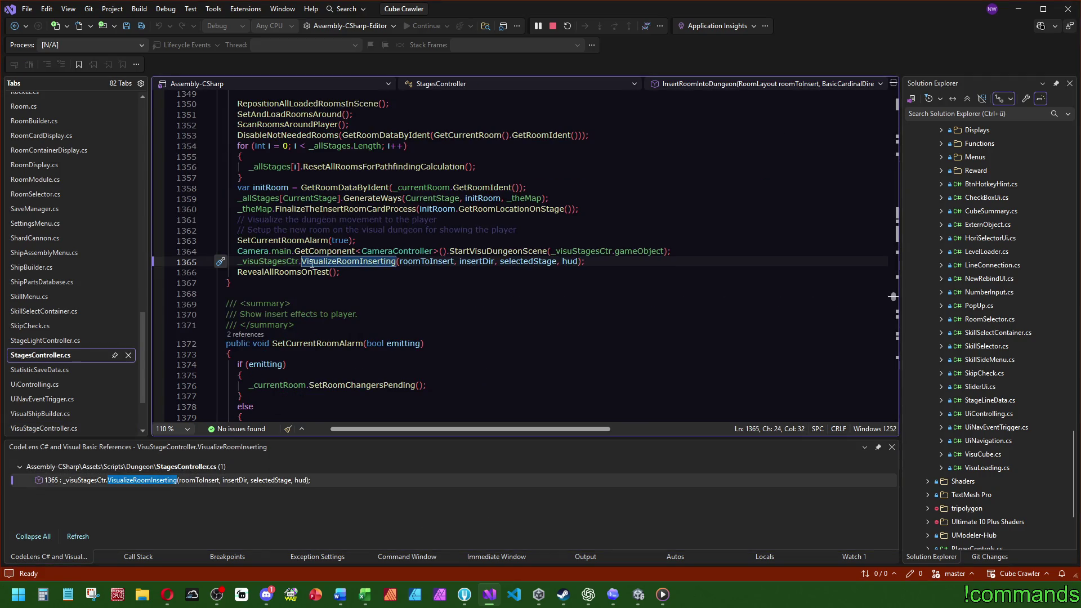
scroll(256, 331, up, 15)
- Trace InsertRoomIntoDungeon and InsertRoomCard to InsertRoomCardIntoDungeon in RoomContainerDisplay.cs, then save all files
click(248, 327)
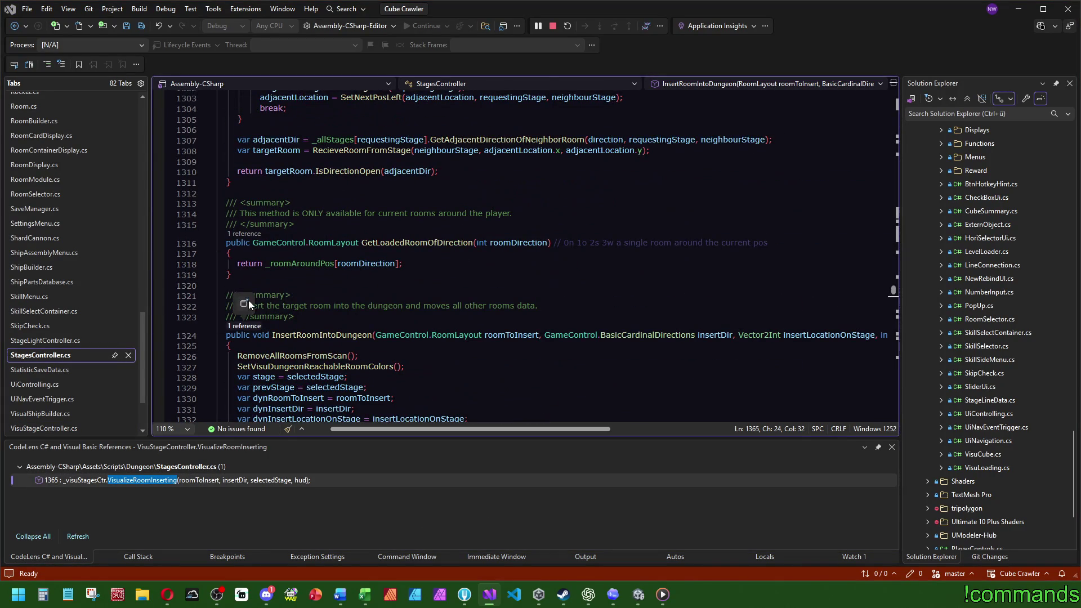
double_click(194, 479)
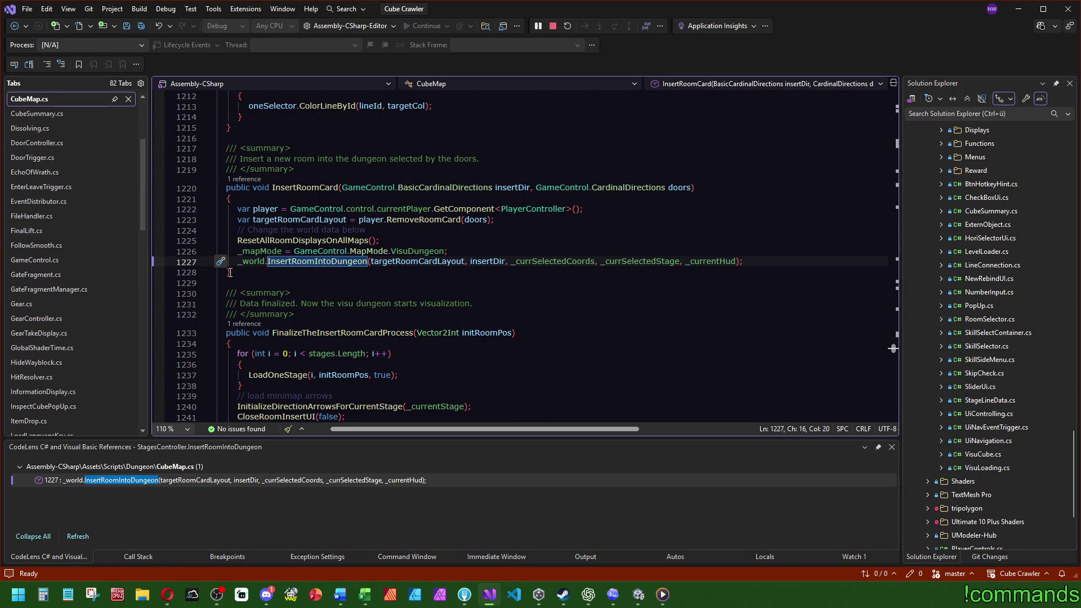
click(248, 178)
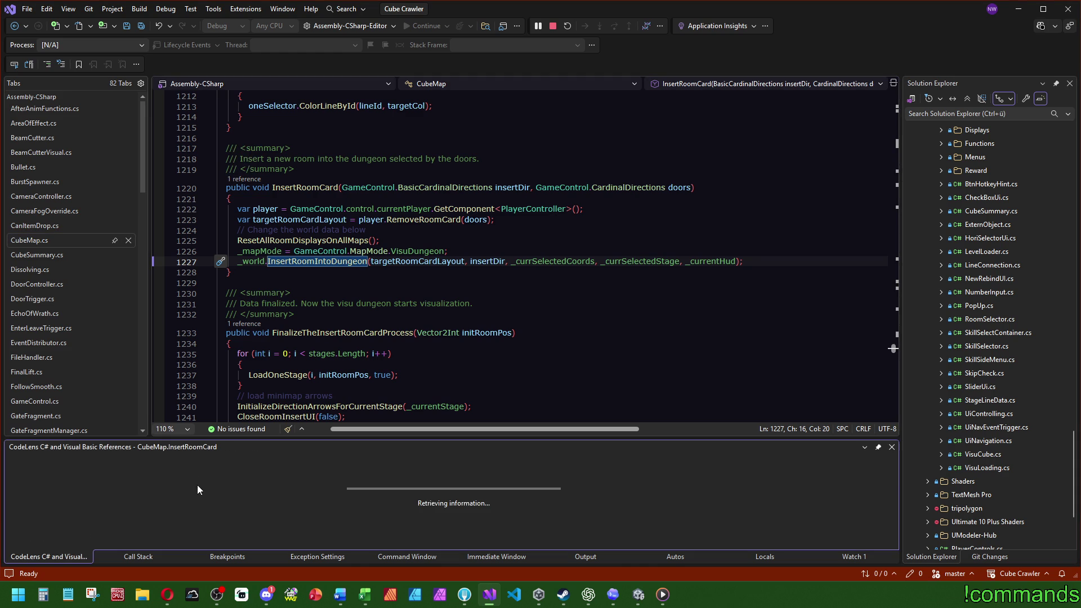
double_click(181, 480)
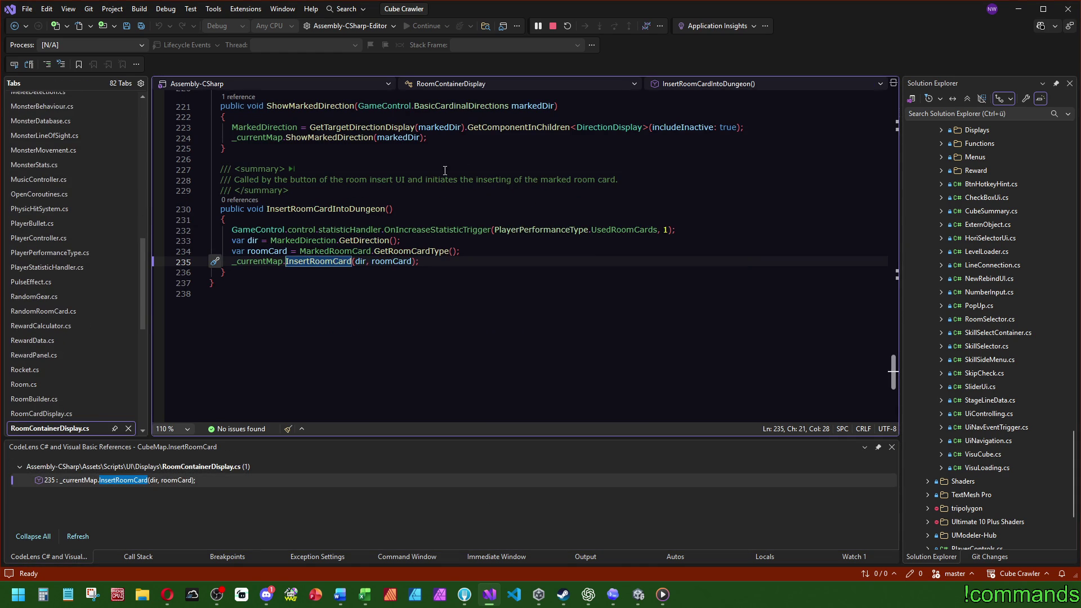
drag(403, 276, 406, 195)
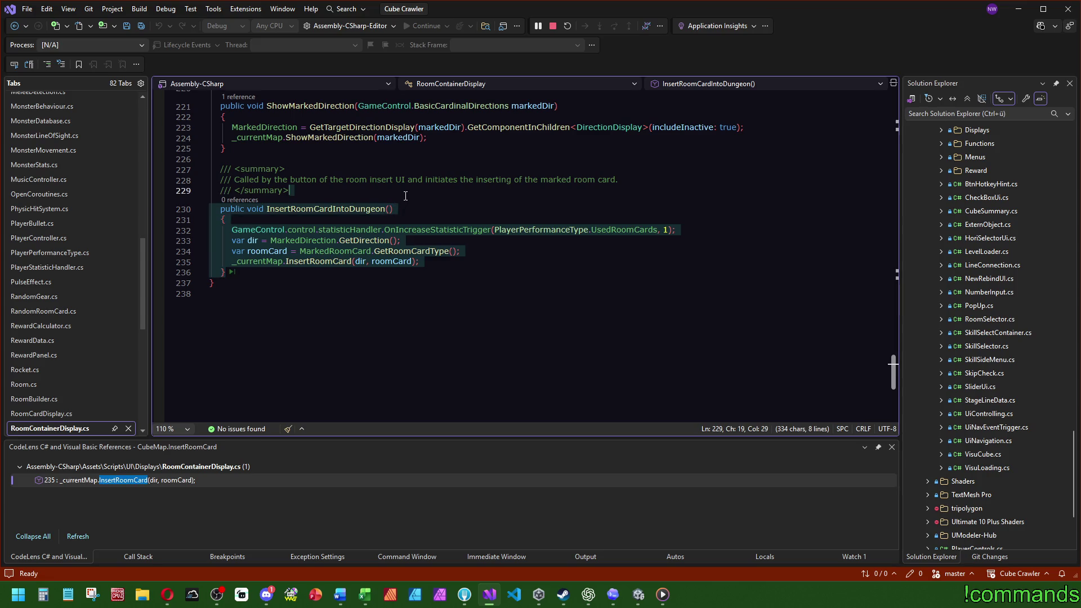
click(140, 27)
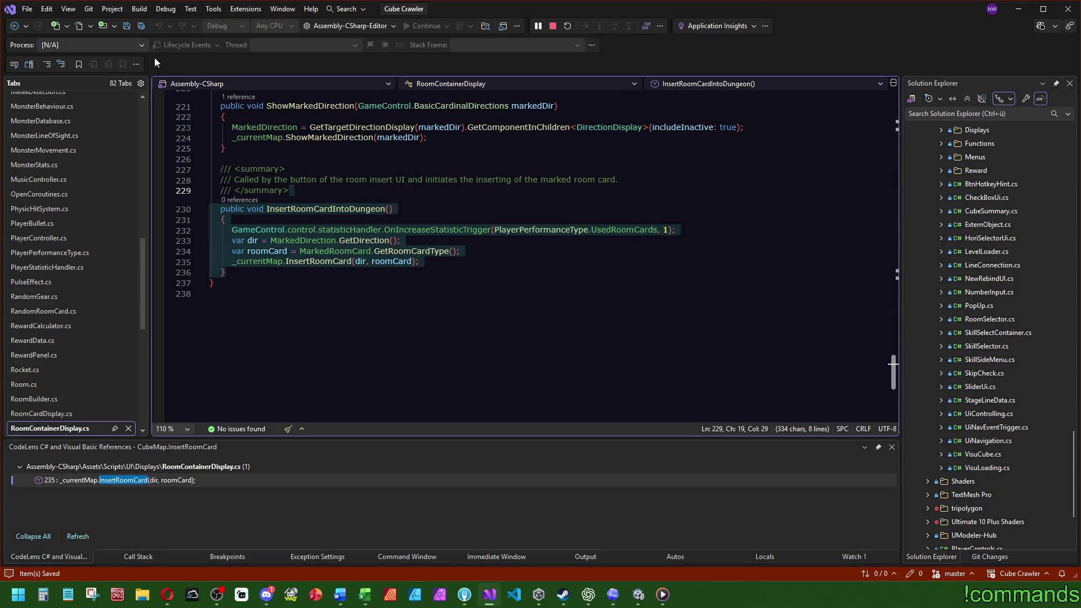